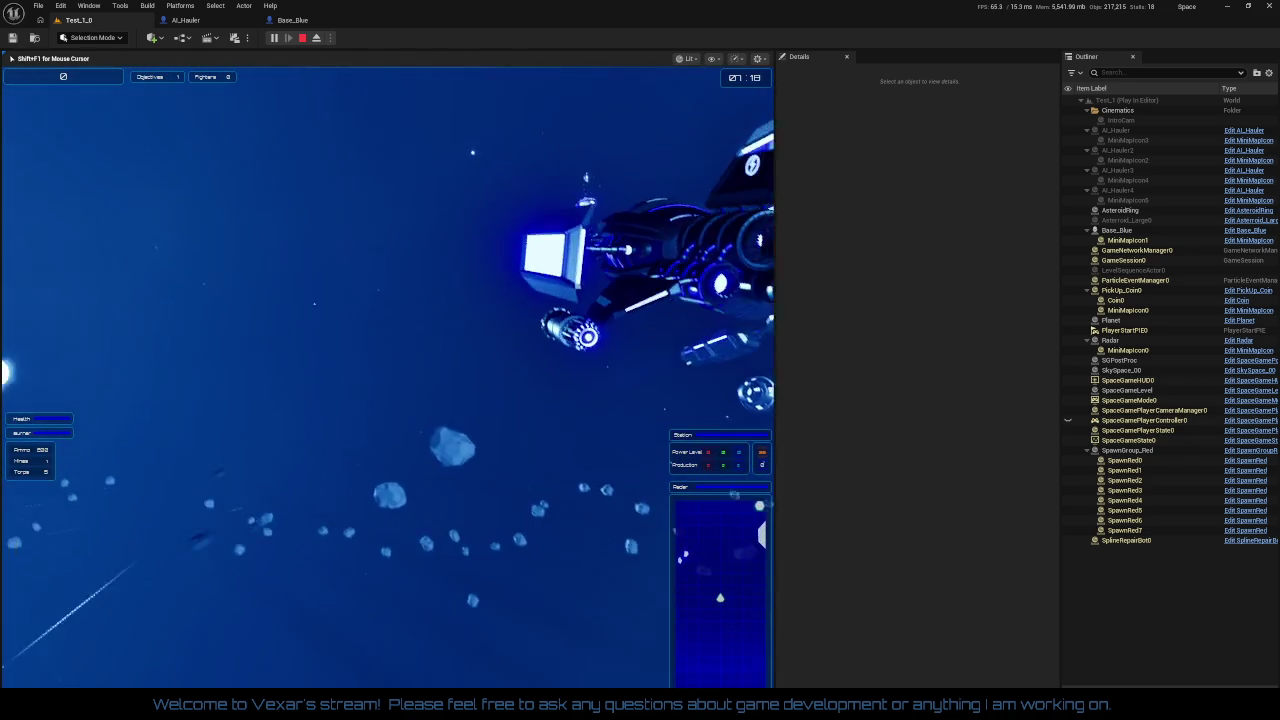
Step: End the Test_1 Play-in-Editor session and return to the level viewport
{"action": "key", "text": "Escape"}
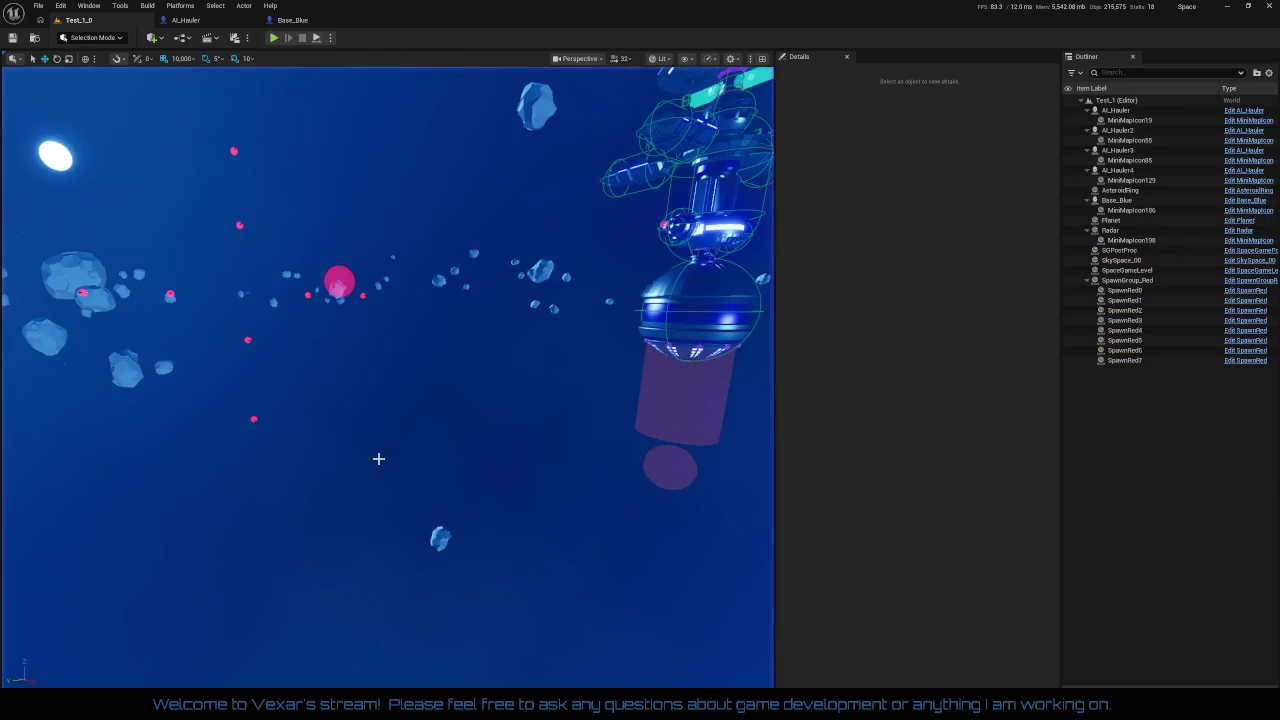
Step: Open Base_Blue's GoldenRoidDropOff graph and inspect the AddGoldenRoidInvetoryReset event node
{"action": "left_click", "coordinate": [294, 21]}
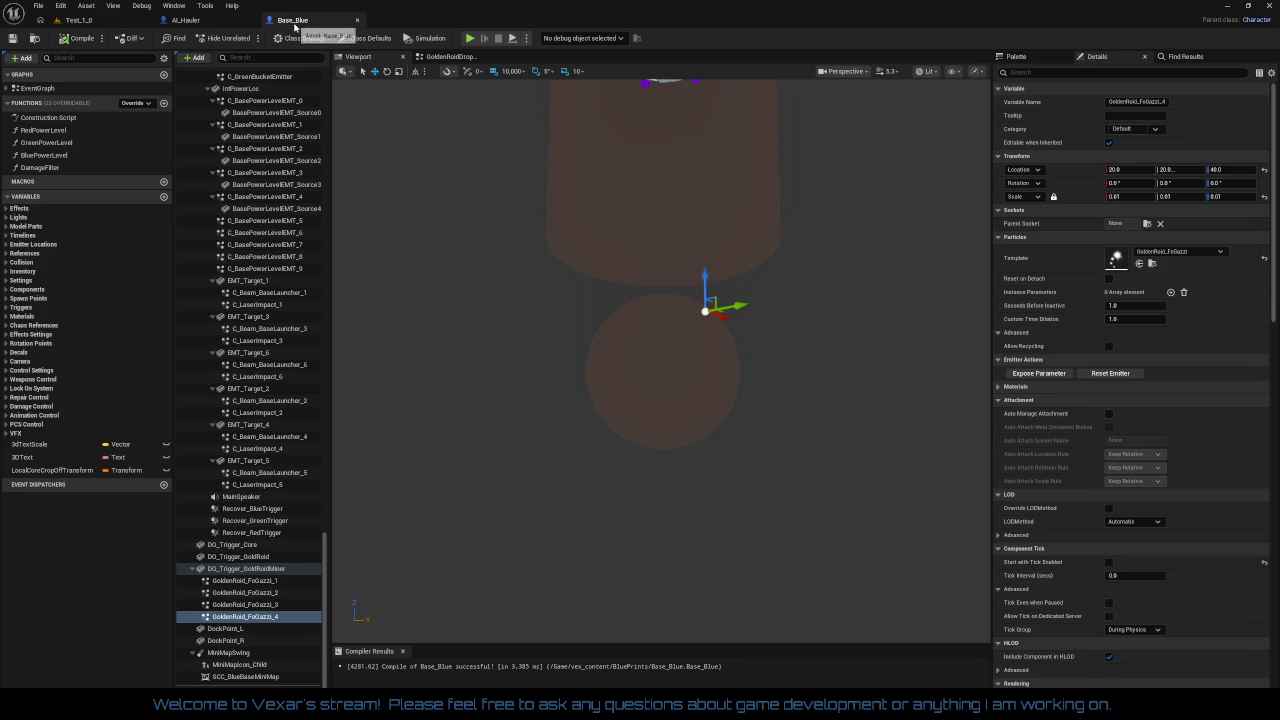
{"action": "left_click", "coordinate": [455, 57]}
{"action": "scroll", "coordinate": [647, 211], "scroll_direction": "down", "scroll_amount": 1}
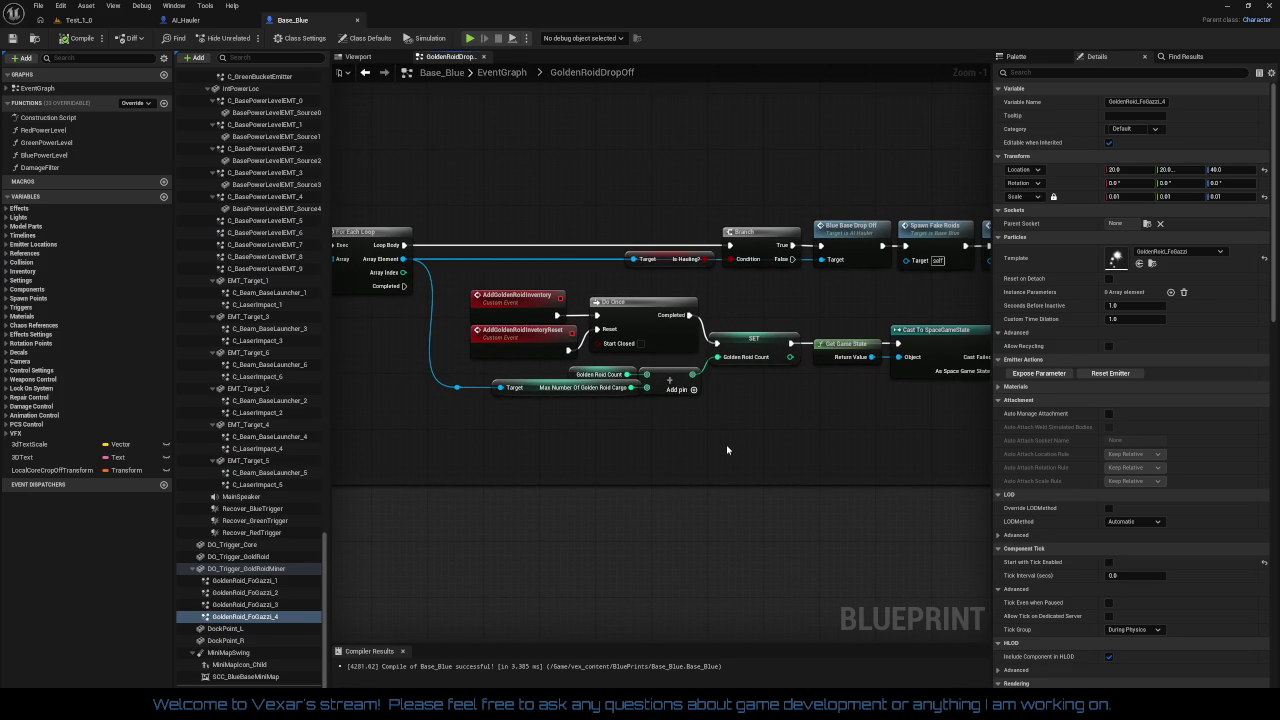
{"action": "left_click_drag", "start_coordinate": [708, 458], "coordinate": [479, 459]}
{"action": "left_click_drag", "start_coordinate": [628, 439], "coordinate": [845, 422]}
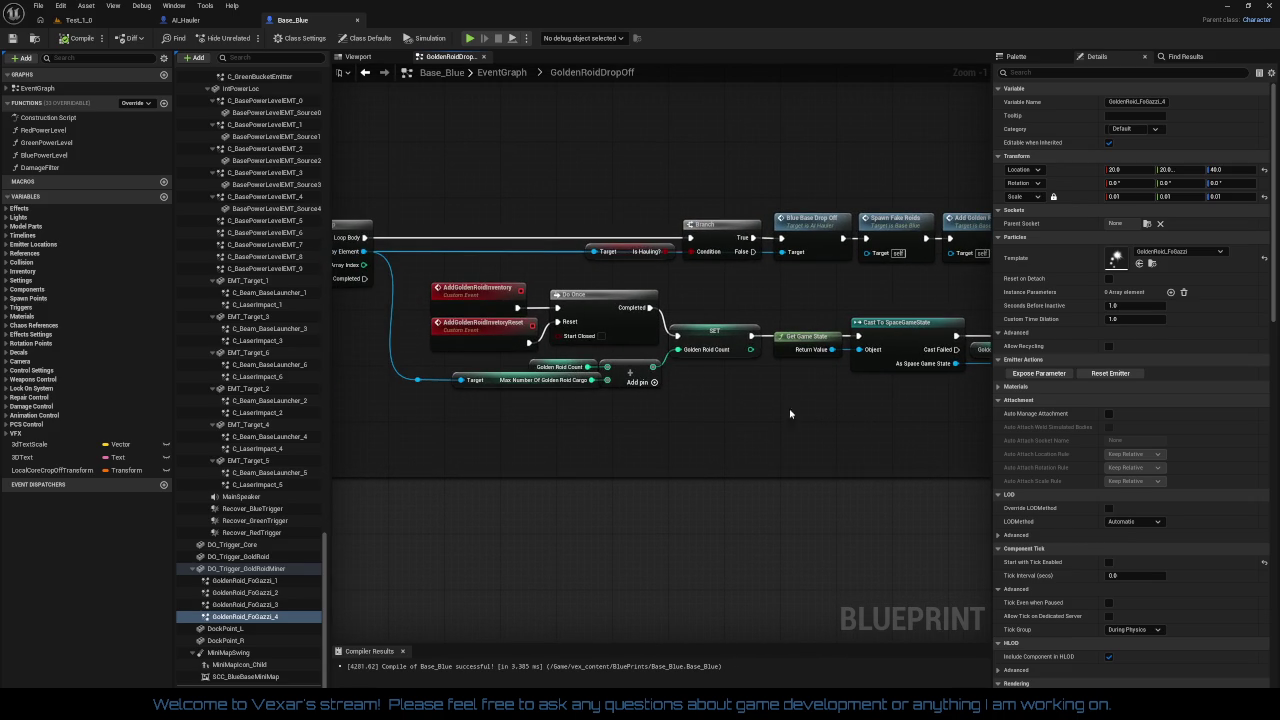
{"action": "left_click", "coordinate": [476, 322]}
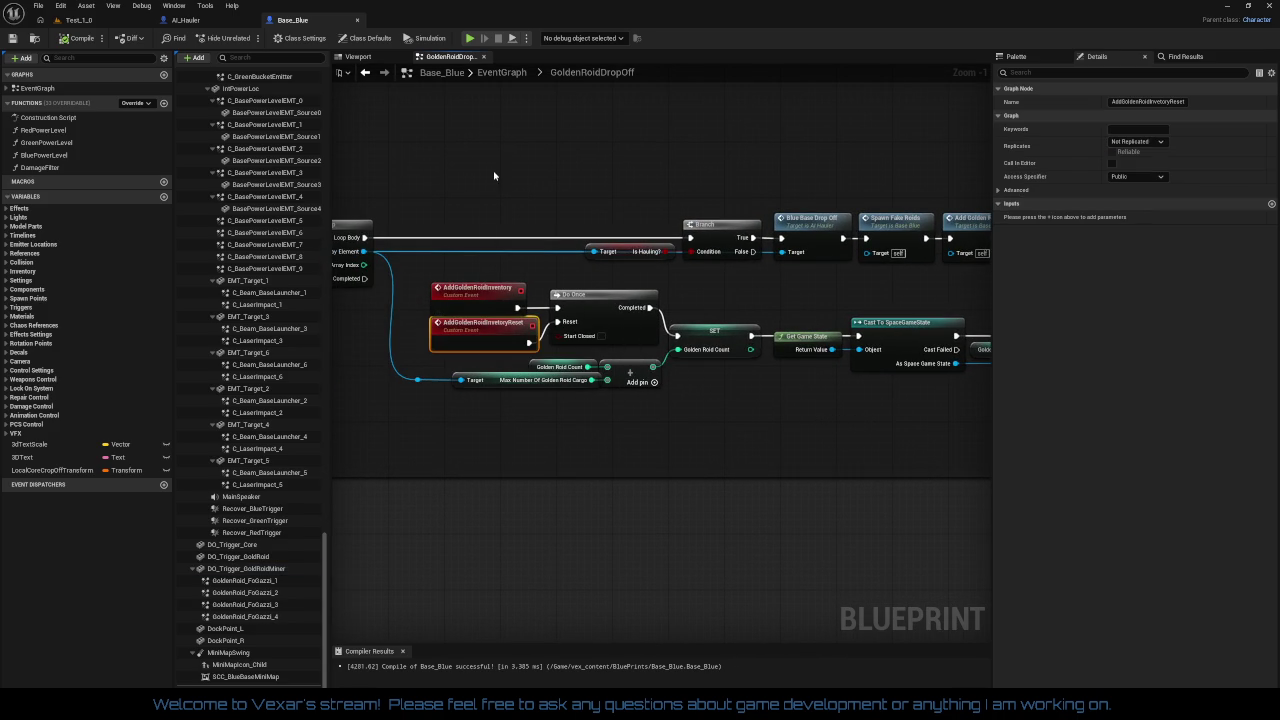
{"action": "left_click", "coordinate": [494, 176]}
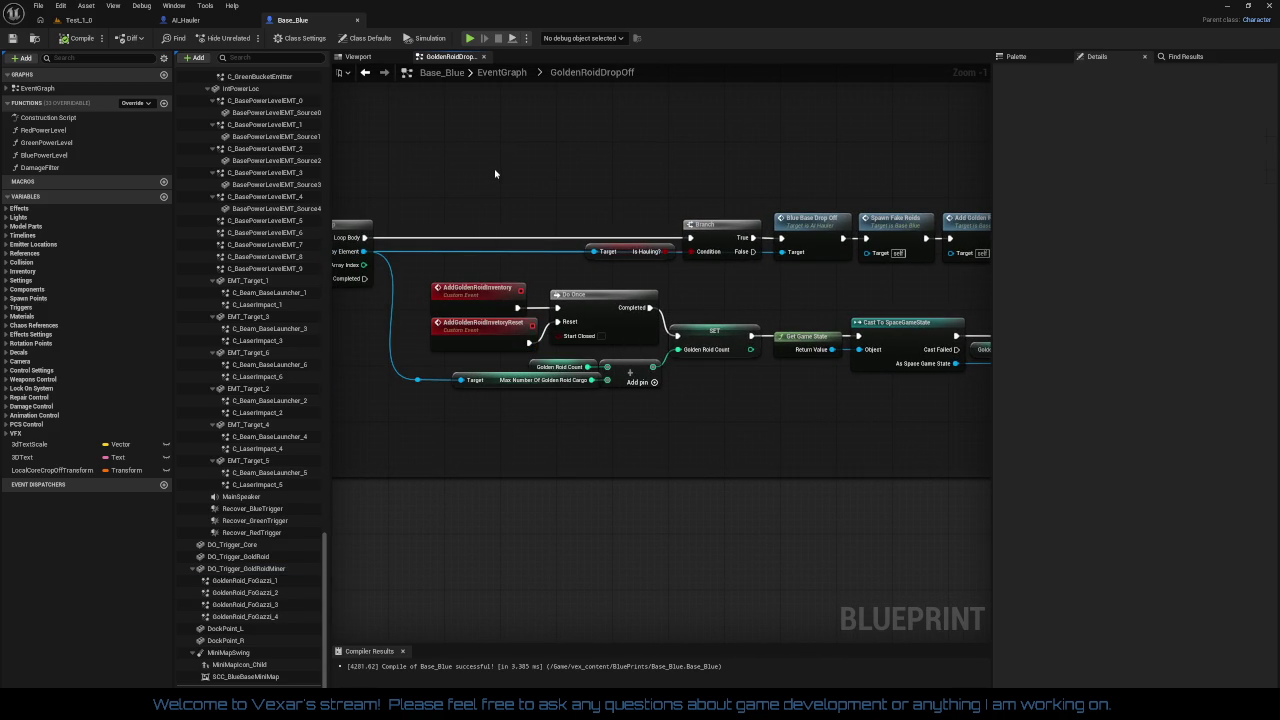
{"action": "left_click", "coordinate": [185, 20]}
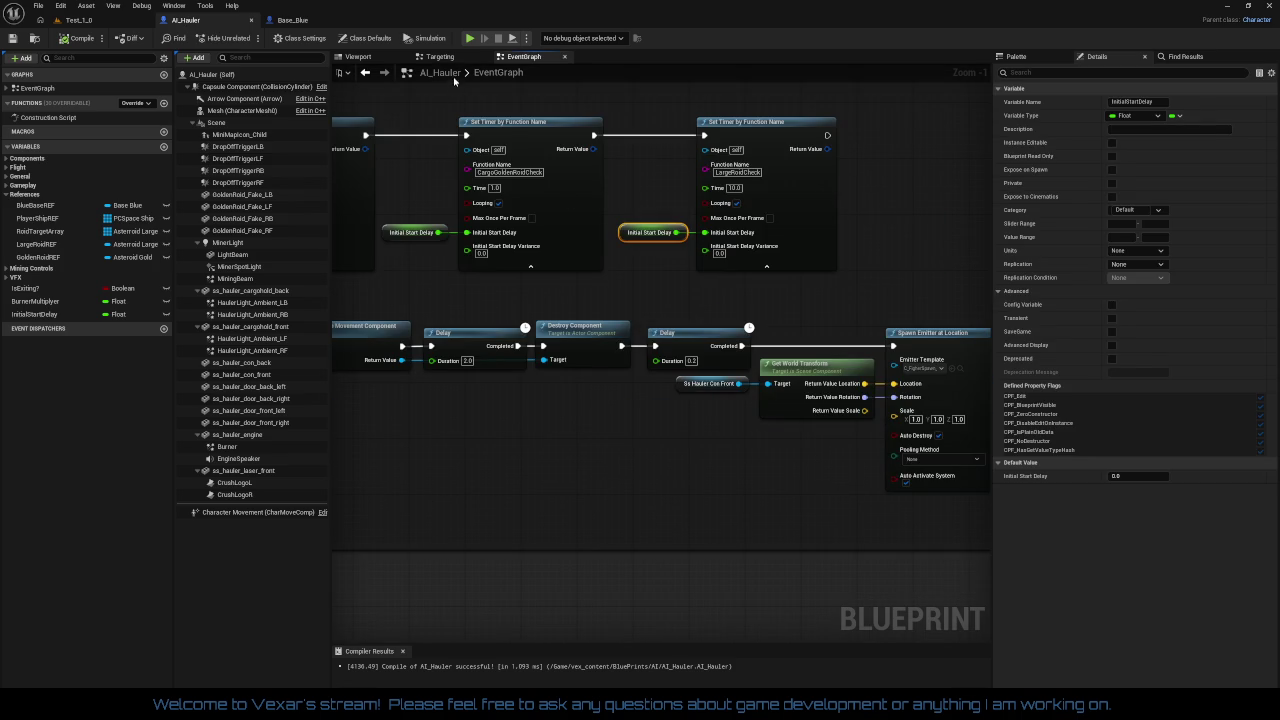
Step: Open AI_Hauler's Targeting graph and pan past the door and Afterburner nodes to HaulingGoldenRoids
{"action": "left_click", "coordinate": [440, 56]}
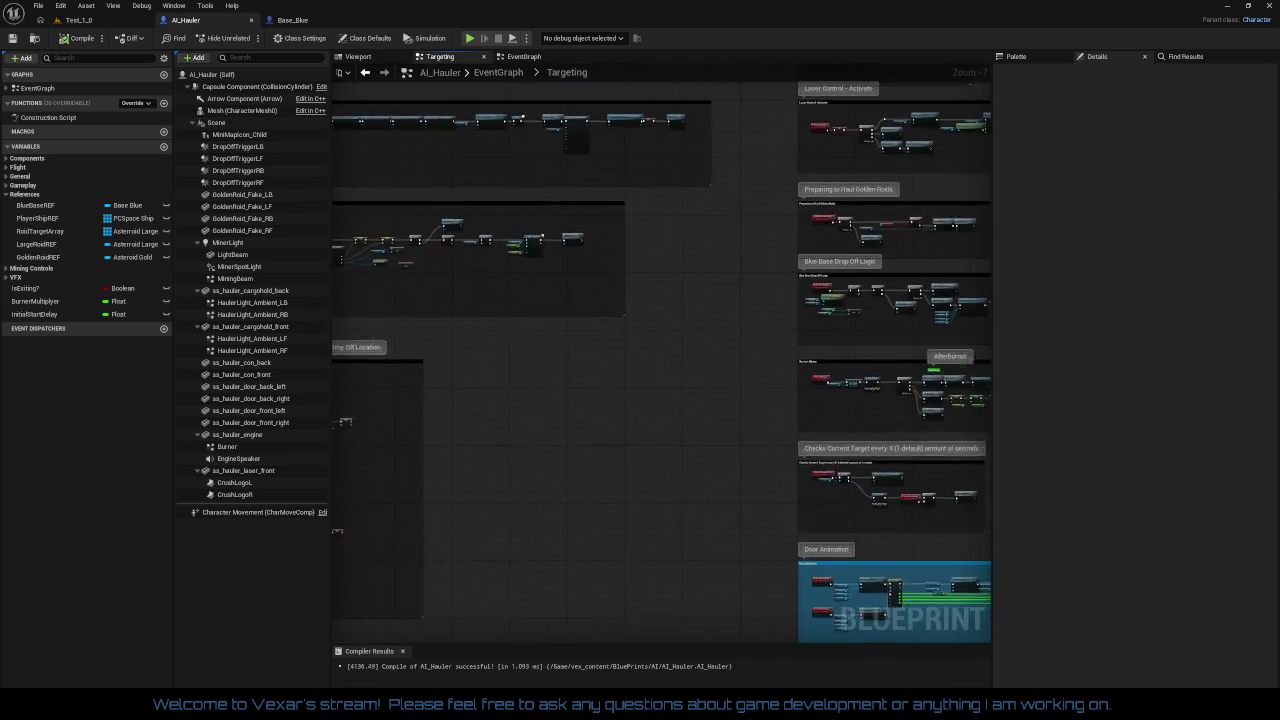
{"action": "scroll", "coordinate": [655, 340], "scroll_direction": "up", "scroll_amount": 7}
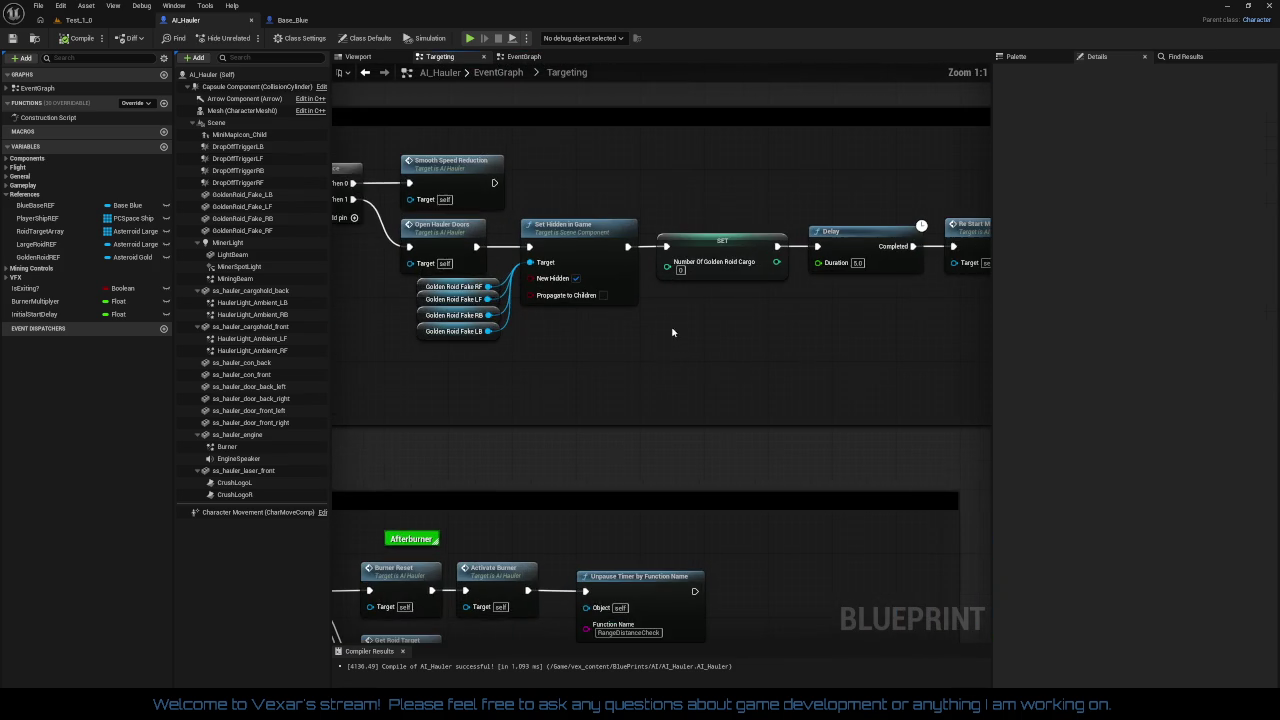
{"action": "mouse_move", "coordinate": [750, 323]}
{"action": "left_mouse_down"}
{"action": "mouse_move", "coordinate": [617, 331]}
{"action": "mouse_move", "coordinate": [901, 338]}
{"action": "left_mouse_up"}
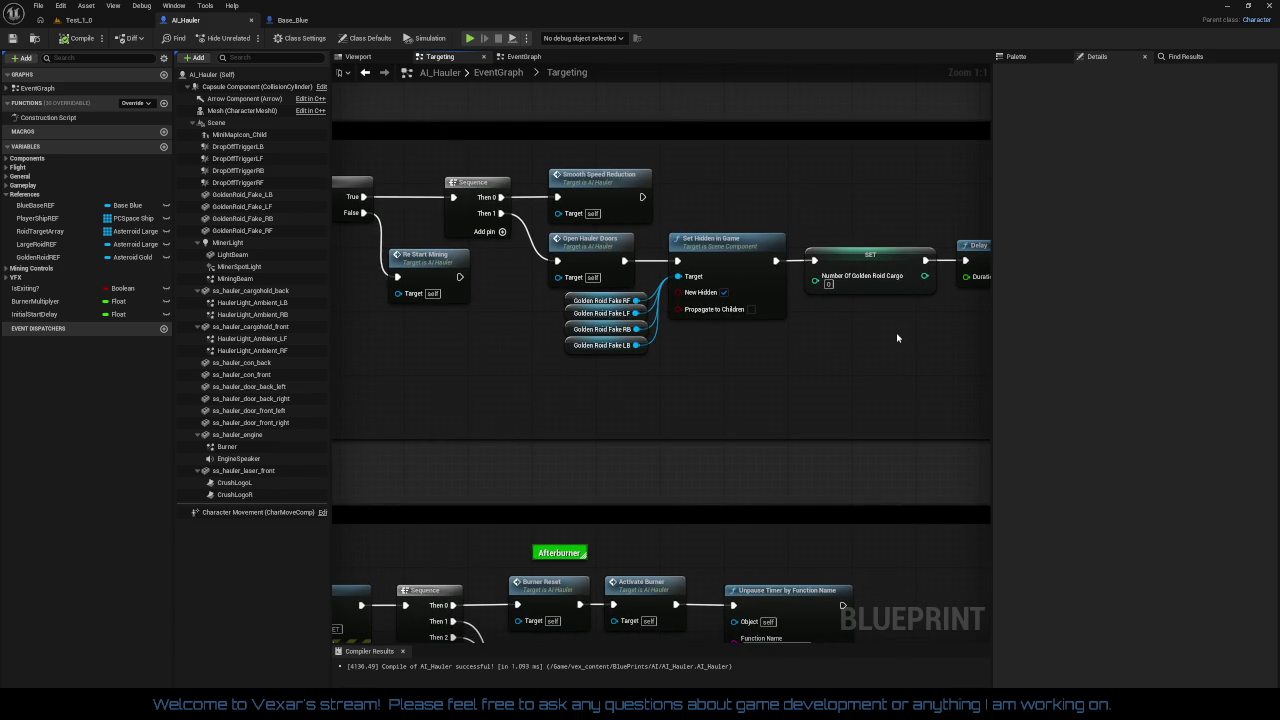
{"action": "mouse_move", "coordinate": [881, 343]}
{"action": "left_mouse_down"}
{"action": "mouse_move", "coordinate": [874, 191]}
{"action": "mouse_move", "coordinate": [914, 129]}
{"action": "mouse_move", "coordinate": [963, 114]}
{"action": "mouse_move", "coordinate": [1251, 124]}
{"action": "mouse_move", "coordinate": [1194, 285]}
{"action": "mouse_move", "coordinate": [1167, 660]}
{"action": "left_mouse_up"}
{"action": "left_click_drag", "start_coordinate": [827, 354], "coordinate": [674, 342]}
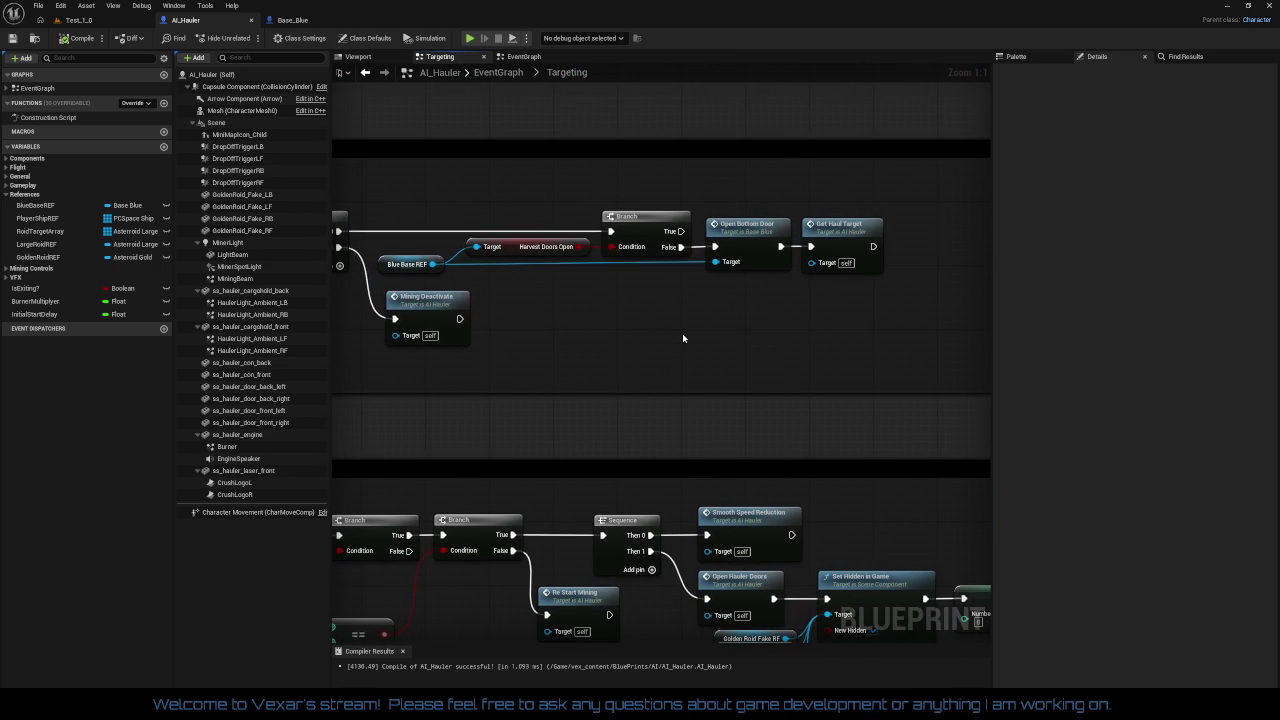
{"action": "mouse_move", "coordinate": [683, 338]}
{"action": "left_mouse_down"}
{"action": "mouse_move", "coordinate": [838, 322]}
{"action": "mouse_move", "coordinate": [787, 312]}
{"action": "left_mouse_up"}
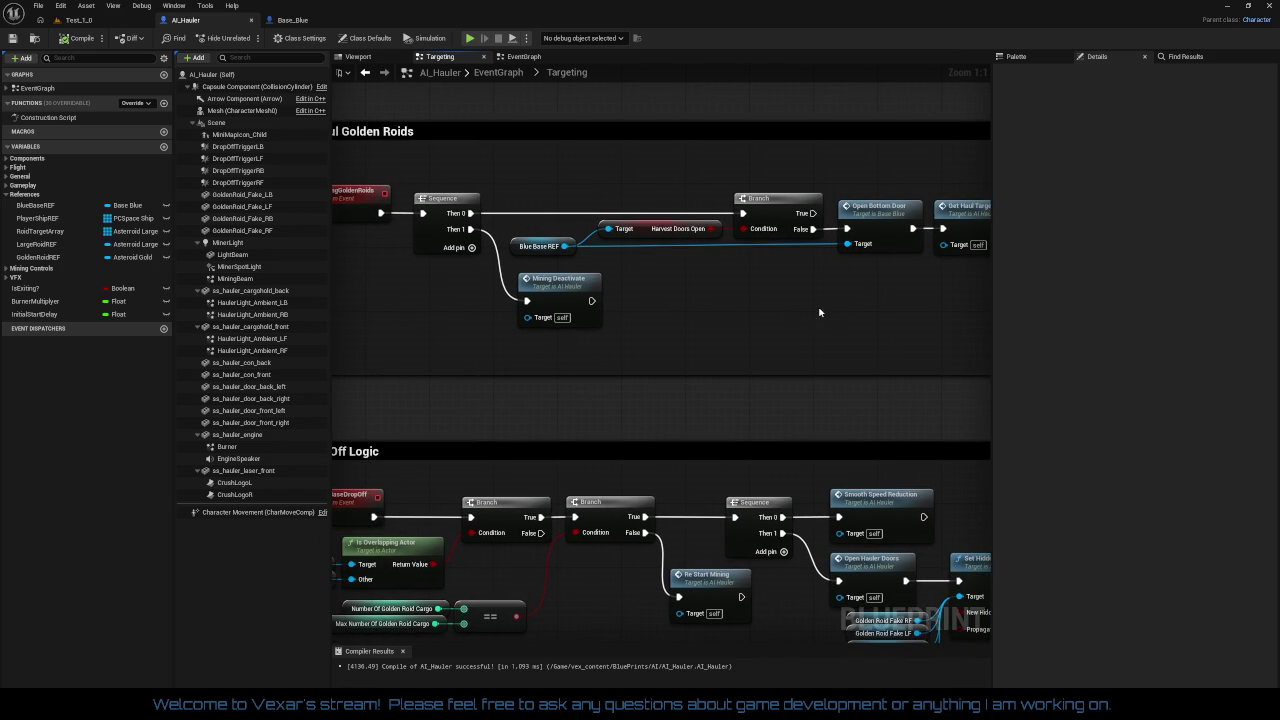
Step: Centre and inspect the Blue Base Drop Off Logic Branch, Sequence and Set Hidden nodes
{"action": "mouse_move", "coordinate": [661, 181]}
{"action": "left_mouse_down"}
{"action": "mouse_move", "coordinate": [986, 329]}
{"action": "mouse_move", "coordinate": [900, 338]}
{"action": "mouse_move", "coordinate": [948, 342]}
{"action": "left_mouse_up"}
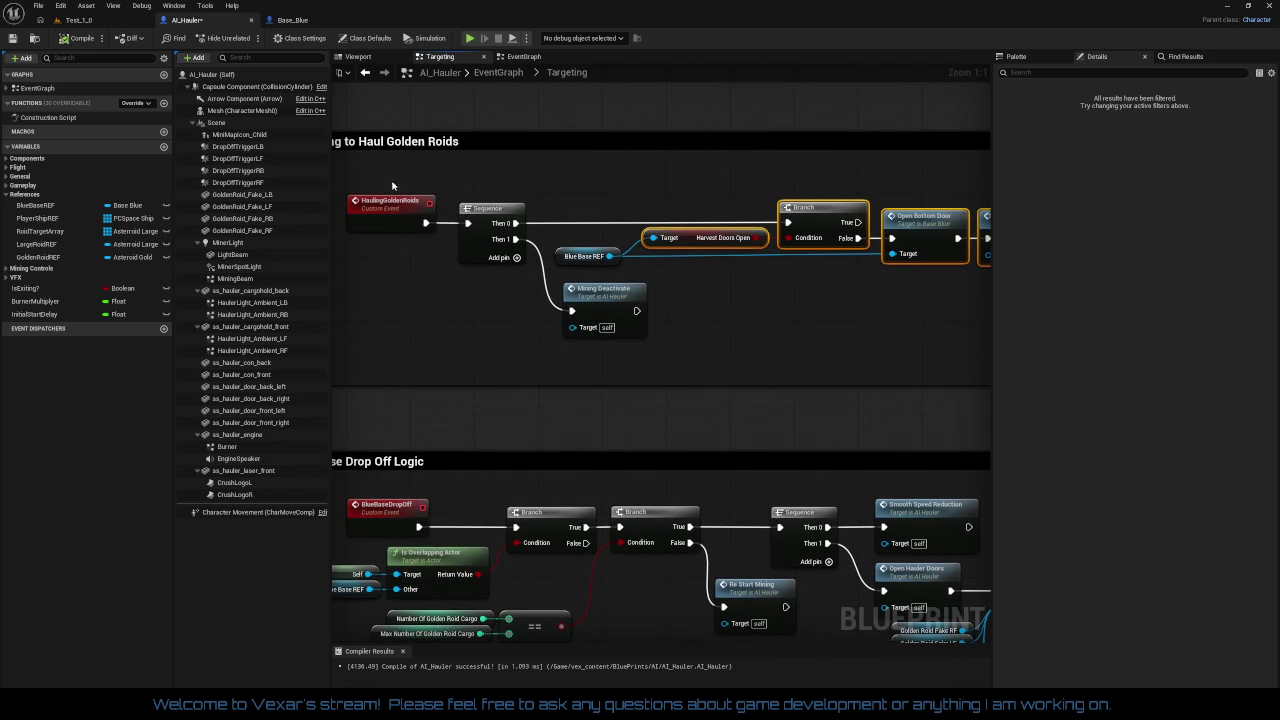
{"action": "left_click_drag", "start_coordinate": [394, 182], "coordinate": [507, 316]}
{"action": "left_click", "coordinate": [705, 333]}
{"action": "scroll", "coordinate": [806, 340], "scroll_direction": "down", "scroll_amount": 2}
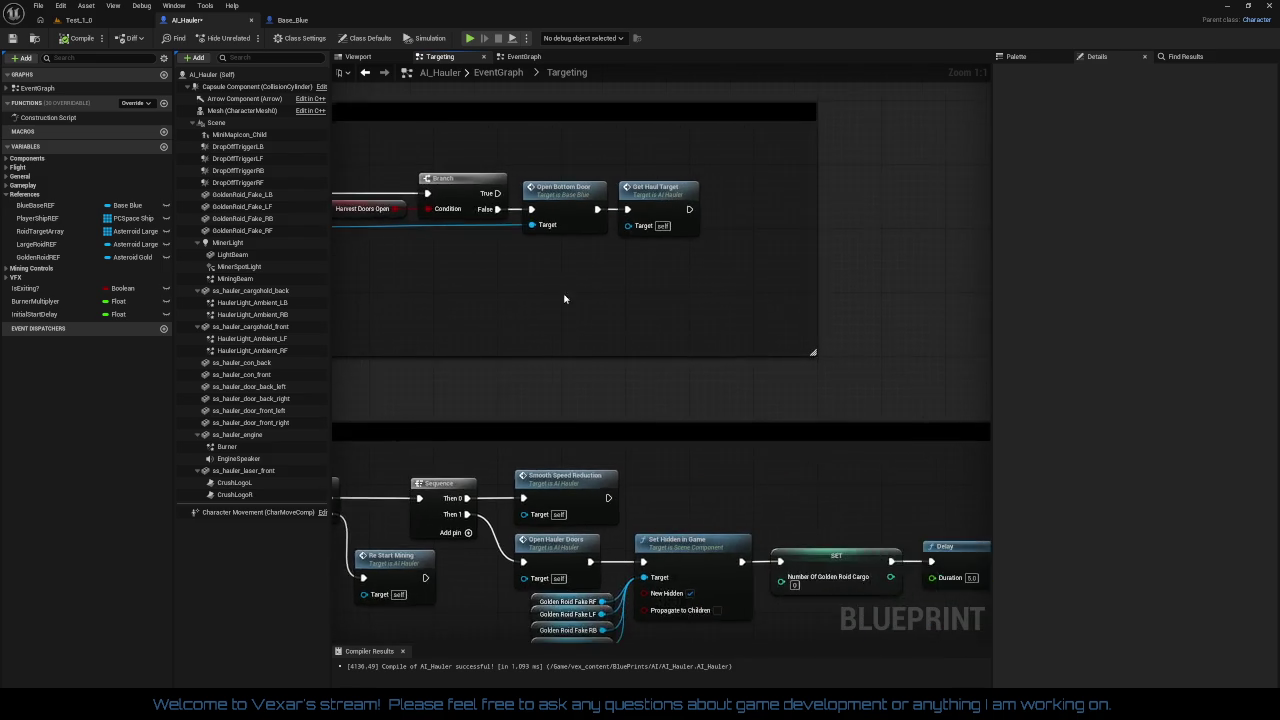
{"action": "left_click_drag", "start_coordinate": [733, 306], "coordinate": [741, 179]}
{"action": "scroll", "coordinate": [810, 397], "scroll_direction": "up", "scroll_amount": 2}
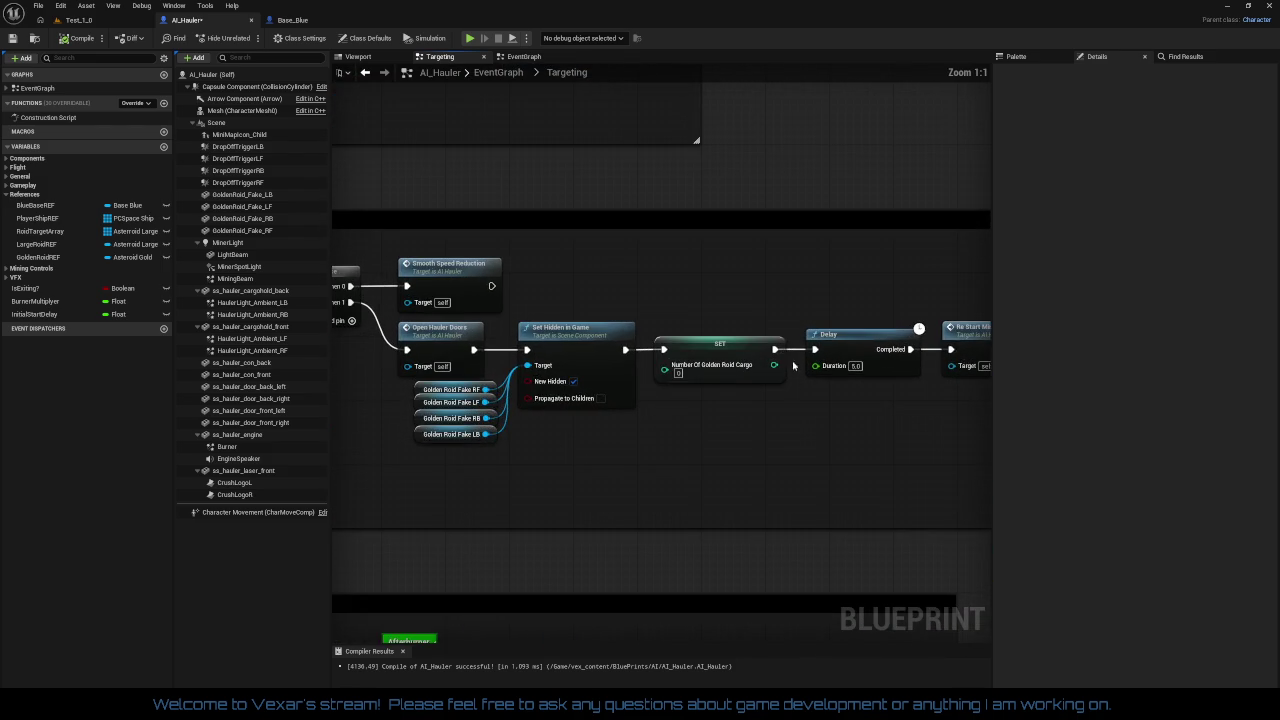
{"action": "mouse_move", "coordinate": [850, 460]}
{"action": "left_mouse_down"}
{"action": "mouse_move", "coordinate": [857, 429]}
{"action": "mouse_move", "coordinate": [955, 399]}
{"action": "left_mouse_up"}
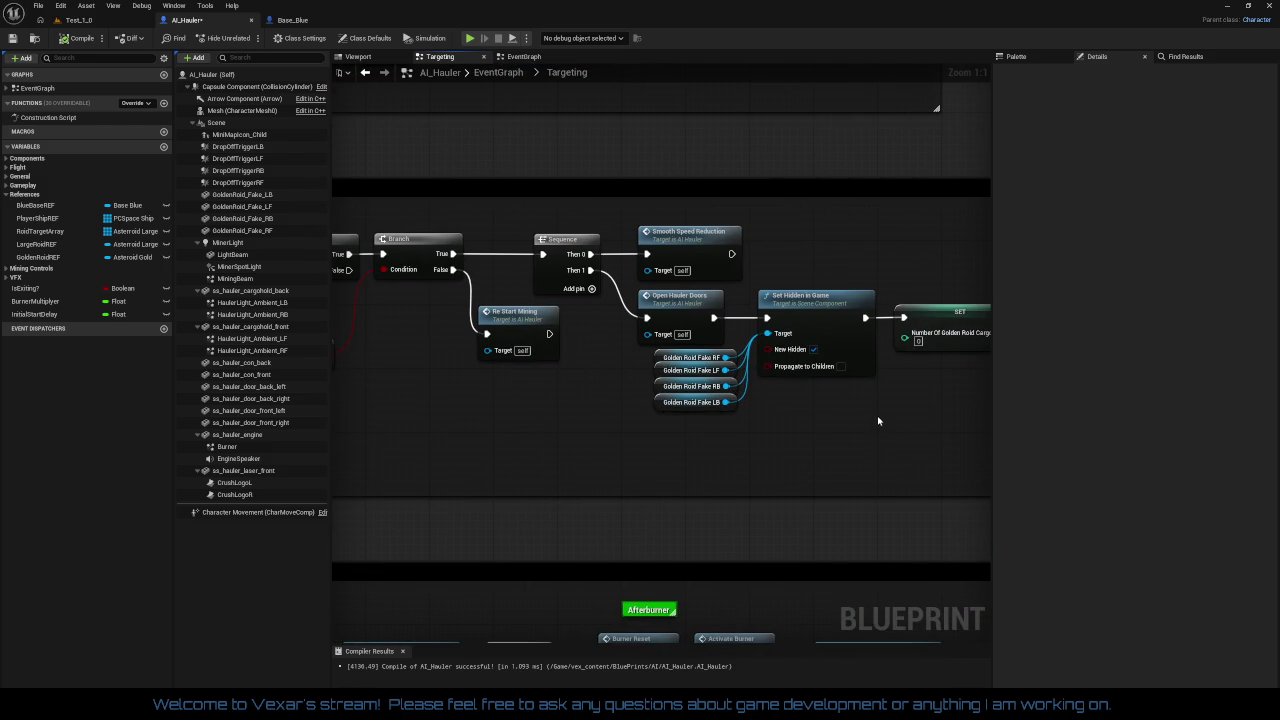
{"action": "left_click_drag", "start_coordinate": [822, 450], "coordinate": [899, 399]}
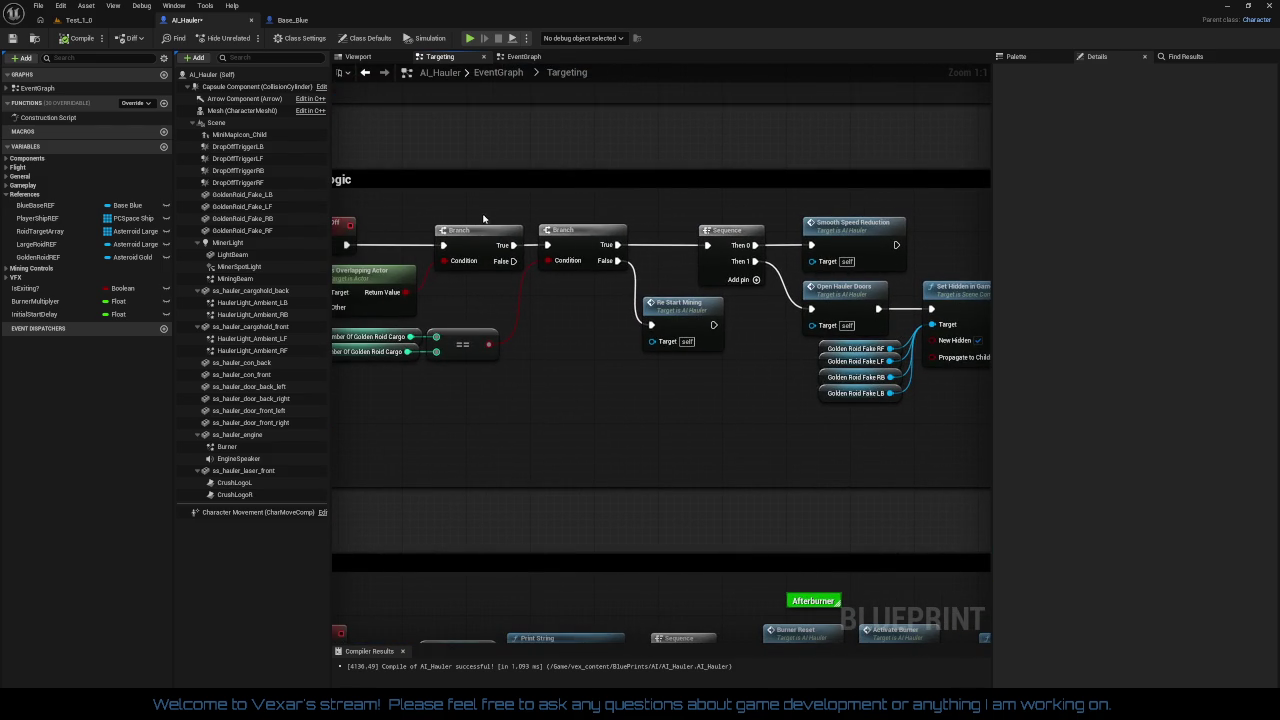
{"action": "mouse_move", "coordinate": [484, 218]}
{"action": "left_mouse_down"}
{"action": "mouse_move", "coordinate": [630, 272]}
{"action": "mouse_move", "coordinate": [864, 270]}
{"action": "mouse_move", "coordinate": [740, 350]}
{"action": "mouse_move", "coordinate": [731, 373]}
{"action": "mouse_move", "coordinate": [829, 429]}
{"action": "mouse_move", "coordinate": [671, 308]}
{"action": "left_mouse_up"}
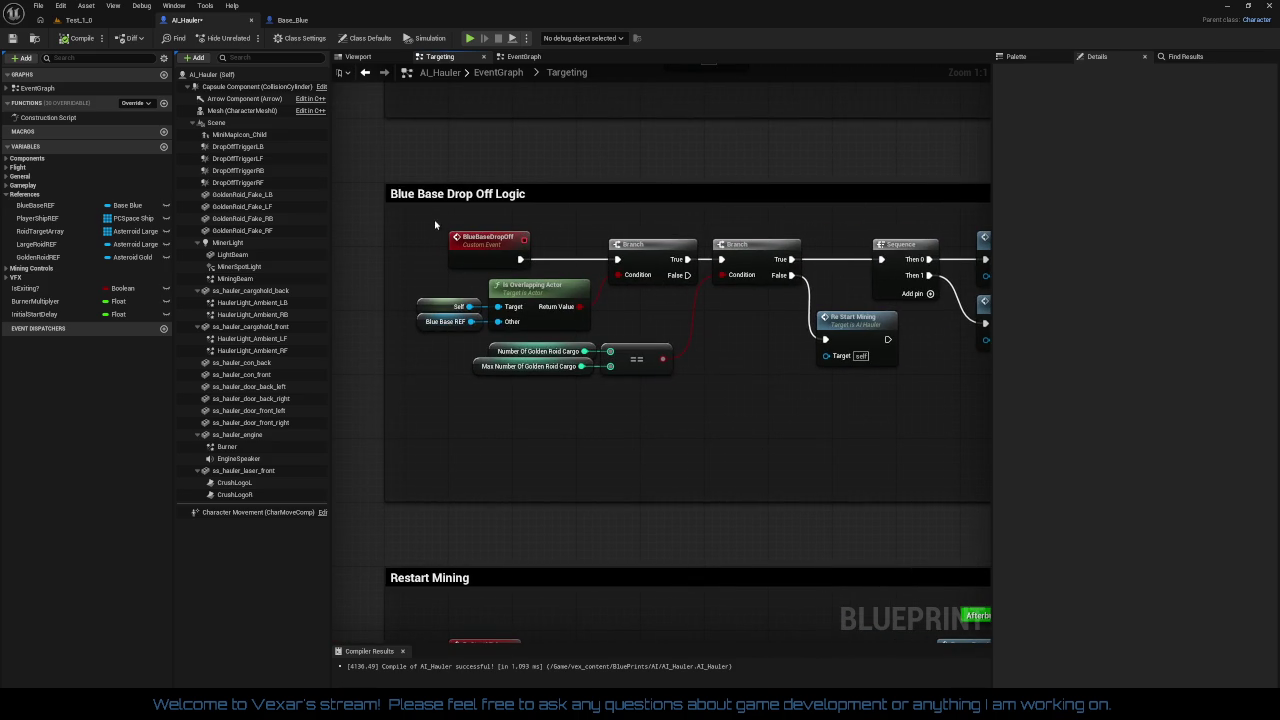
{"action": "mouse_move", "coordinate": [435, 224]}
{"action": "left_mouse_down"}
{"action": "mouse_move", "coordinate": [600, 330]}
{"action": "mouse_move", "coordinate": [656, 389]}
{"action": "left_mouse_up"}
Step: Pan from the Set Hidden and Print String nodes to CargoGoldenRoidCheck and the reset nodes
{"action": "left_click", "coordinate": [690, 444]}
{"action": "mouse_move", "coordinate": [796, 413]}
{"action": "left_mouse_down"}
{"action": "mouse_move", "coordinate": [560, 380]}
{"action": "mouse_move", "coordinate": [677, 408]}
{"action": "mouse_move", "coordinate": [565, 392]}
{"action": "mouse_move", "coordinate": [580, 374]}
{"action": "mouse_move", "coordinate": [420, 363]}
{"action": "mouse_move", "coordinate": [342, 499]}
{"action": "mouse_move", "coordinate": [320, 579]}
{"action": "left_mouse_up"}
{"action": "mouse_move", "coordinate": [660, 420]}
{"action": "left_mouse_down"}
{"action": "mouse_move", "coordinate": [250, 270]}
{"action": "mouse_move", "coordinate": [374, 471]}
{"action": "mouse_move", "coordinate": [415, 494]}
{"action": "mouse_move", "coordinate": [159, 488]}
{"action": "mouse_move", "coordinate": [107, 430]}
{"action": "left_mouse_up"}
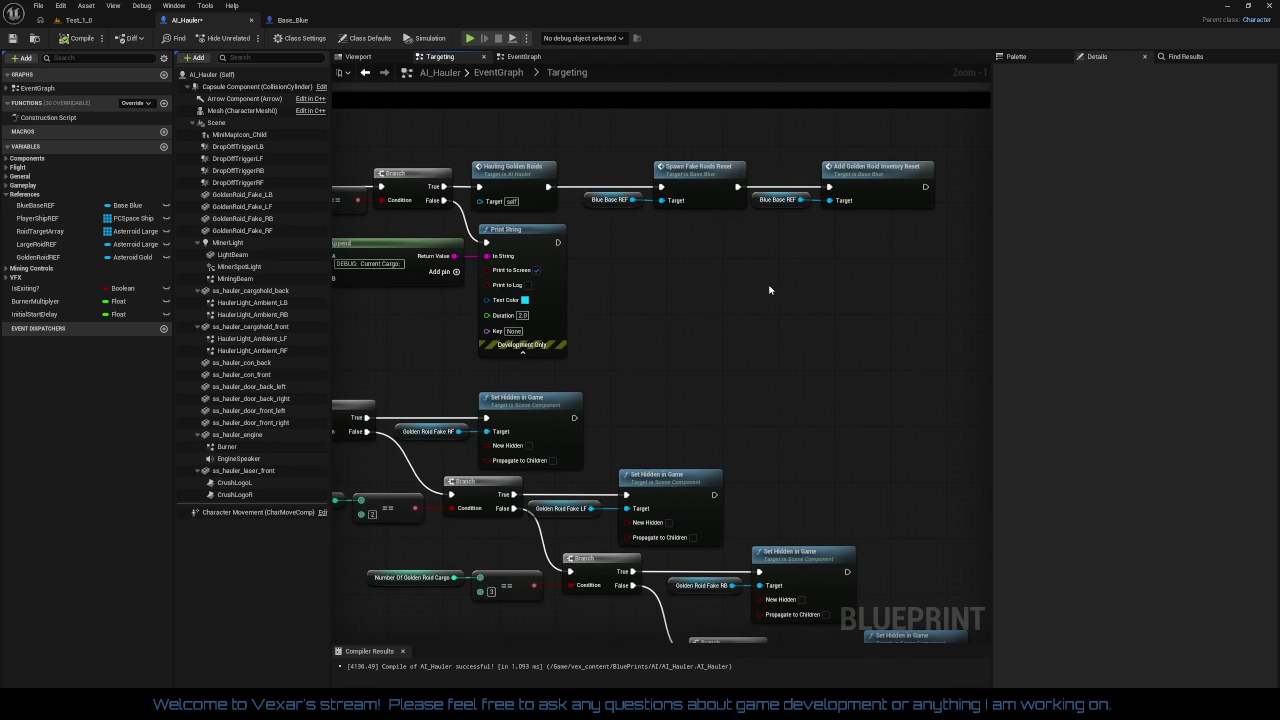
{"action": "left_click_drag", "start_coordinate": [747, 298], "coordinate": [946, 337]}
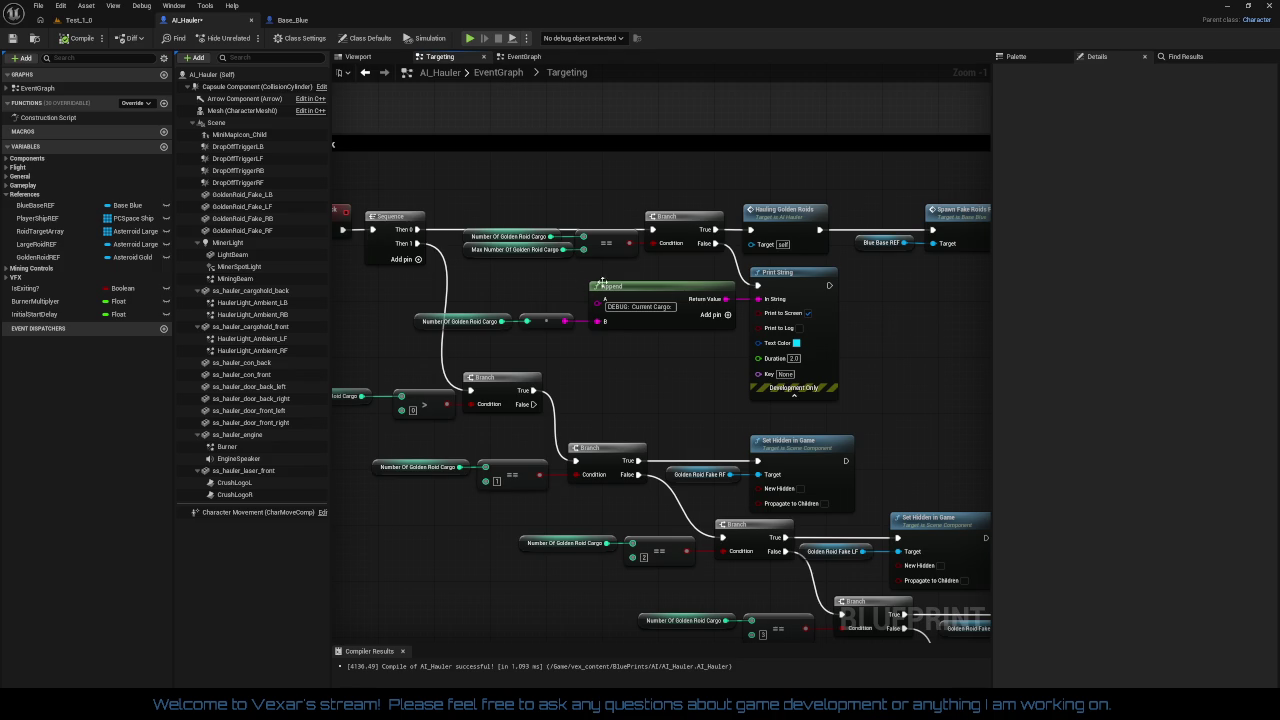
{"action": "mouse_move", "coordinate": [886, 302]}
{"action": "left_mouse_down"}
{"action": "mouse_move", "coordinate": [850, 300]}
{"action": "mouse_move", "coordinate": [1004, 320]}
{"action": "mouse_move", "coordinate": [687, 326]}
{"action": "left_mouse_up"}
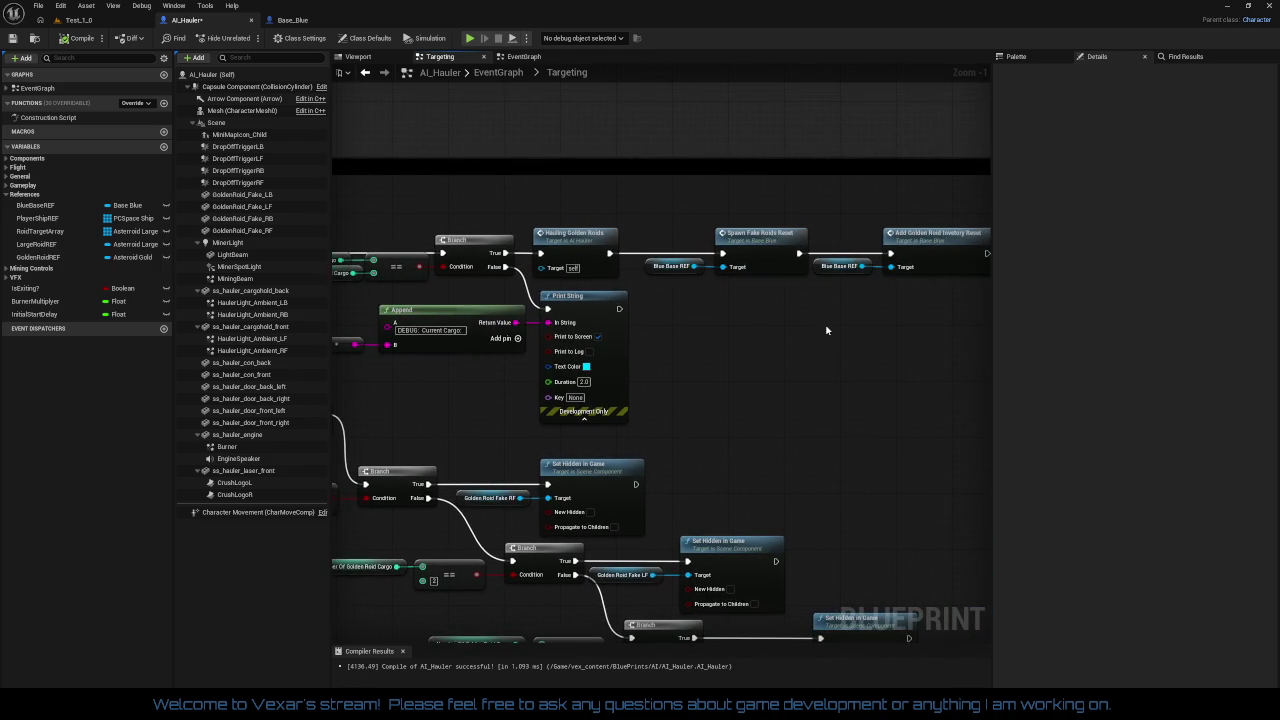
{"action": "mouse_move", "coordinate": [826, 330]}
{"action": "left_mouse_down"}
{"action": "mouse_move", "coordinate": [666, 331]}
{"action": "mouse_move", "coordinate": [687, 339]}
{"action": "left_mouse_up"}
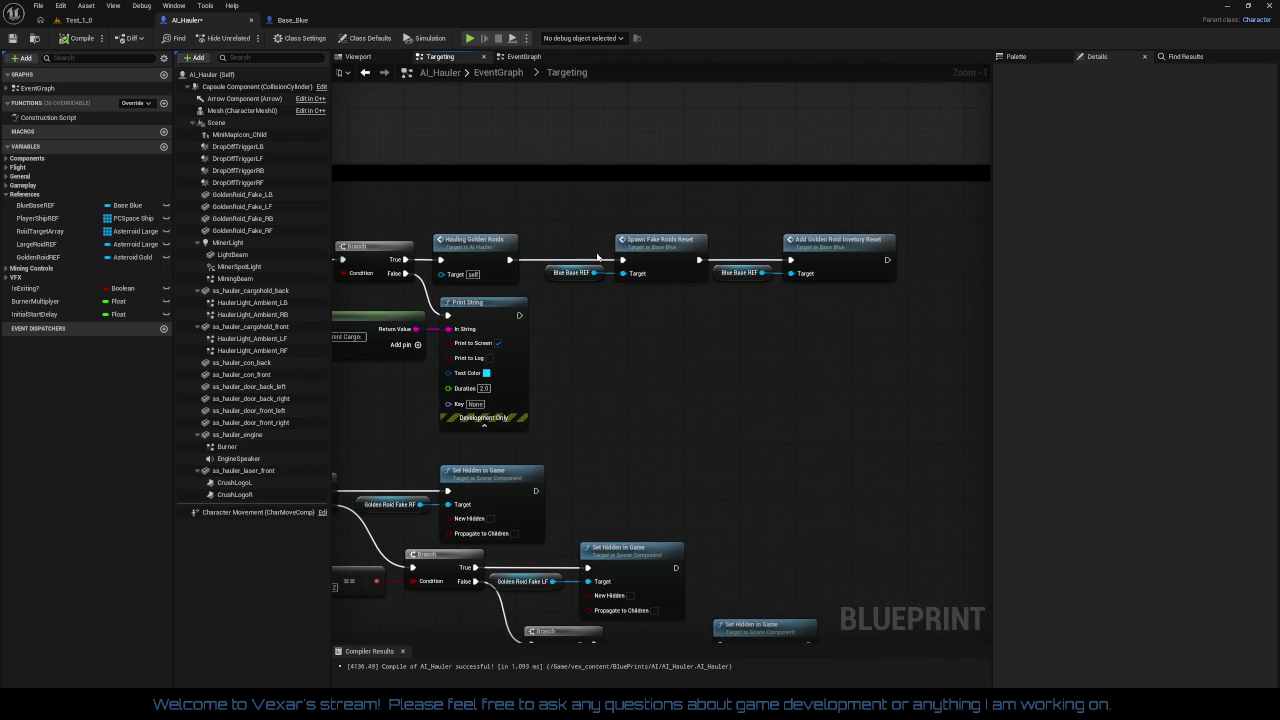
{"action": "left_click_drag", "start_coordinate": [580, 226], "coordinate": [951, 327]}
{"action": "left_click", "coordinate": [856, 336]}
Step: Break the Hauling Golden Roids link and insert a Delay before Spawn Fake Roids Reset
{"action": "right_click", "coordinate": [511, 262]}
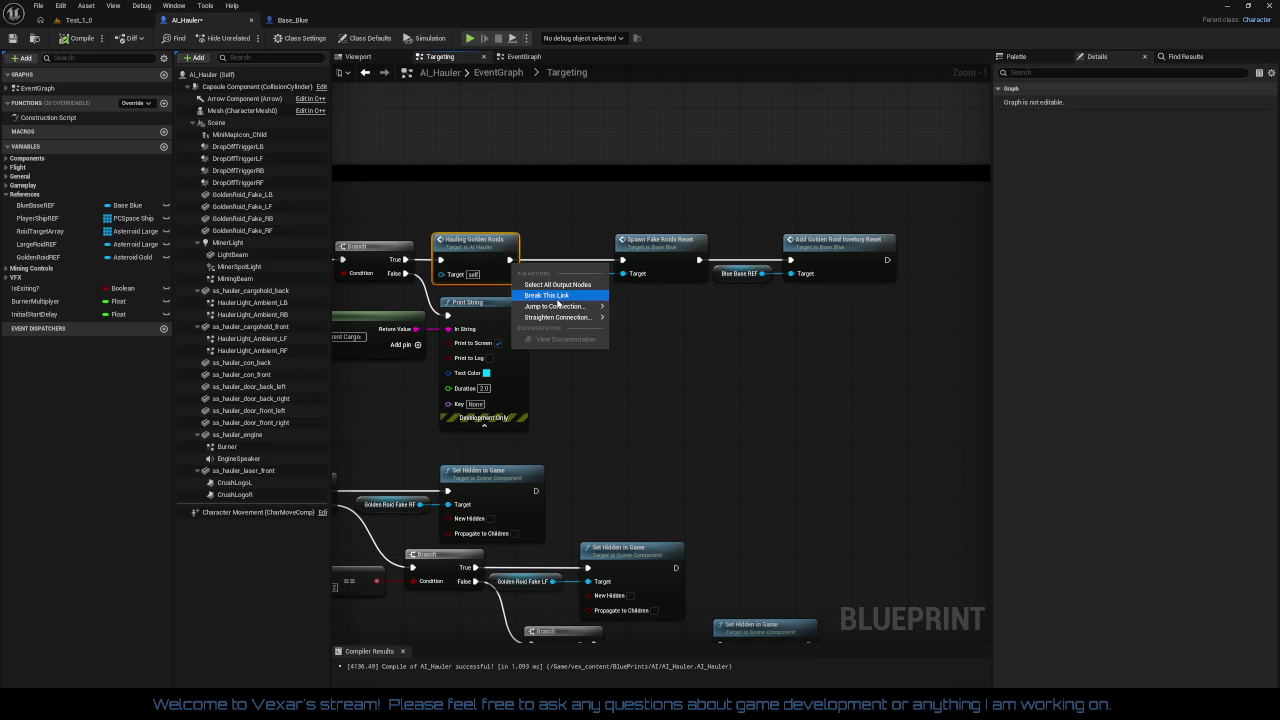
{"action": "left_click", "coordinate": [565, 303]}
{"action": "right_click", "coordinate": [511, 262]}
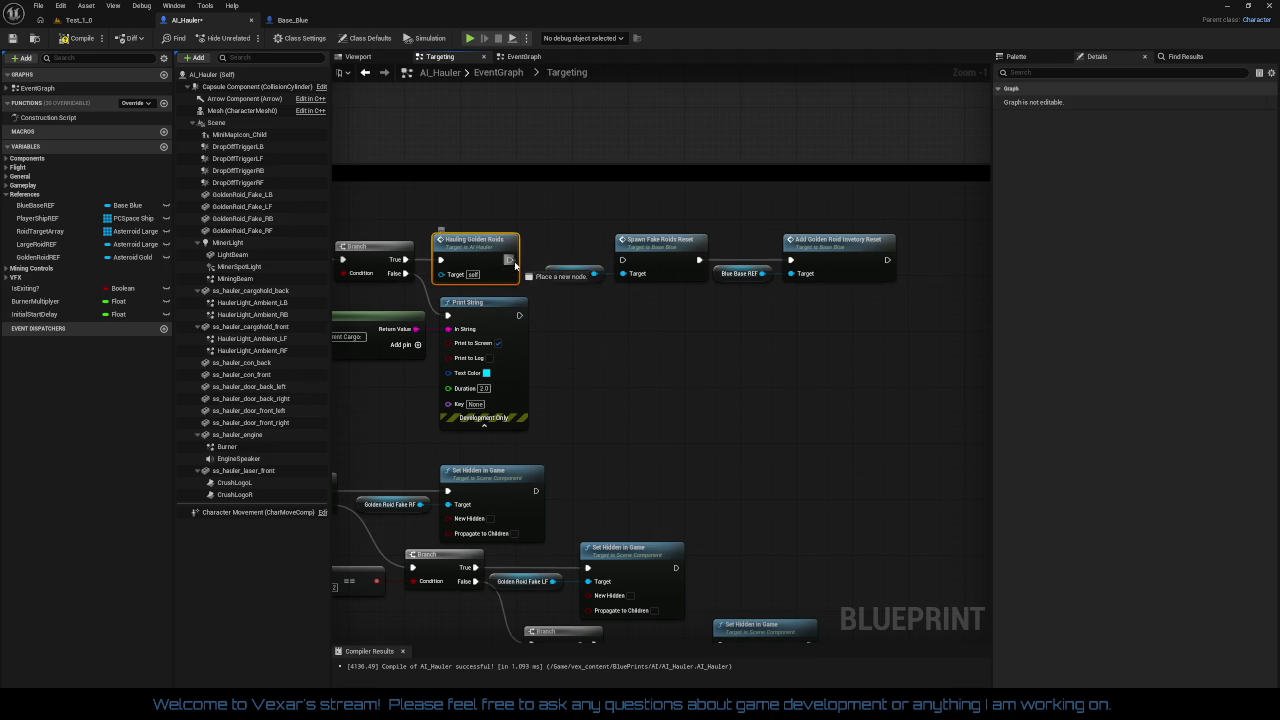
{"action": "left_click_drag", "start_coordinate": [510, 260], "coordinate": [636, 358]}
{"action": "type", "text": "delay"}
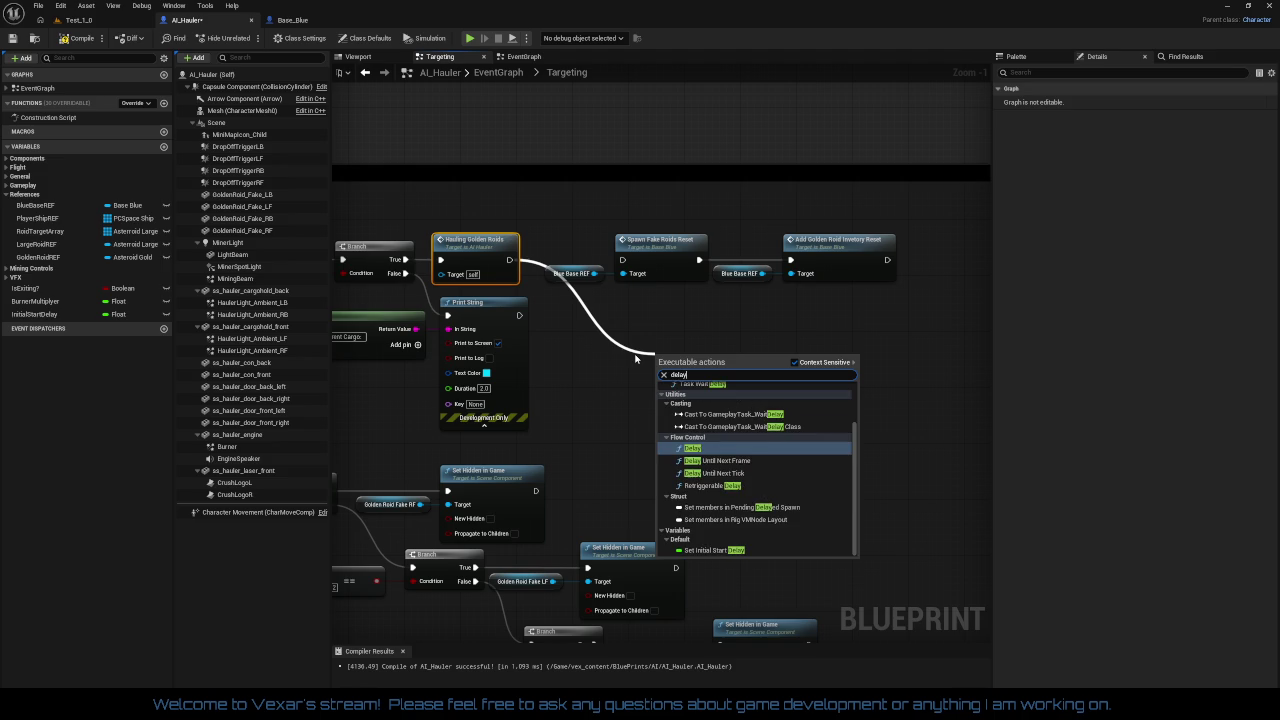
{"action": "key", "text": "Return"}
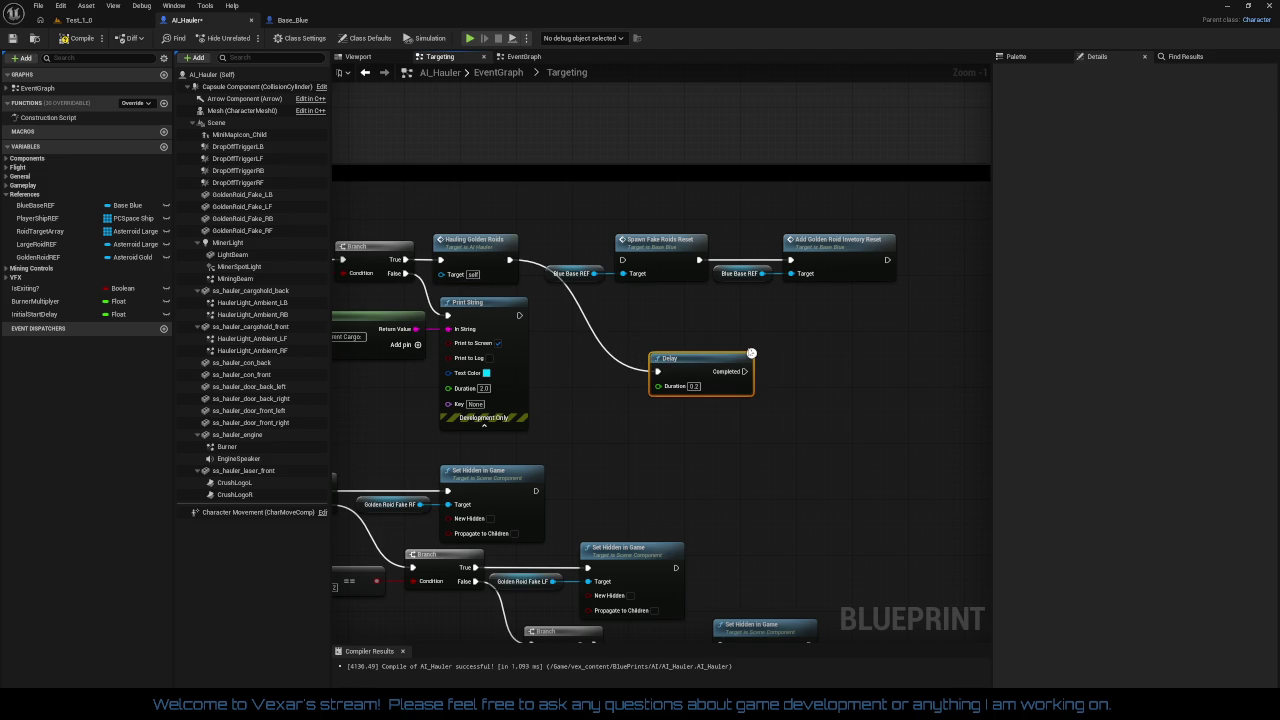
{"action": "left_click", "coordinate": [692, 386]}
{"action": "type", "text": "0.5"}
{"action": "mouse_move", "coordinate": [745, 371]}
{"action": "left_mouse_down"}
{"action": "mouse_move", "coordinate": [614, 252]}
{"action": "mouse_move", "coordinate": [606, 264]}
{"action": "mouse_move", "coordinate": [890, 290]}
{"action": "mouse_move", "coordinate": [878, 312]}
{"action": "left_mouse_up"}
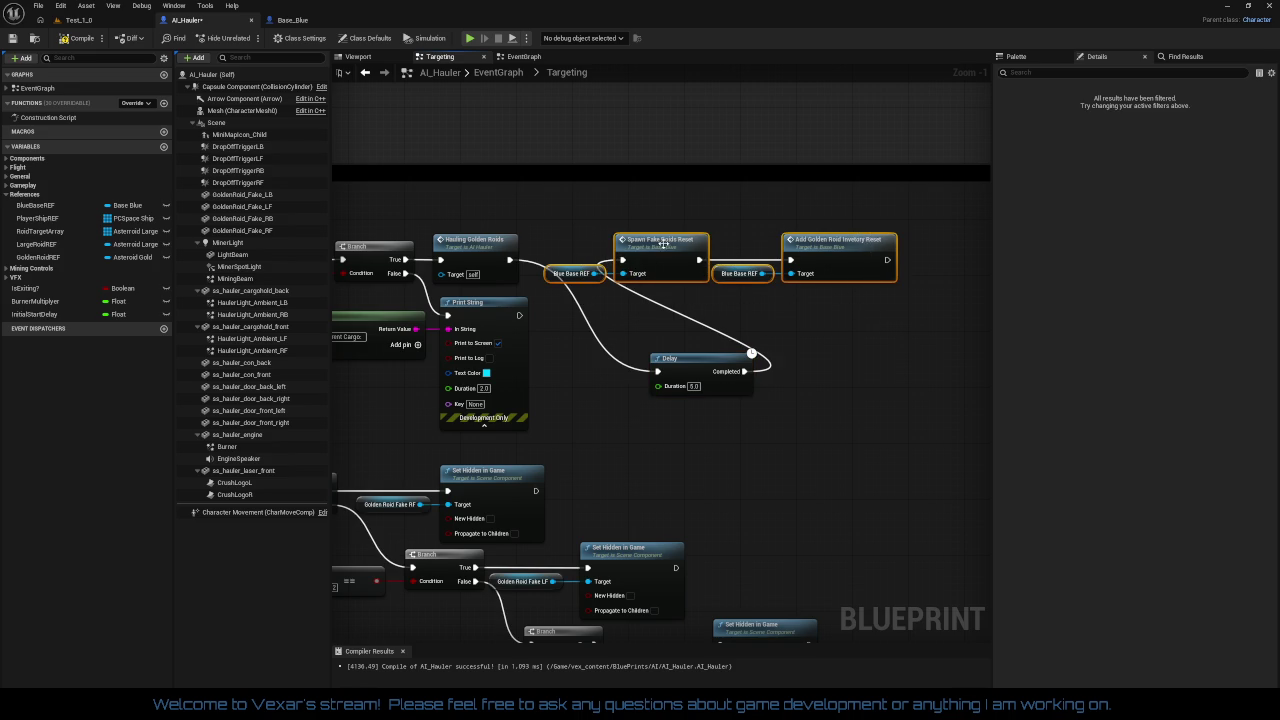
Step: Rearrange the two reset nodes so they sit level with the Delay's Completed output
{"action": "left_click_drag", "start_coordinate": [667, 244], "coordinate": [763, 252]}
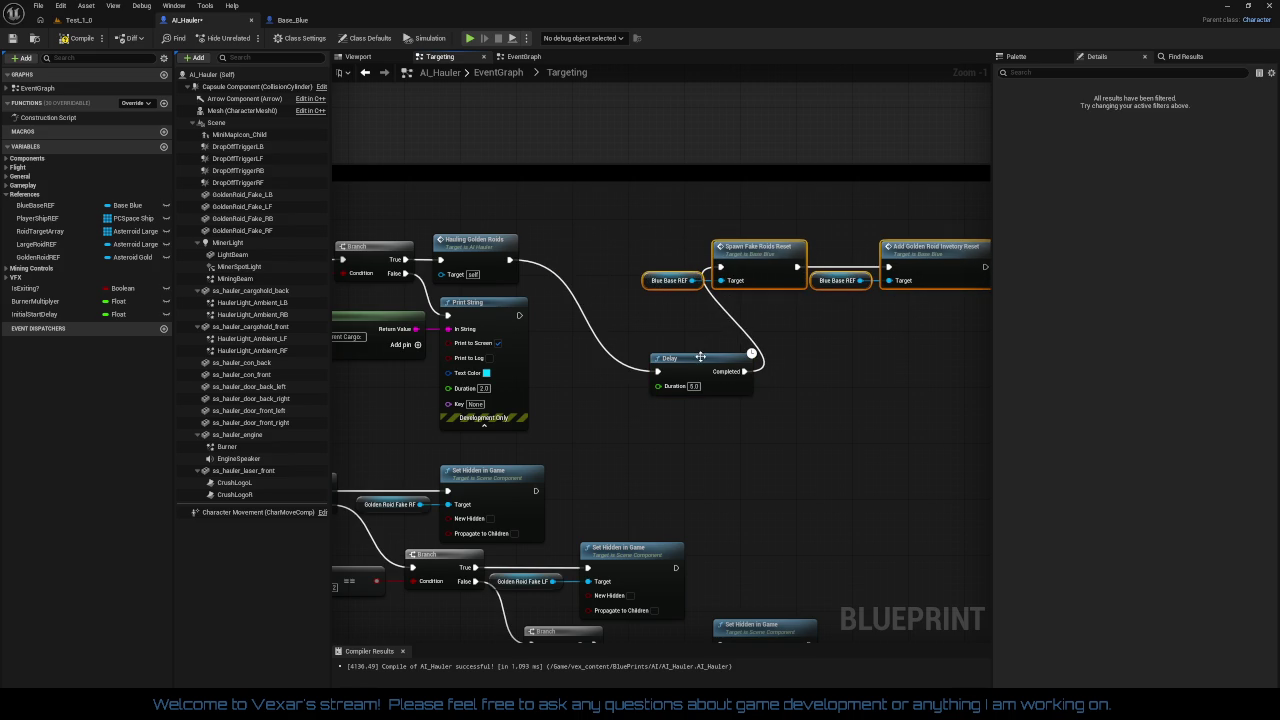
{"action": "mouse_move", "coordinate": [700, 357]}
{"action": "left_mouse_down"}
{"action": "mouse_move", "coordinate": [611, 288]}
{"action": "mouse_move", "coordinate": [588, 245]}
{"action": "left_mouse_up"}
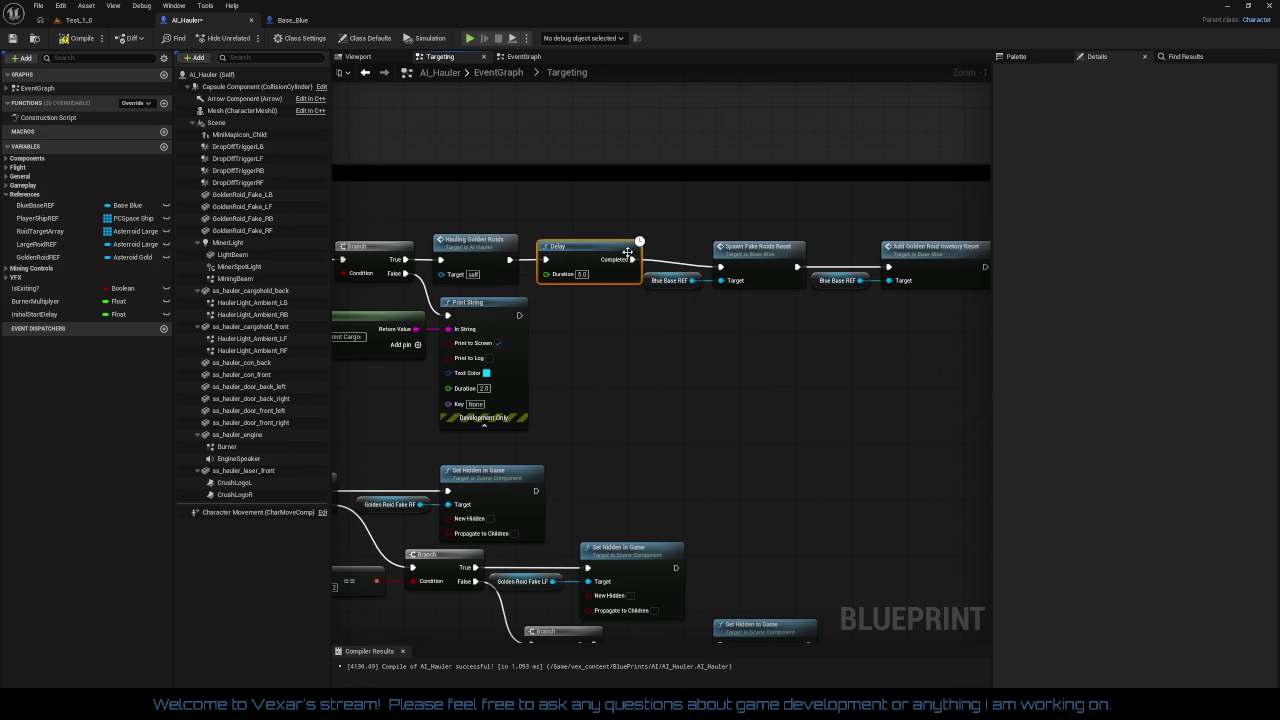
{"action": "left_click_drag", "start_coordinate": [690, 300], "coordinate": [885, 272]}
{"action": "left_click_drag", "start_coordinate": [743, 260], "coordinate": [743, 253]}
{"action": "left_click_drag", "start_coordinate": [849, 334], "coordinate": [637, 323]}
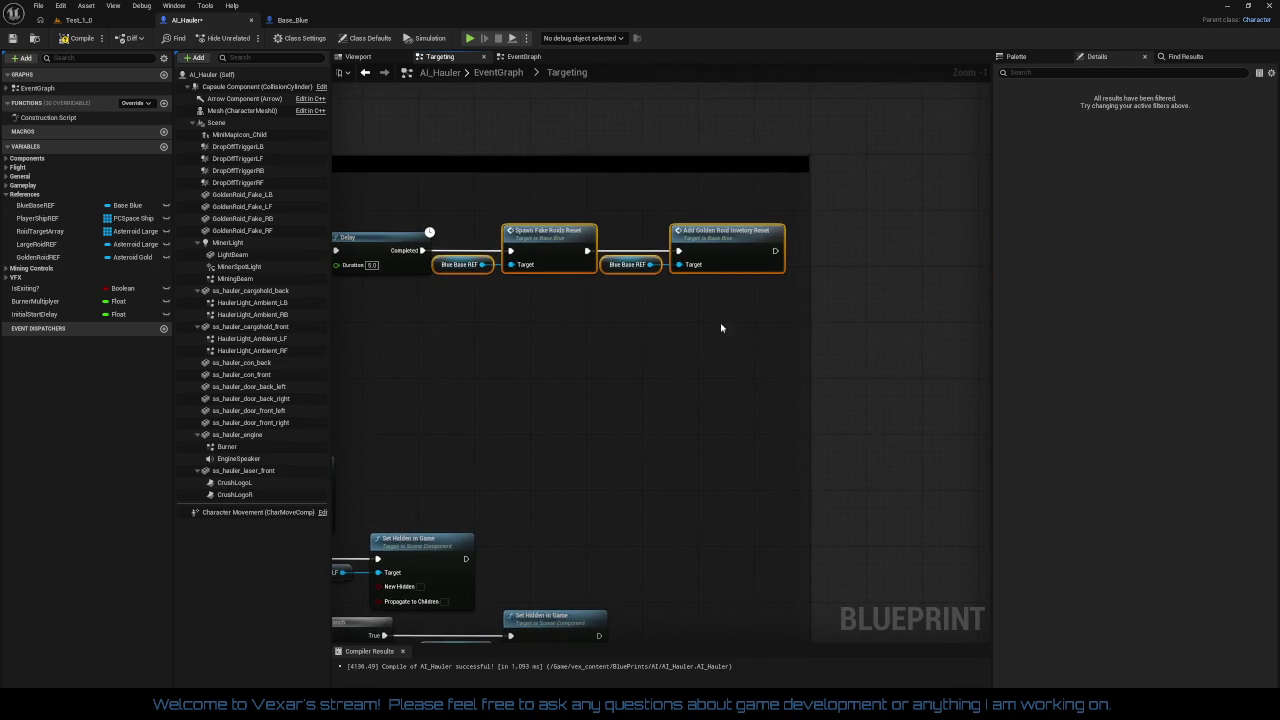
{"action": "mouse_move", "coordinate": [720, 326]}
{"action": "left_mouse_down"}
{"action": "mouse_move", "coordinate": [754, 315]}
{"action": "mouse_move", "coordinate": [870, 327]}
{"action": "mouse_move", "coordinate": [821, 324]}
{"action": "mouse_move", "coordinate": [915, 300]}
{"action": "mouse_move", "coordinate": [831, 328]}
{"action": "mouse_move", "coordinate": [766, 330]}
{"action": "left_mouse_up"}
{"action": "left_click", "coordinate": [744, 259]}
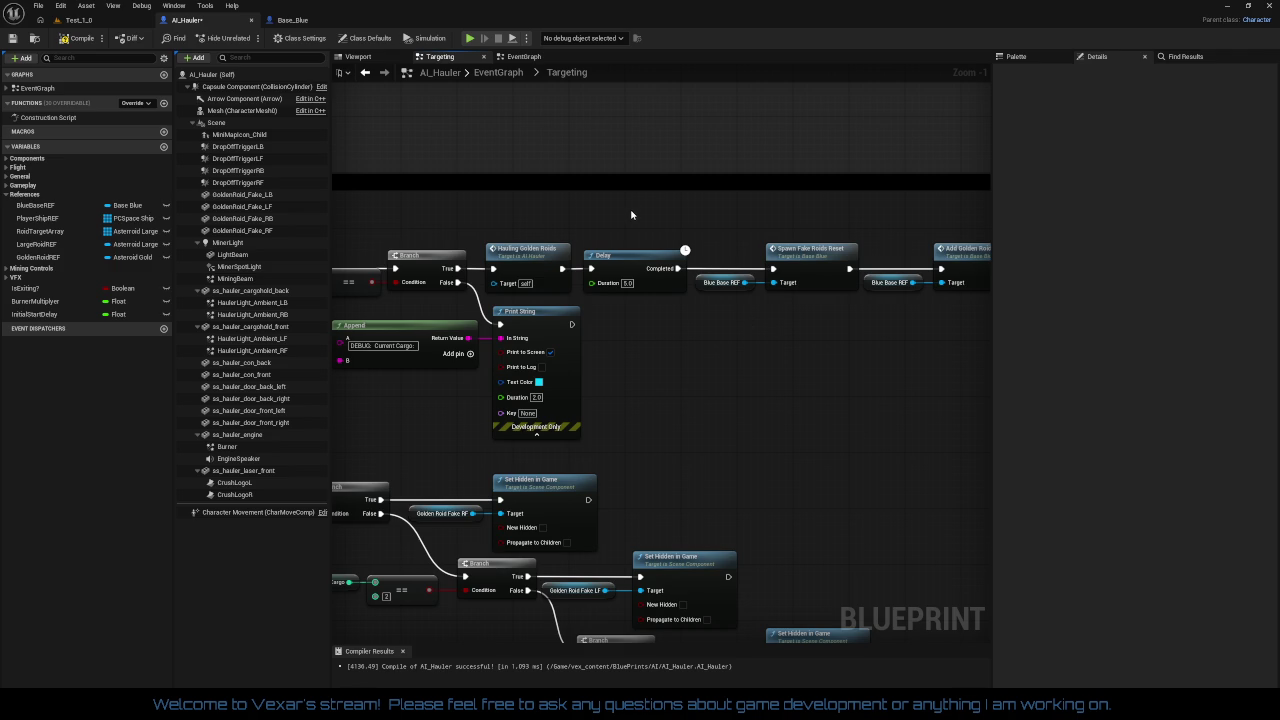
Step: Wrap the Delay in a comment reading 'Delay added to prevent multiple drop offs.'
{"action": "key", "text": "c"}
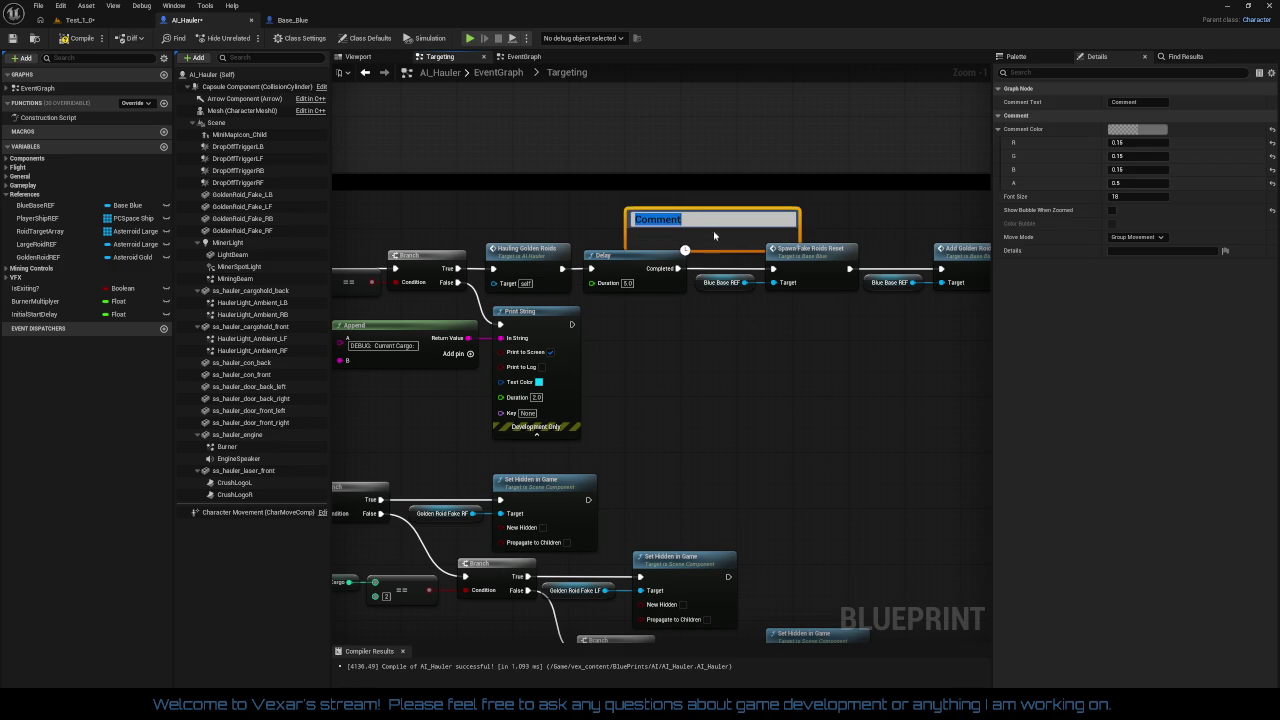
{"action": "type", "text": "Delay added to pr"}
{"action": "type", "text": "event"}
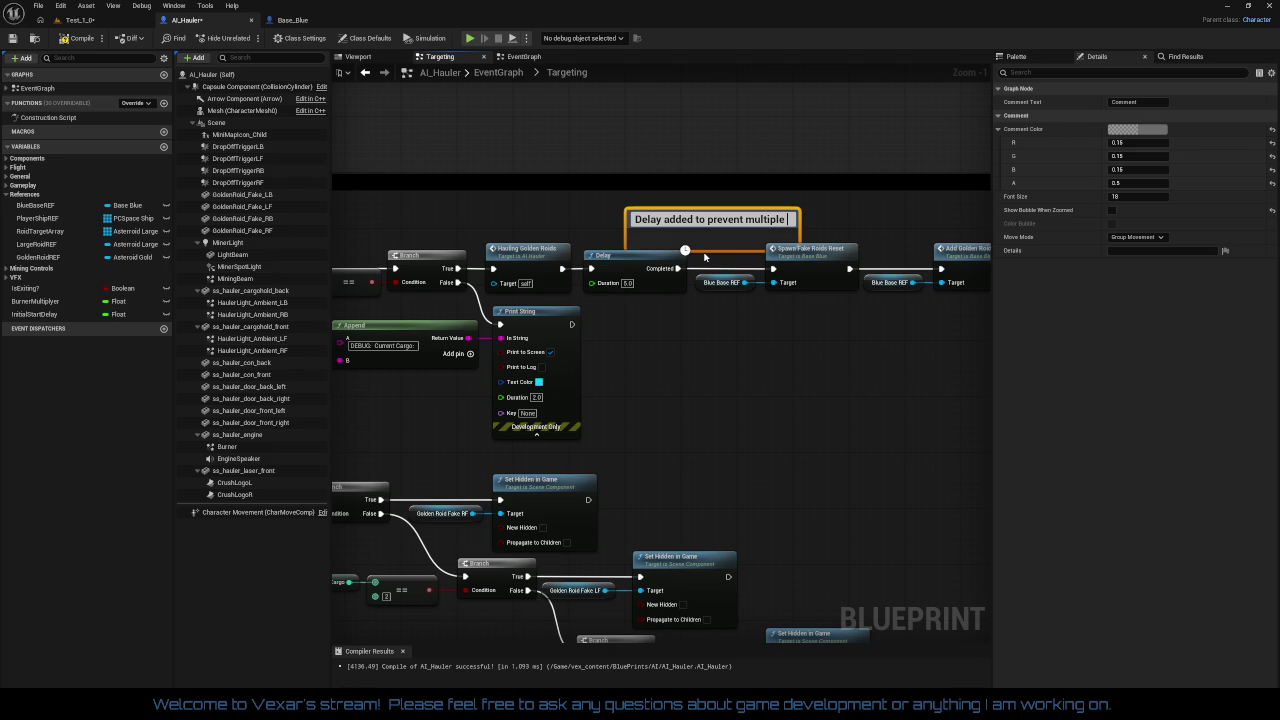
{"action": "type", "text": "drop offs."}
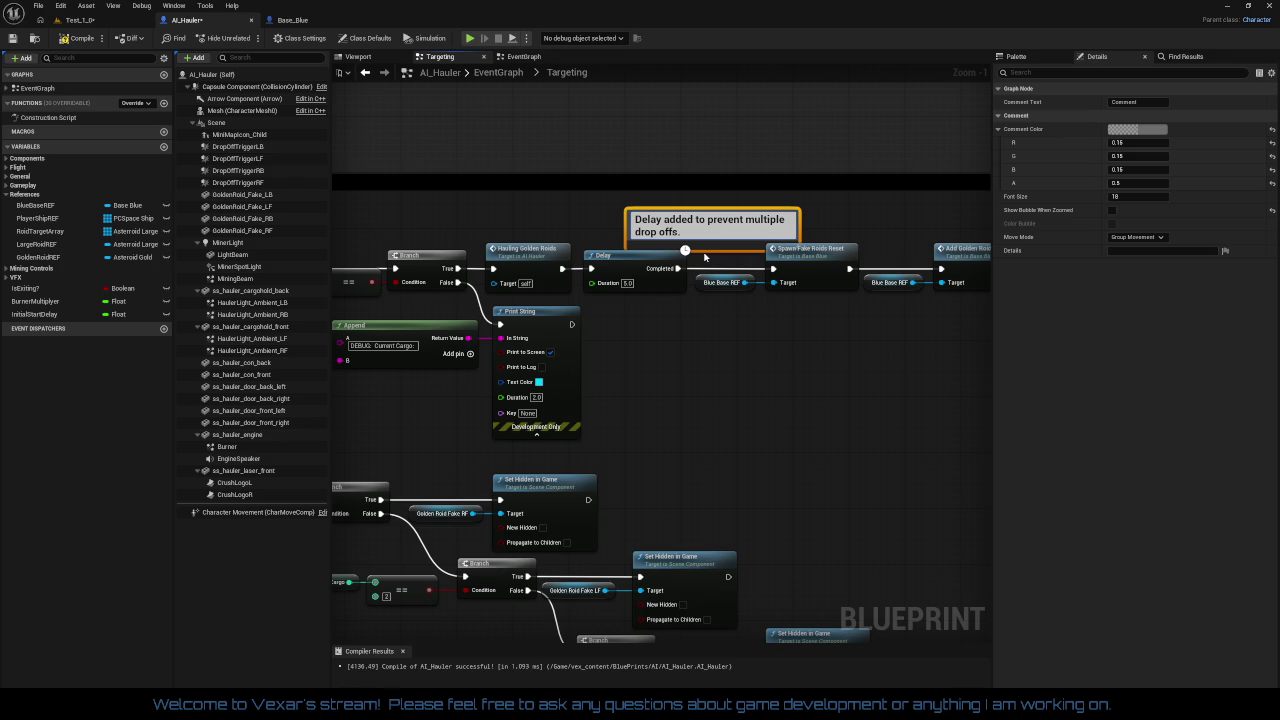
{"action": "key", "text": "Return"}
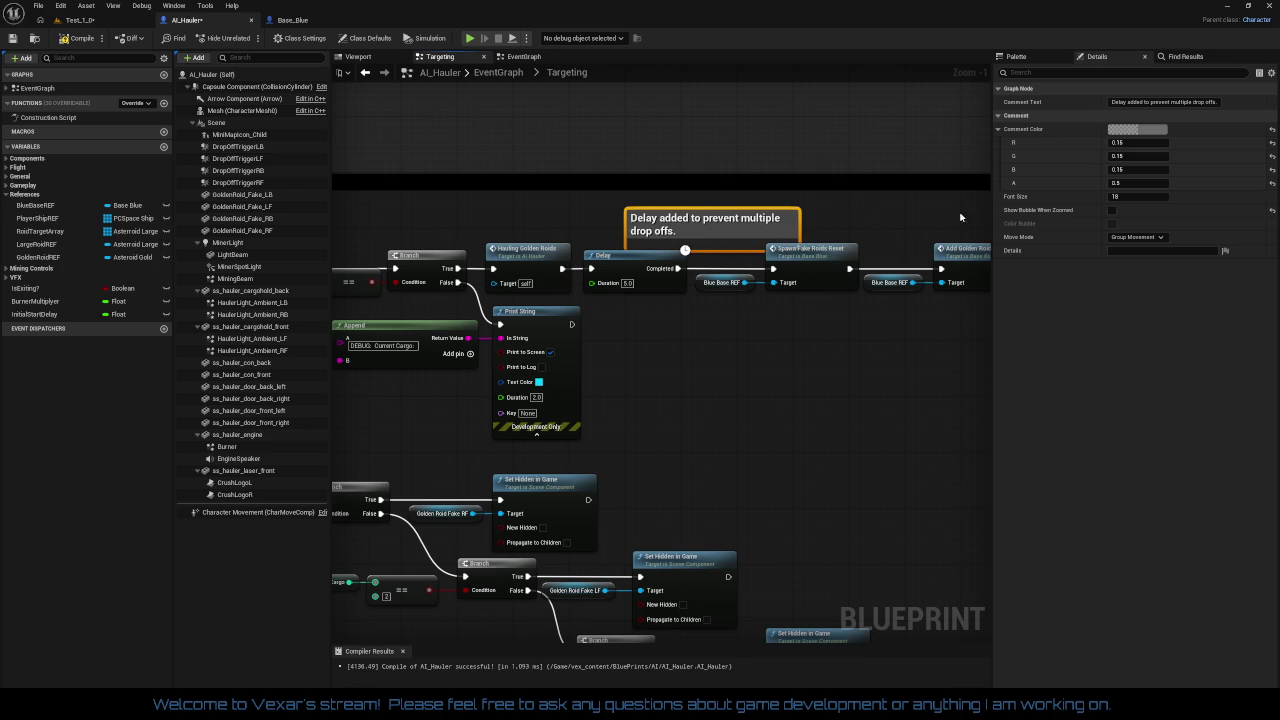
{"action": "left_click", "coordinate": [1144, 130]}
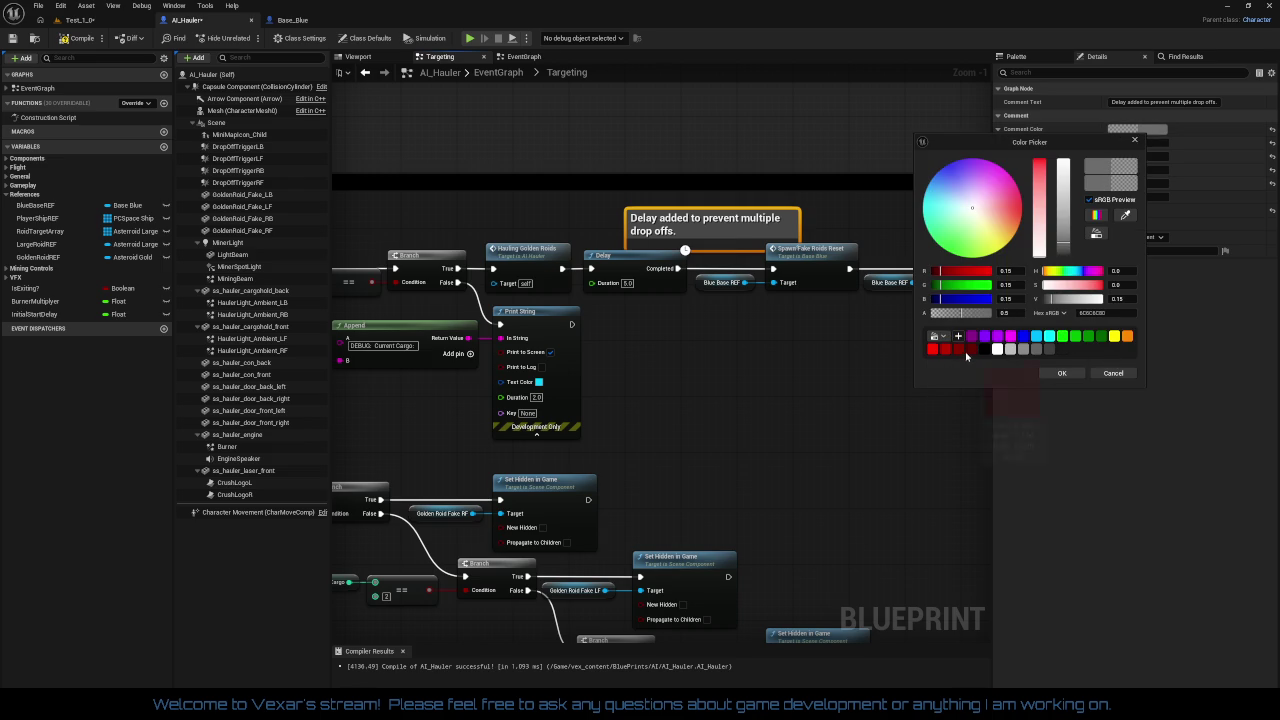
Step: Colour the Delay comment dark red and move it just above the Delay node
{"action": "left_click", "coordinate": [1062, 373]}
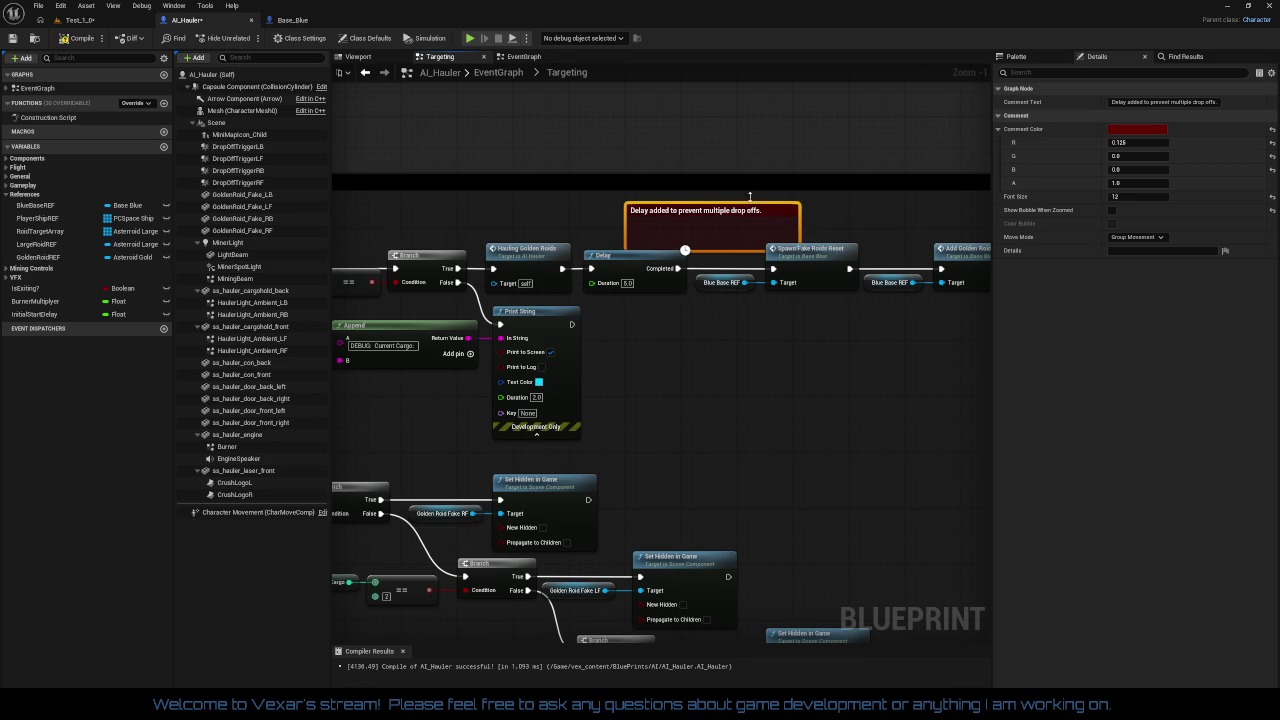
{"action": "left_click_drag", "start_coordinate": [740, 167], "coordinate": [716, 125]}
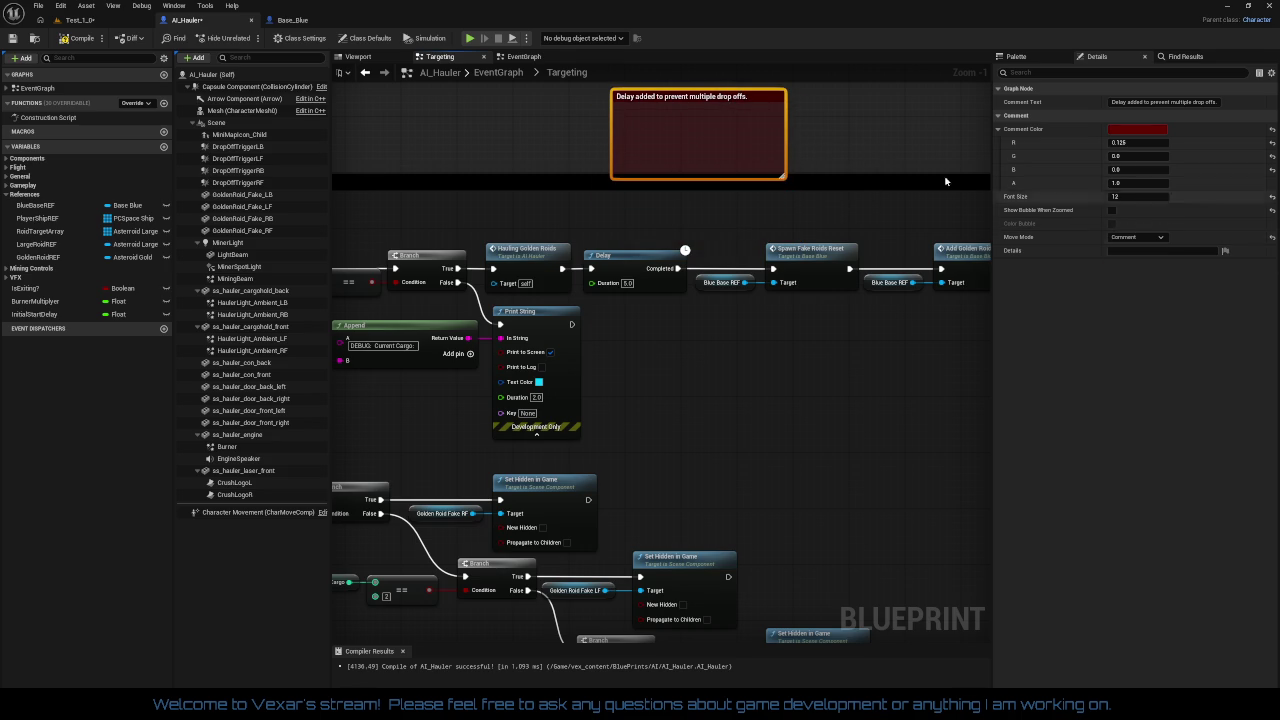
{"action": "left_click_drag", "start_coordinate": [851, 128], "coordinate": [839, 162]}
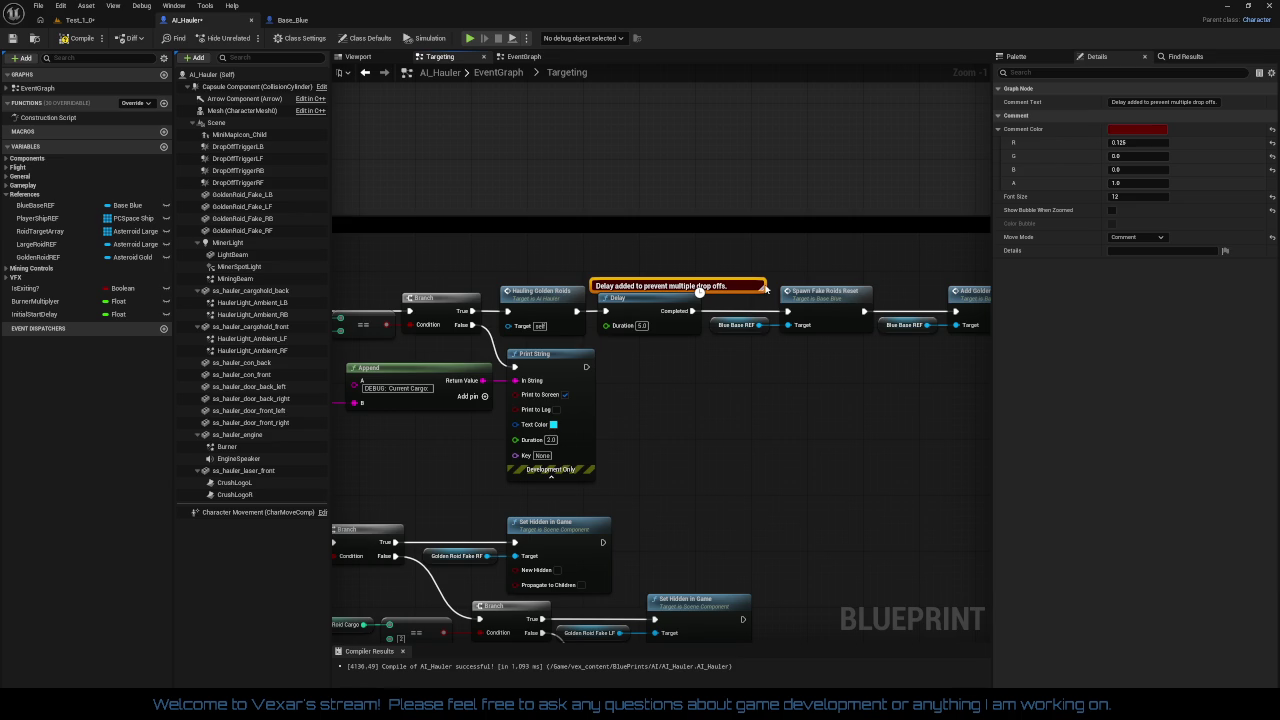
{"action": "key", "text": "alt+Left"}
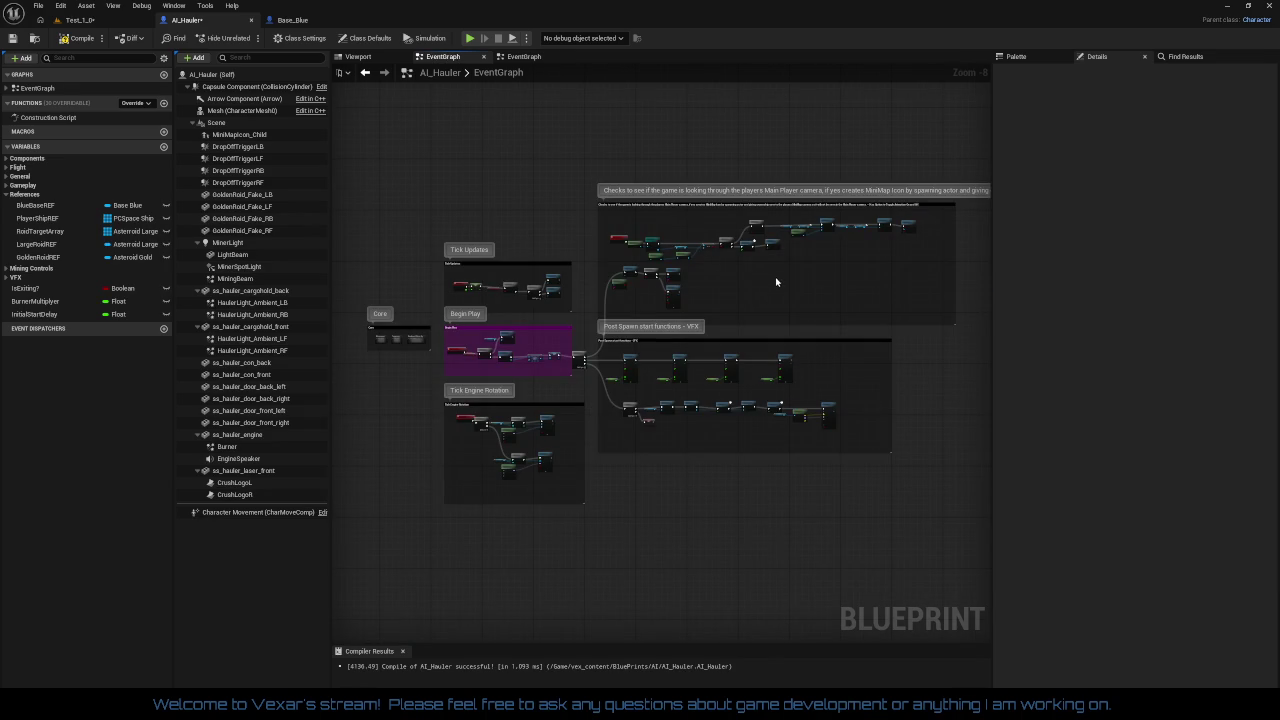
{"action": "left_click", "coordinate": [377, 78]}
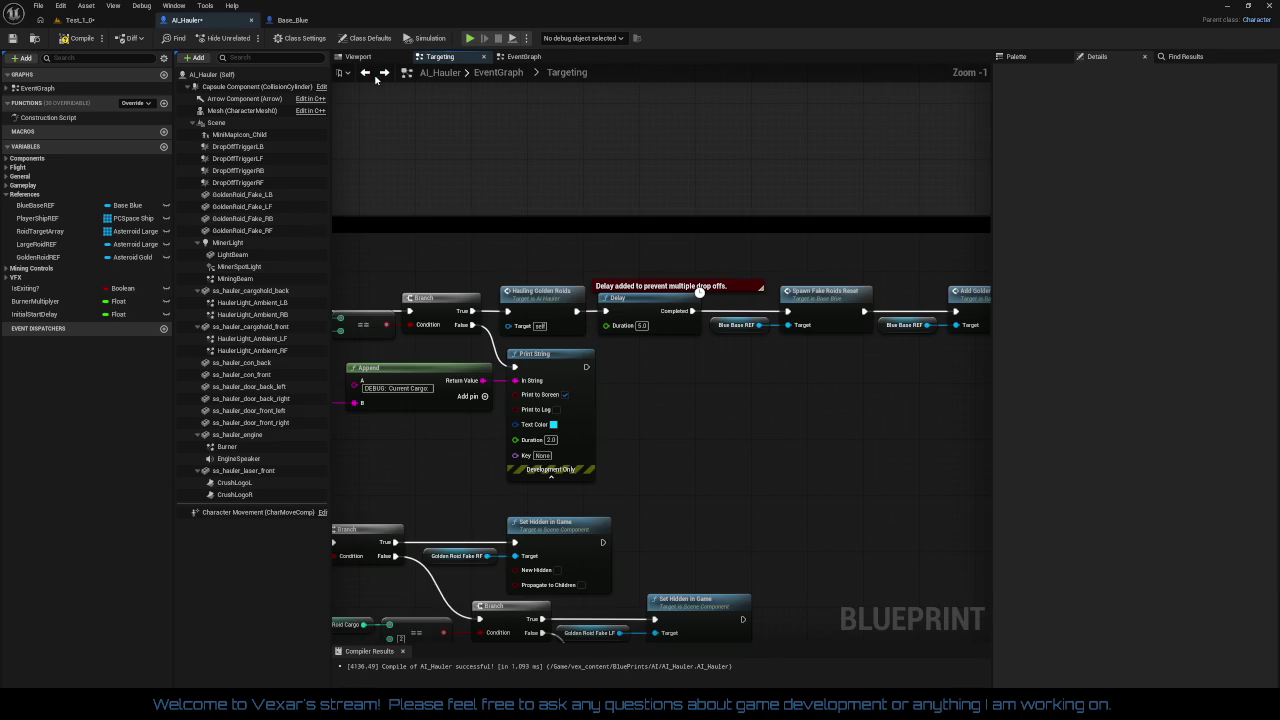
{"action": "scroll", "coordinate": [775, 294], "scroll_direction": "up", "scroll_amount": 1}
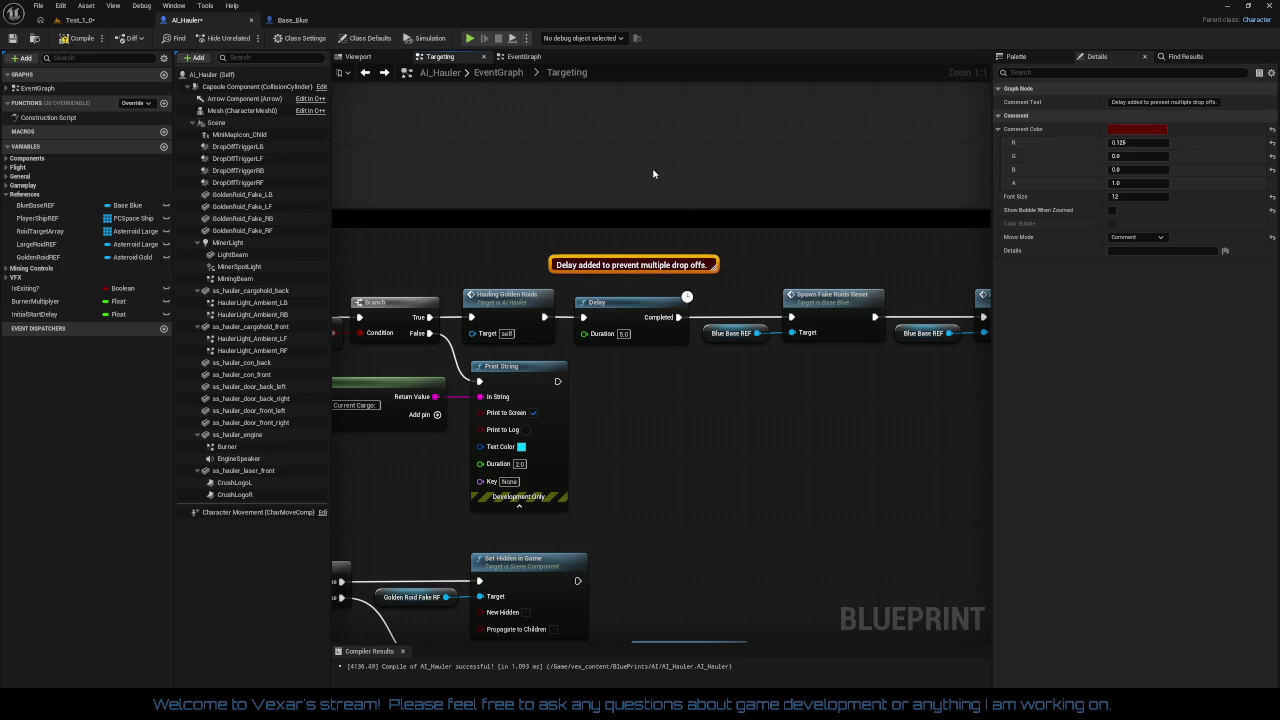
{"action": "left_click_drag", "start_coordinate": [740, 233], "coordinate": [790, 211]}
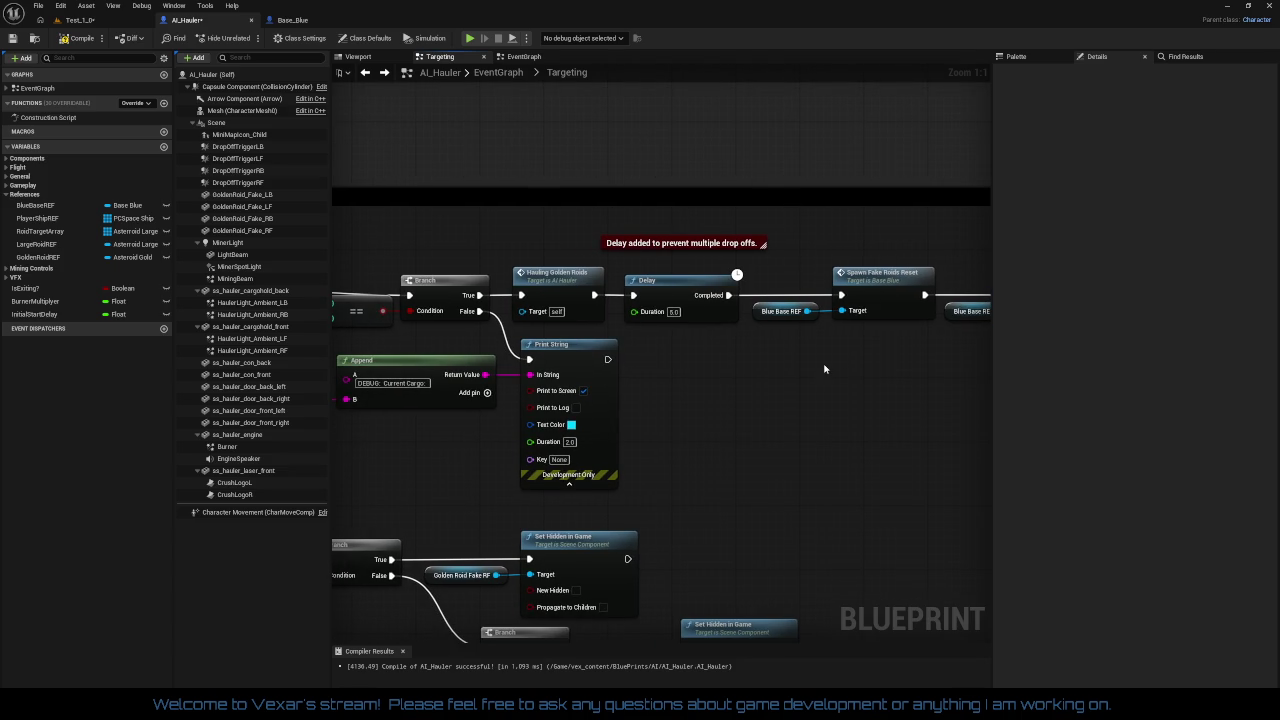
{"action": "left_click_drag", "start_coordinate": [824, 369], "coordinate": [708, 328]}
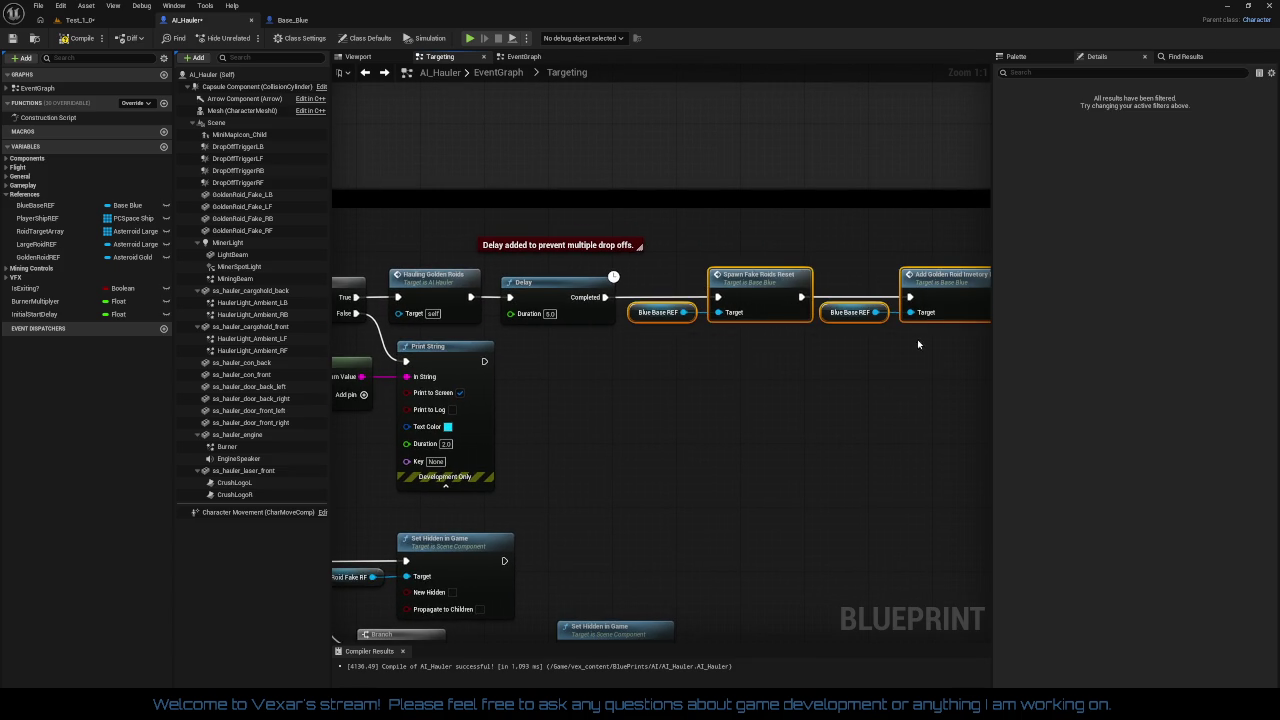
{"action": "mouse_move", "coordinate": [837, 372]}
{"action": "left_mouse_down"}
{"action": "mouse_move", "coordinate": [890, 333]}
{"action": "mouse_move", "coordinate": [1093, 335]}
{"action": "mouse_move", "coordinate": [1081, 324]}
{"action": "left_mouse_up"}
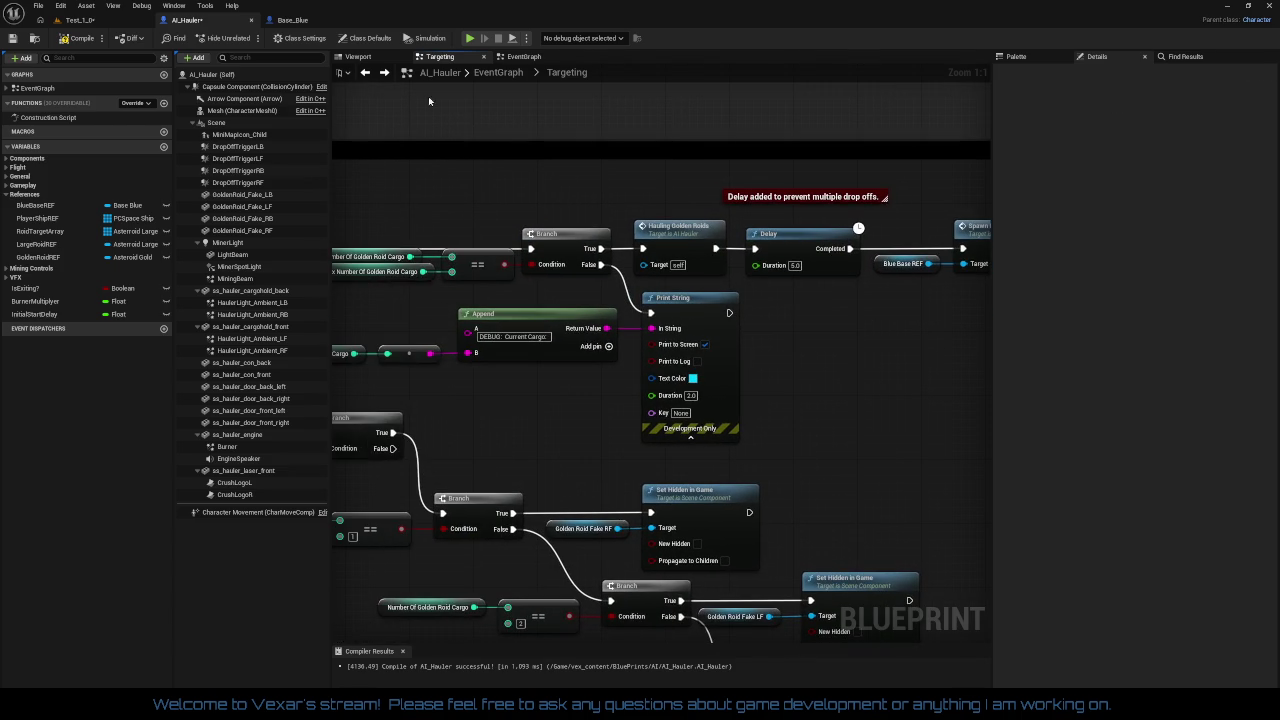
Step: From the Test_1 level, save all changes and launch a Play-in-Editor session
{"action": "left_click", "coordinate": [107, 24]}
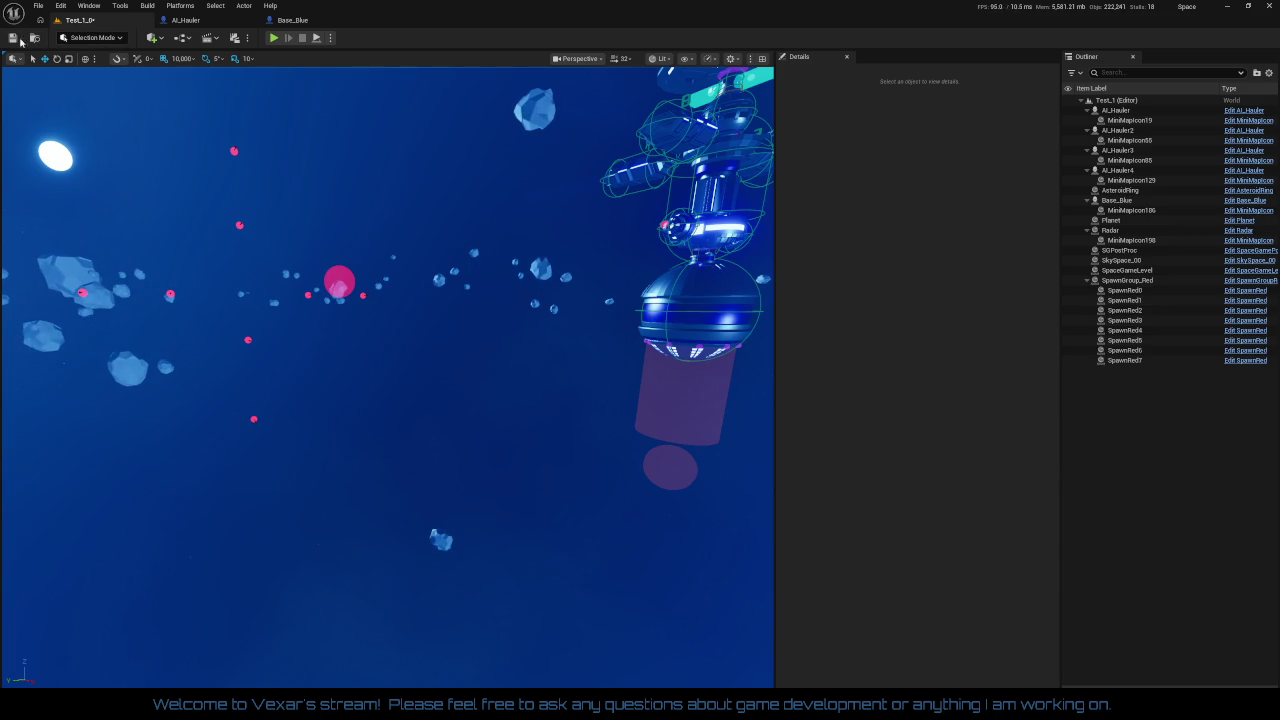
{"action": "left_click", "coordinate": [14, 38]}
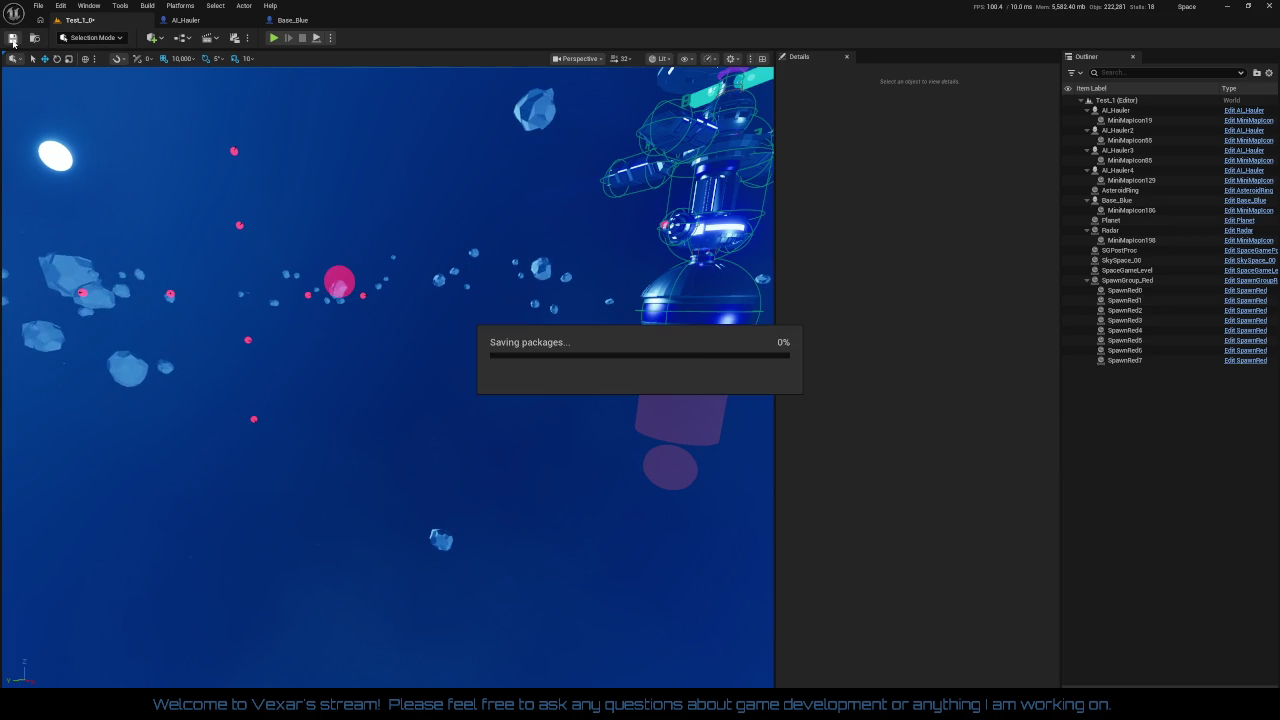
{"action": "left_click", "coordinate": [274, 38]}
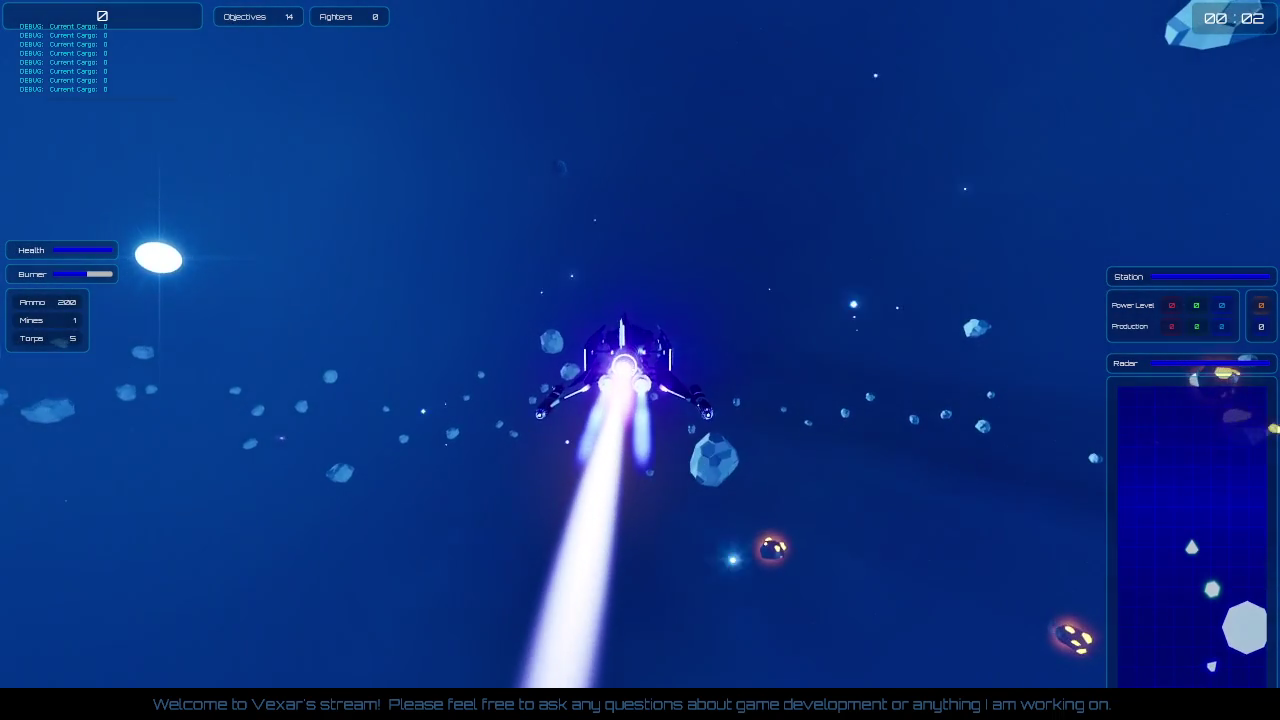
Step: Fly through the asteroids and enemy swarm with repeated burner boosts as cargo counts rise
{"action": "key", "text": "shift"}
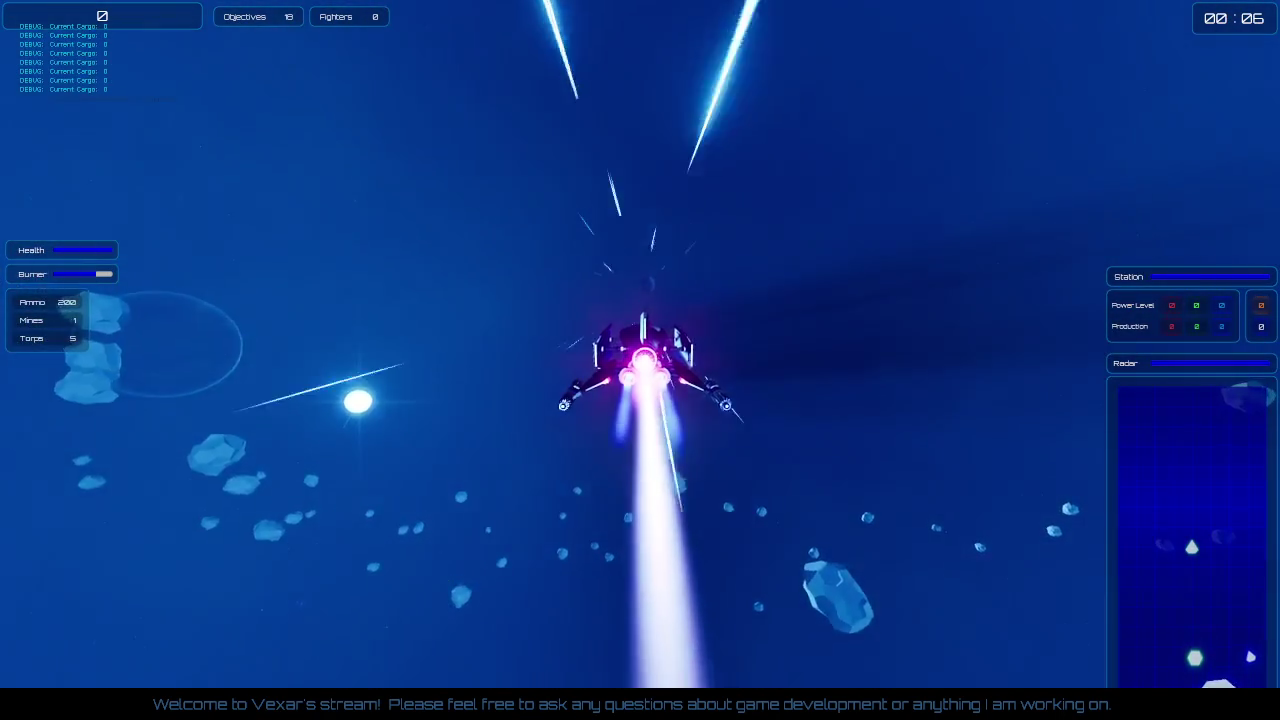
{"action": "key", "text": "shift"}
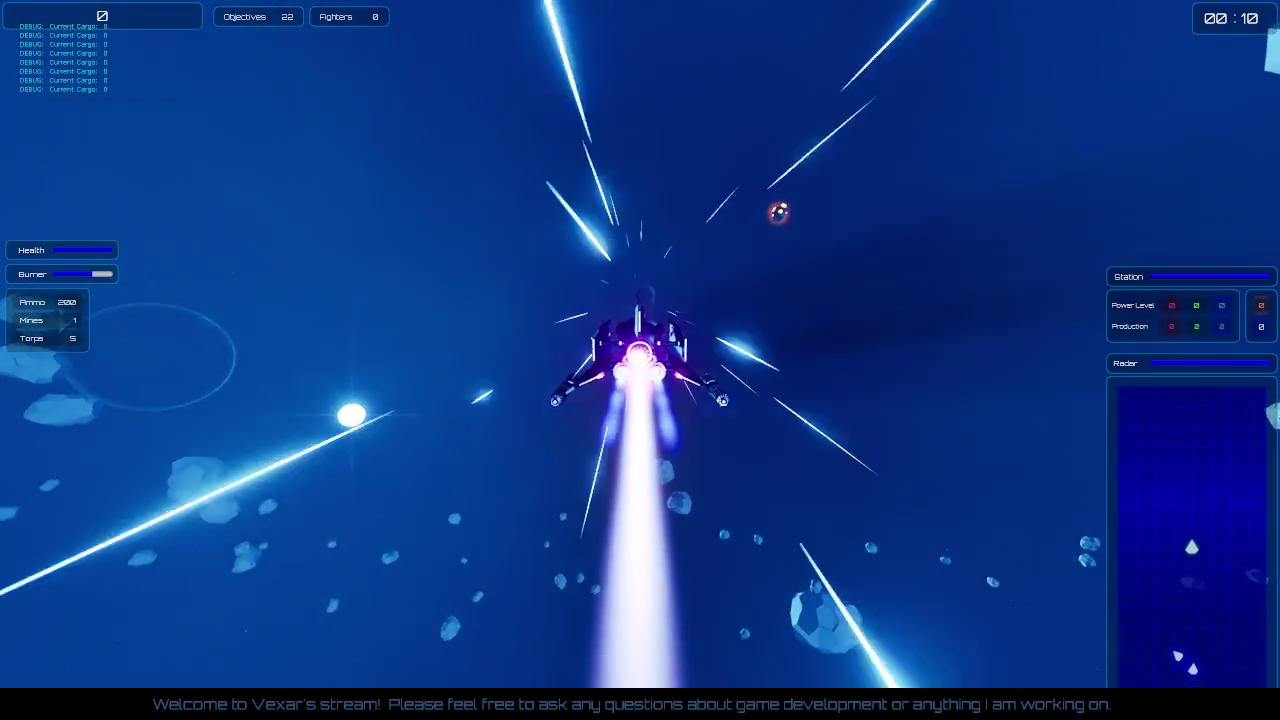
{"action": "key", "text": "shift"}
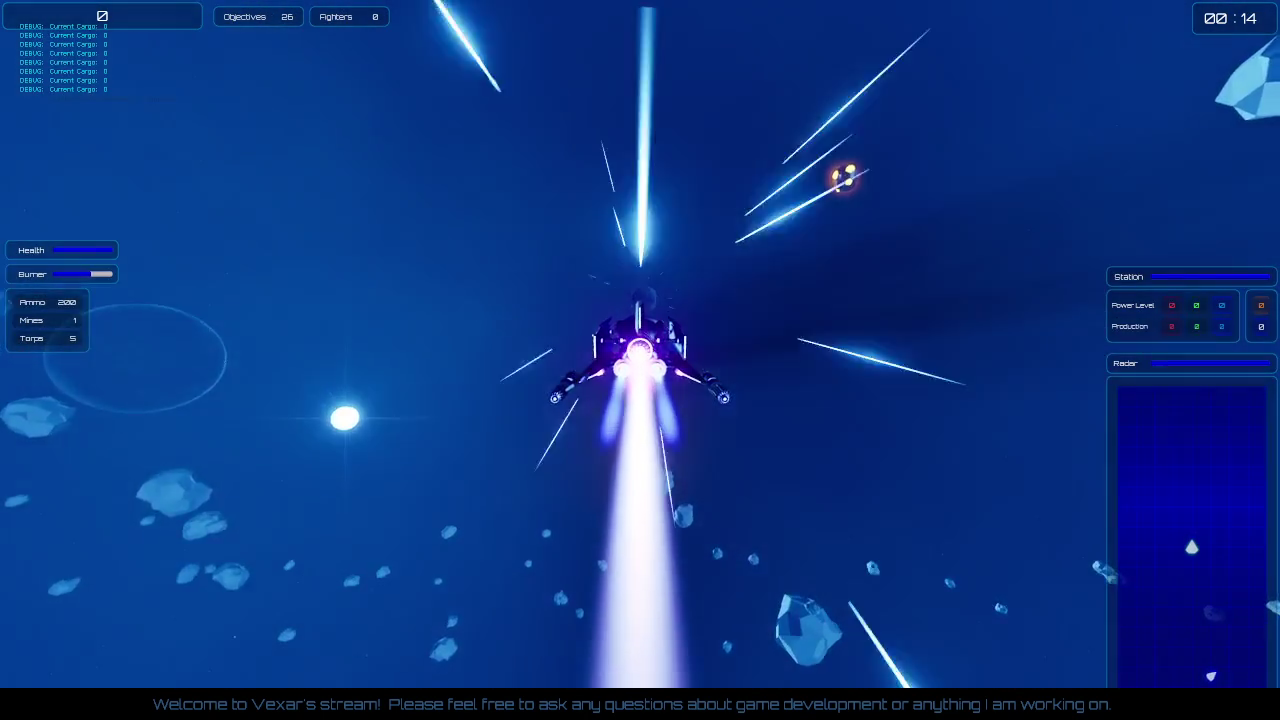
{"action": "key", "text": "shift"}
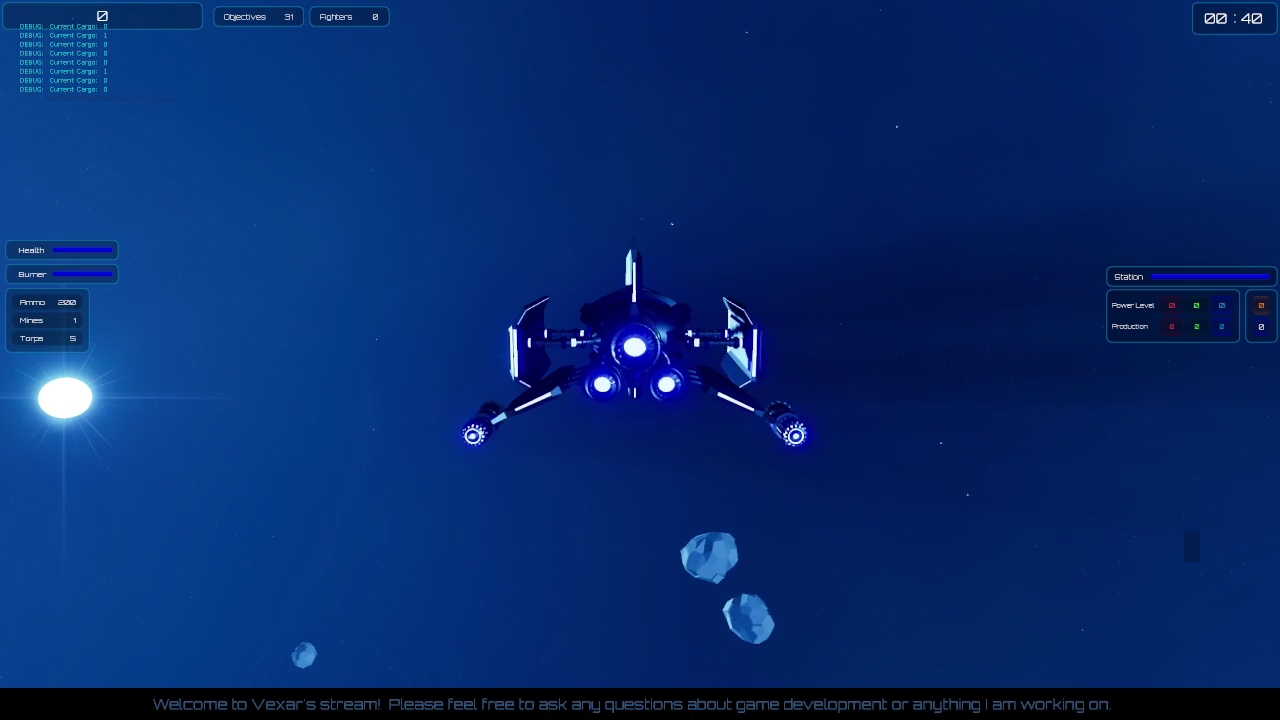
{"action": "key", "text": "shift"}
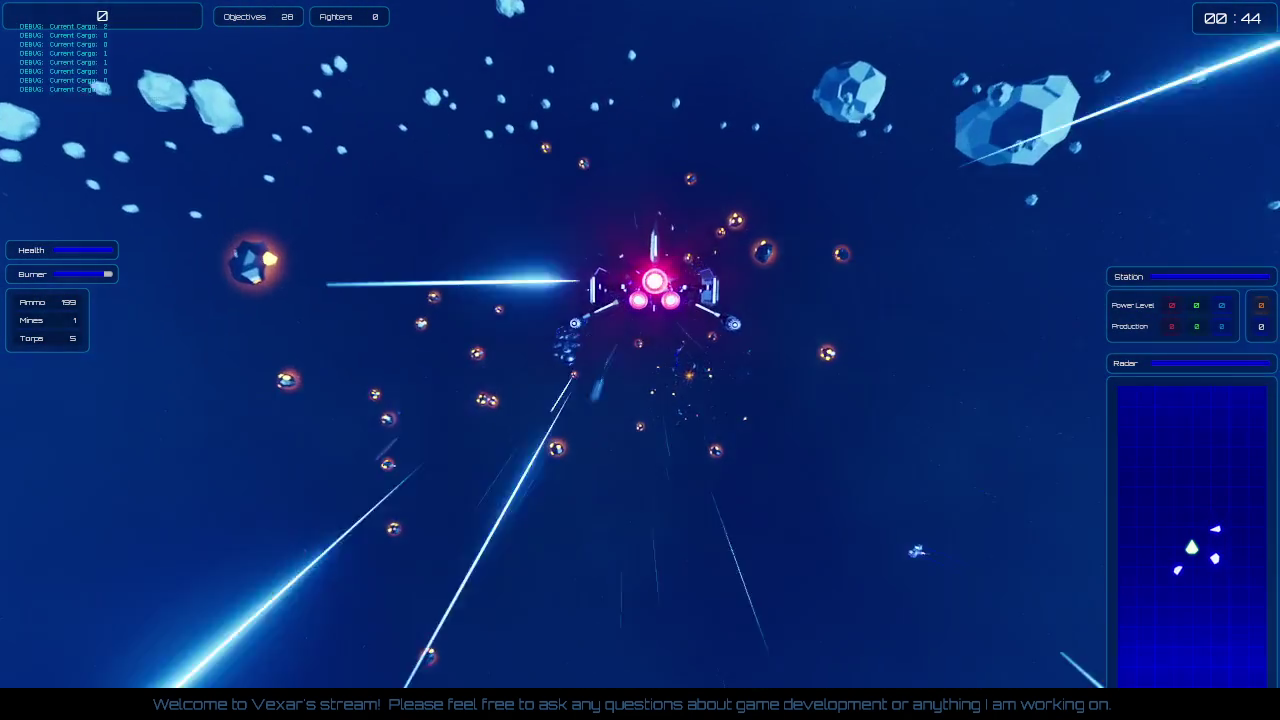
{"action": "key", "text": "shift"}
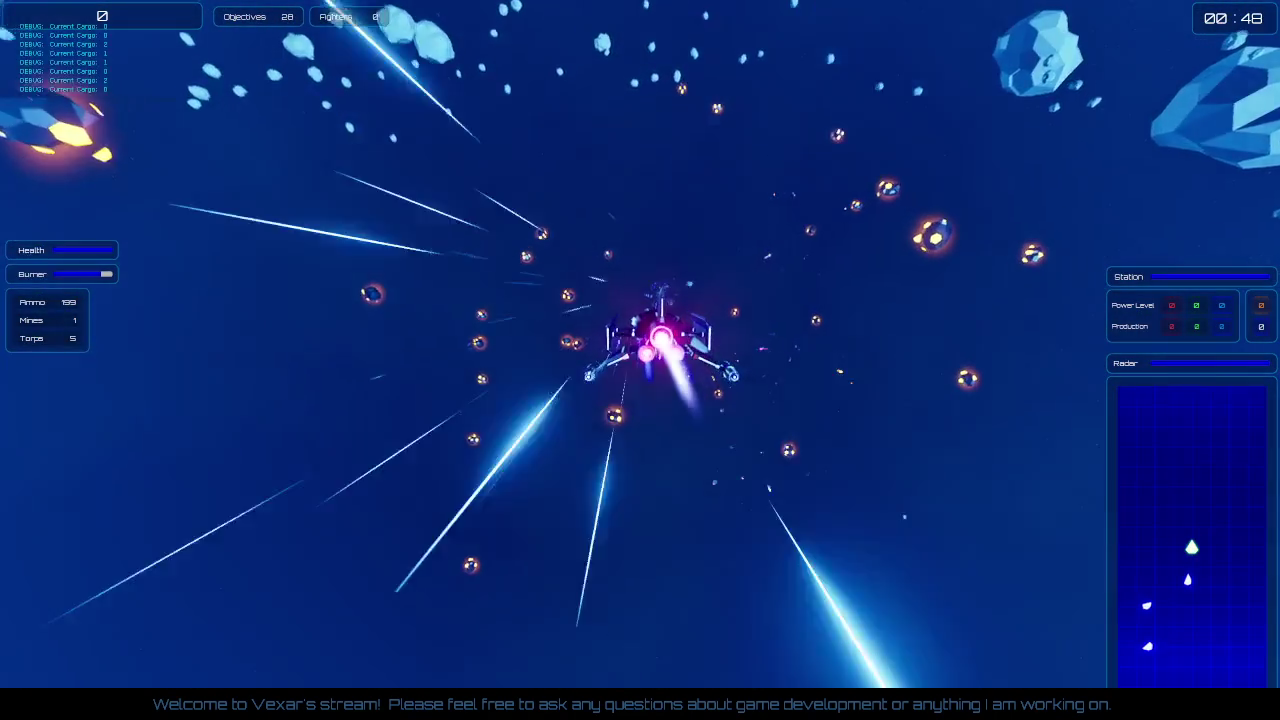
{"action": "key", "text": "shift"}
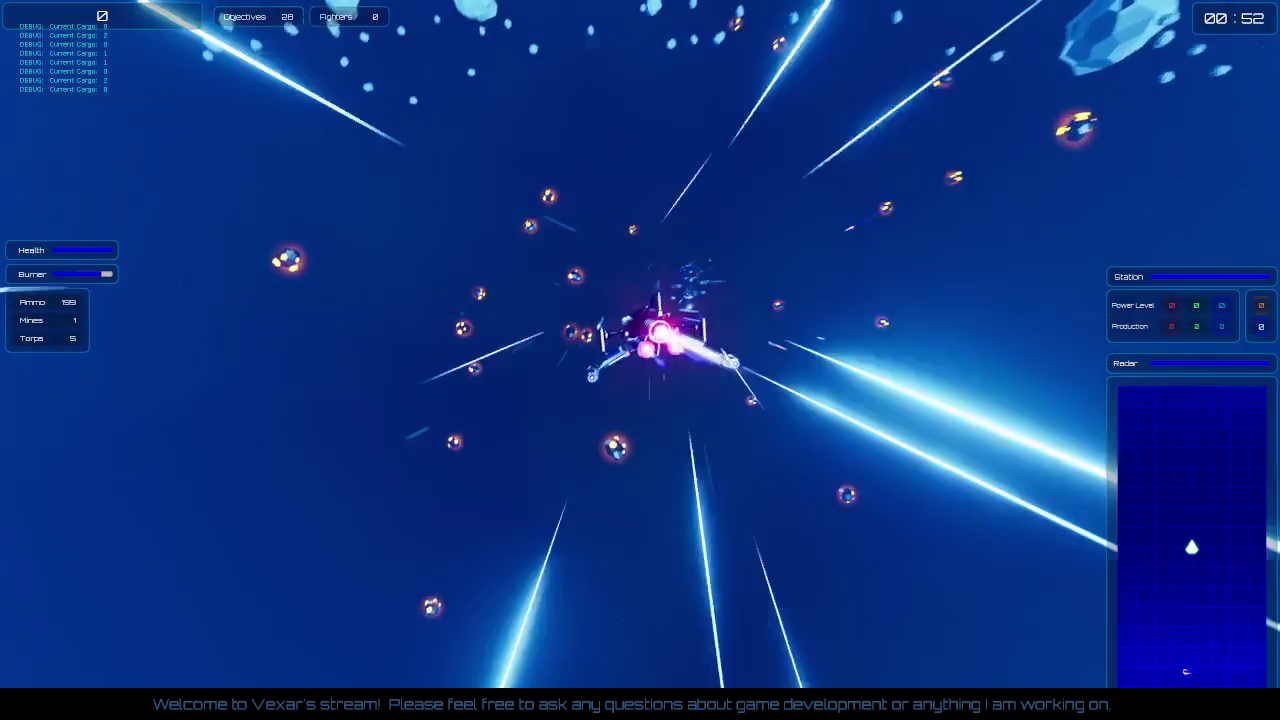
{"action": "key", "text": "shift"}
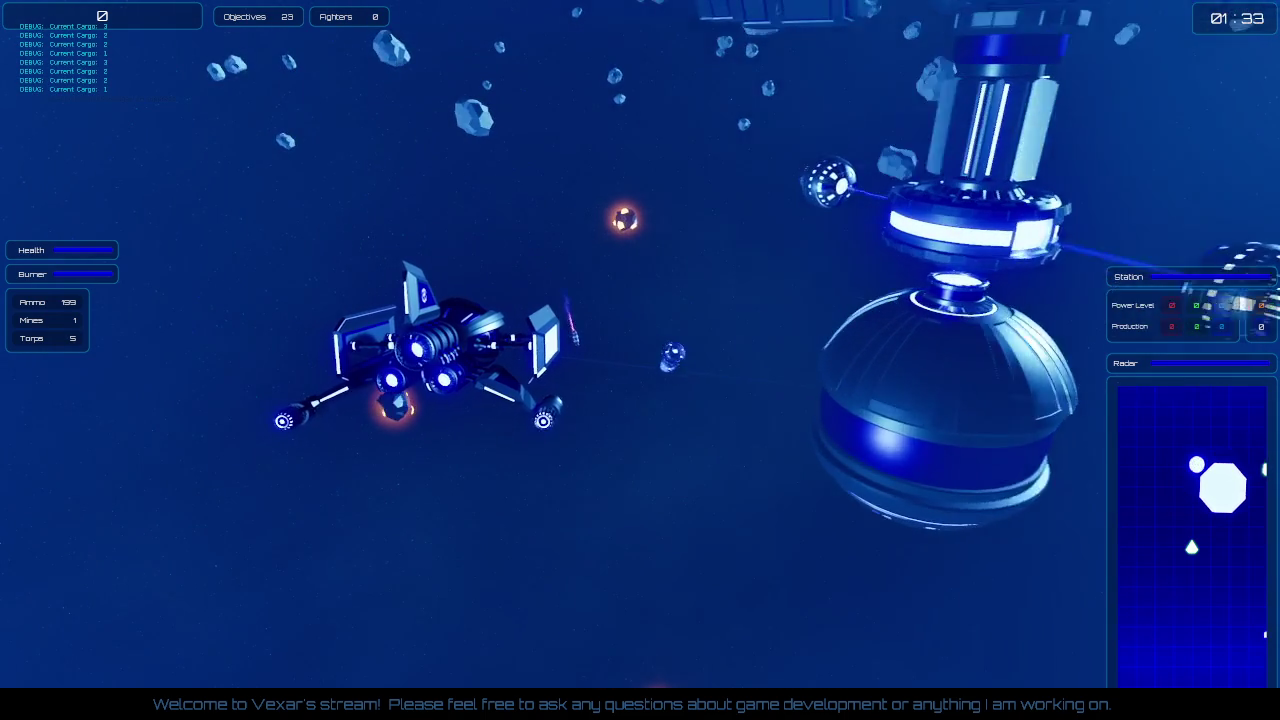
Step: Keep flying with afterburner boosts until Objectives reach 14 at 03:17
{"action": "key", "text": "shift"}
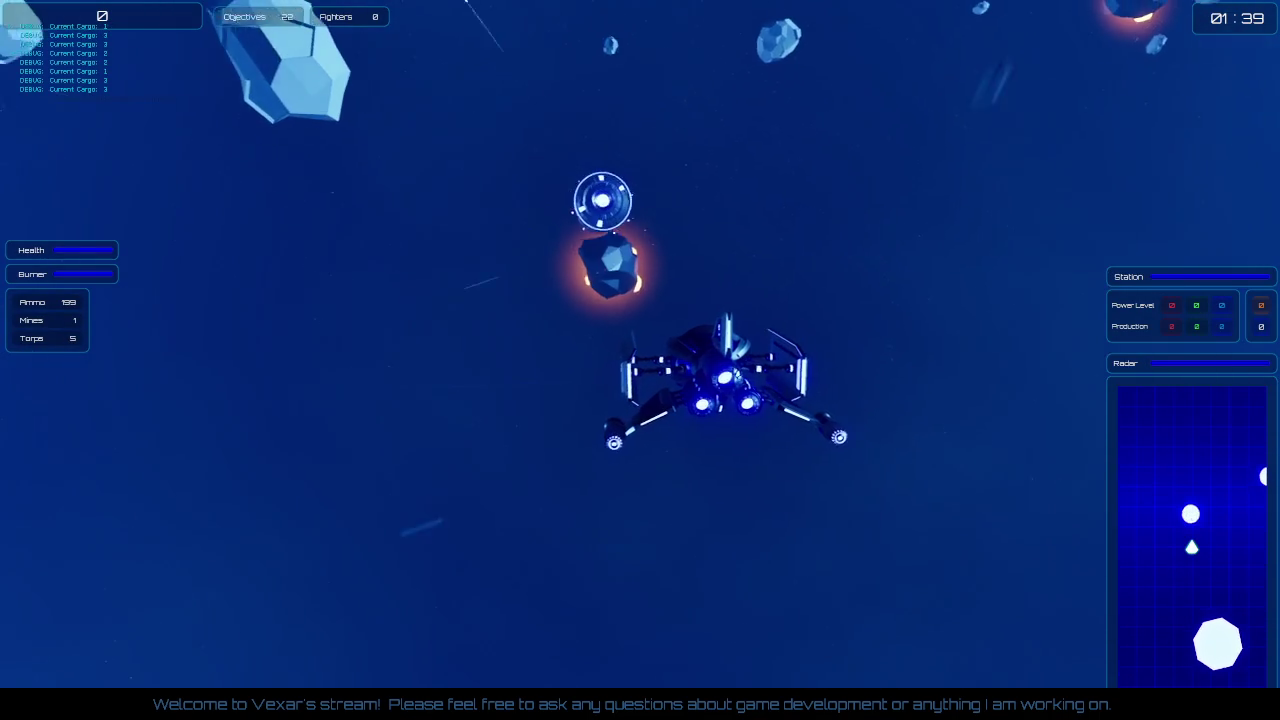
{"action": "key", "text": "shift"}
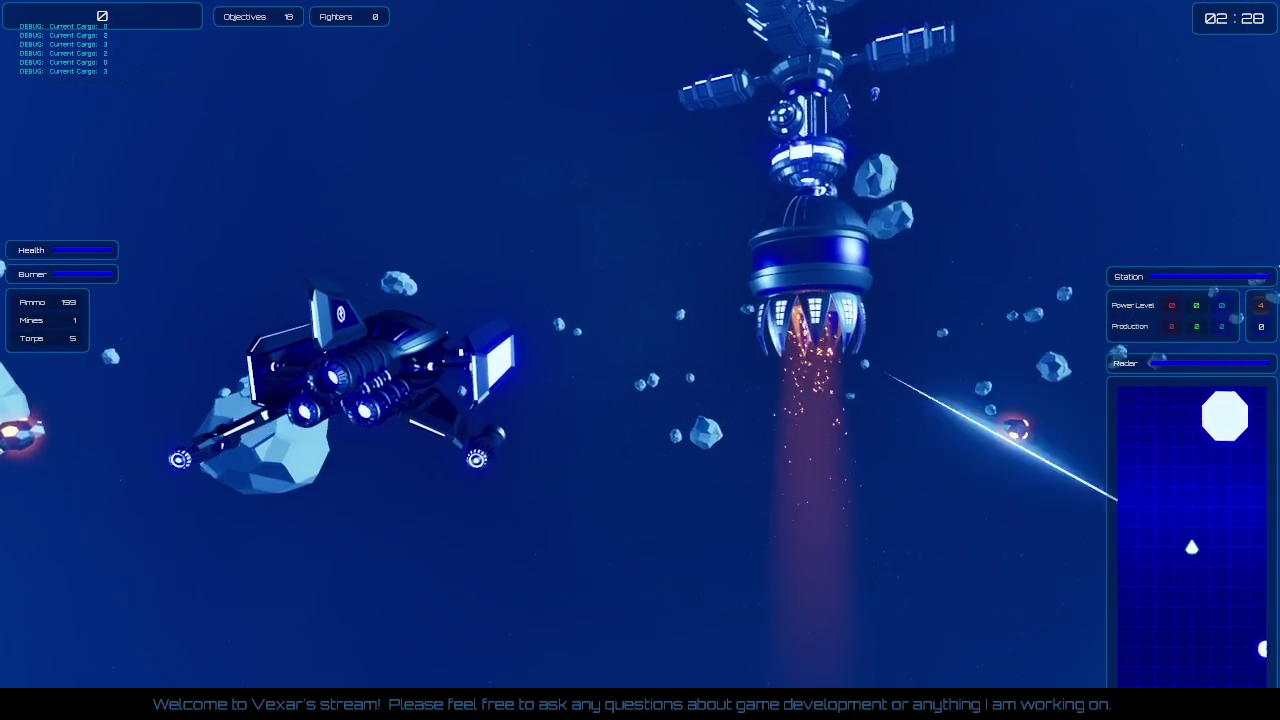
{"action": "key", "text": "shift"}
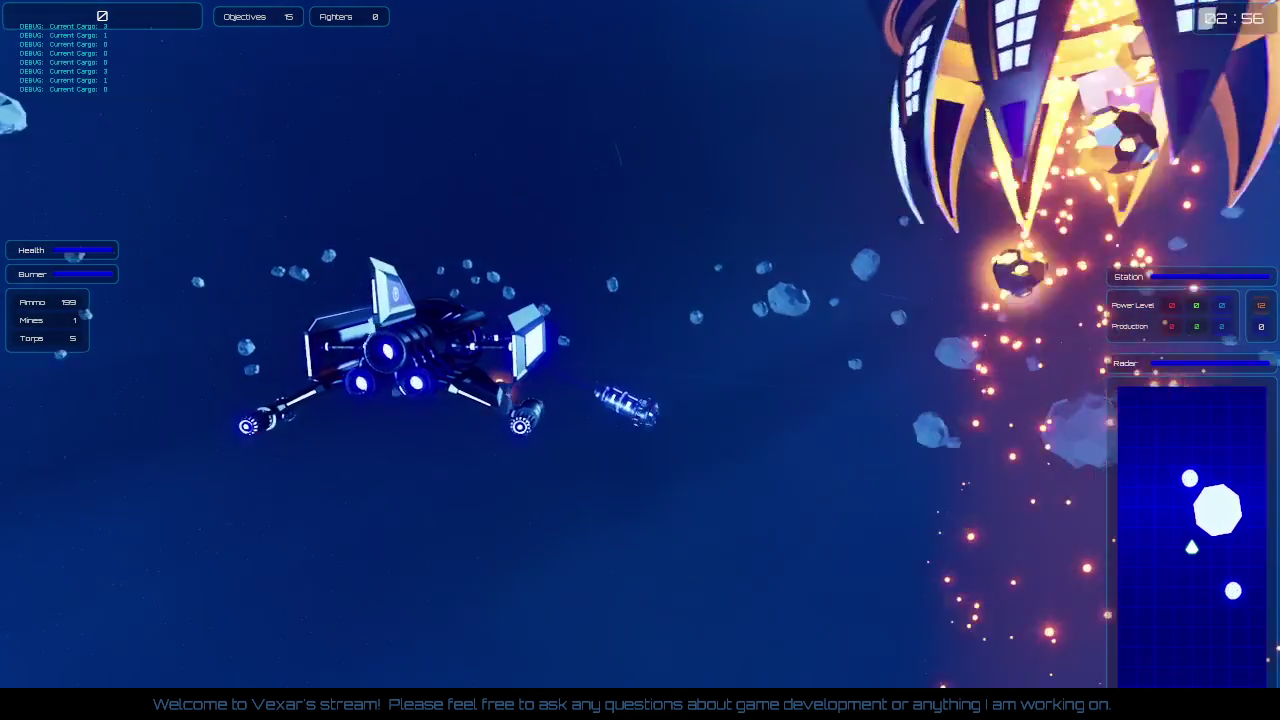
{"action": "key", "text": "shift"}
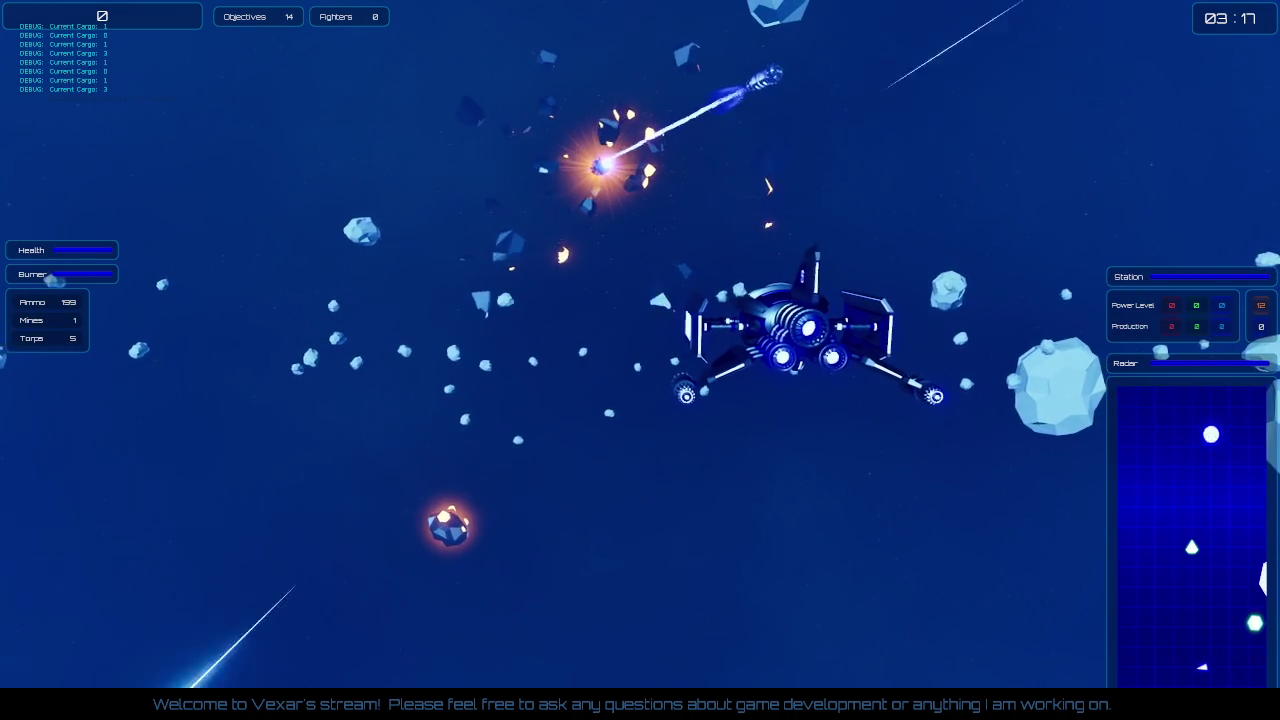
Step: Keep flying with repeated afterburner boosts until 4 objectives remain, watching Current Cargo prints
{"action": "key", "text": "shift"}
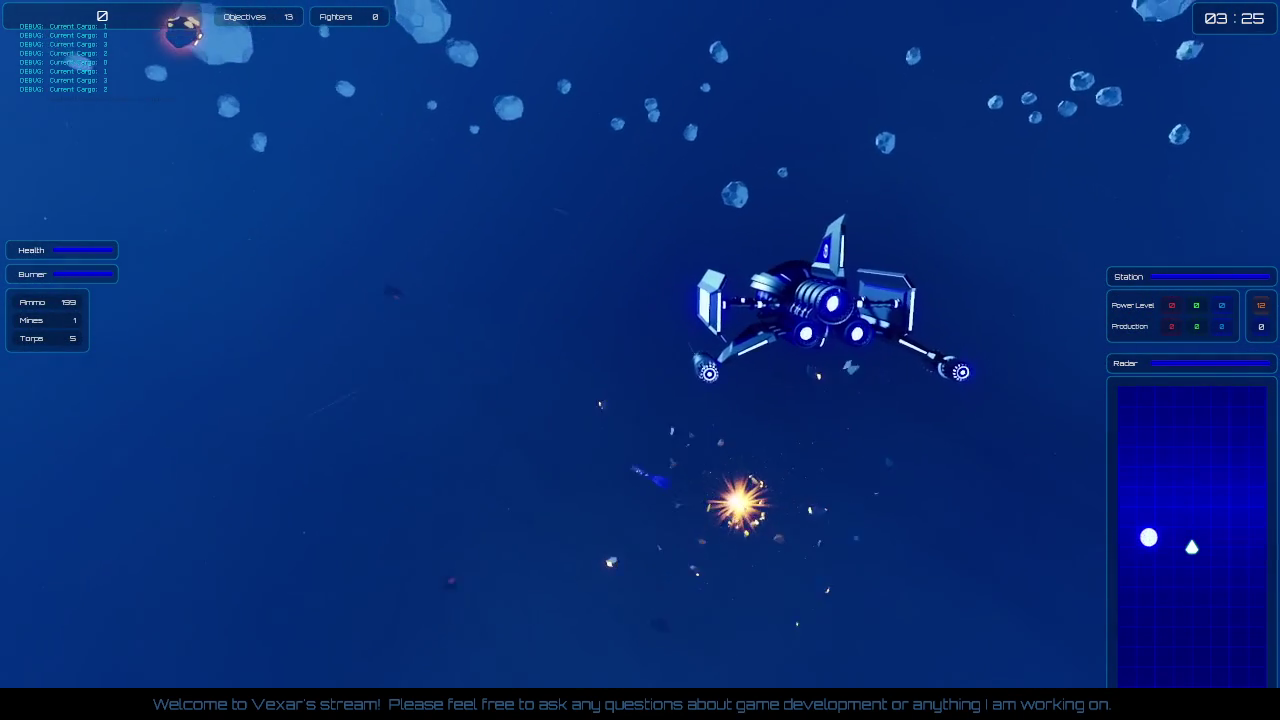
{"action": "key", "text": "shift"}
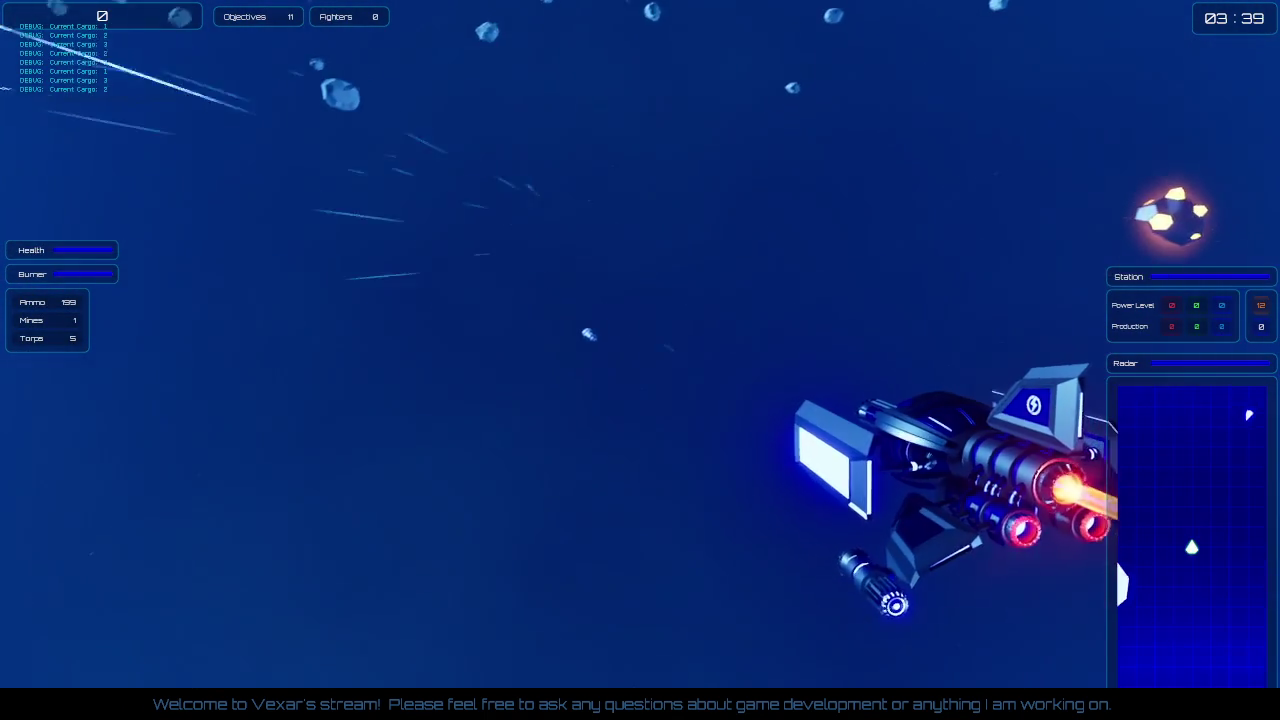
{"action": "key", "text": "shift"}
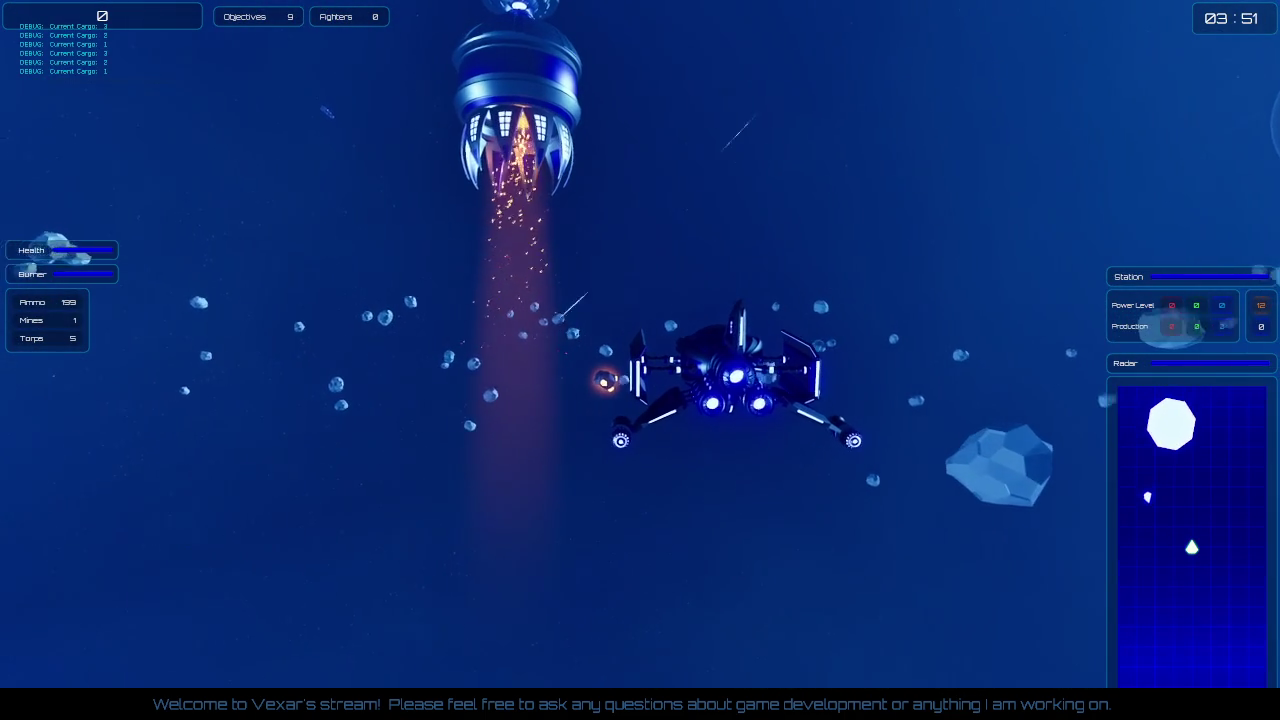
{"action": "key", "text": "shift"}
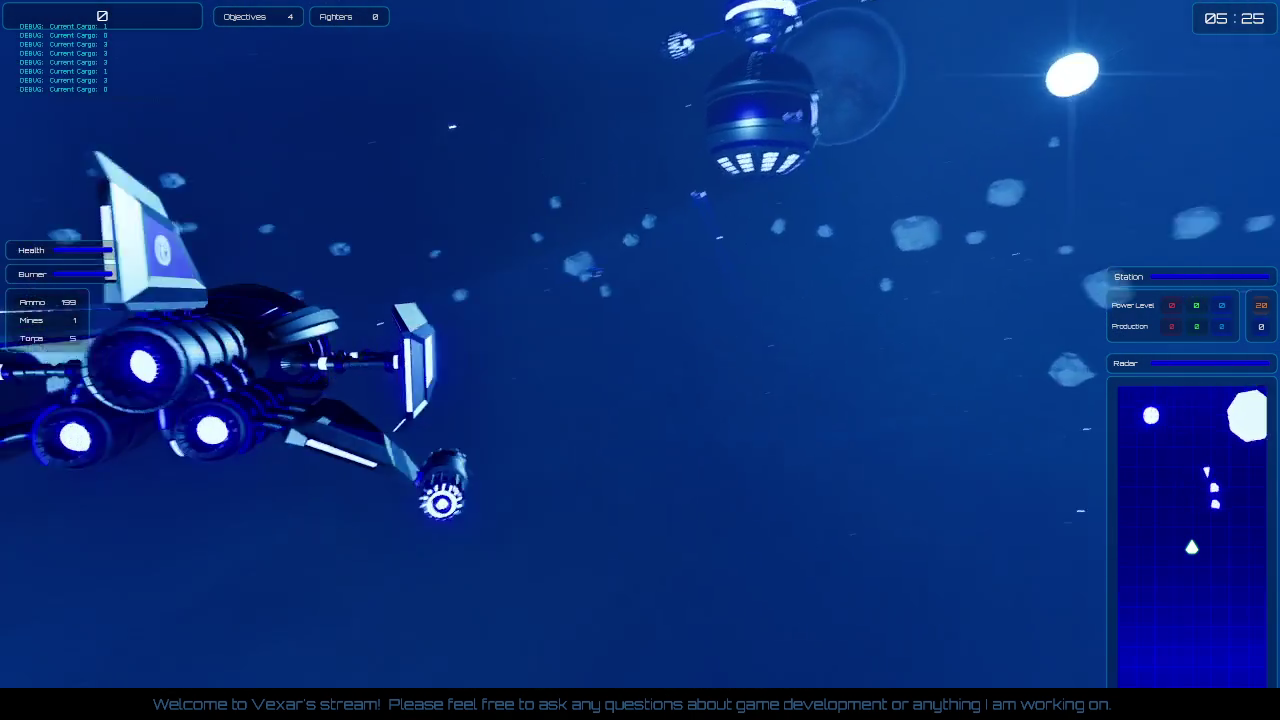
Step: Boost toward the station and clear the last objectives to reach the Sector 2-3 Statistics screen
{"action": "key", "text": "shift"}
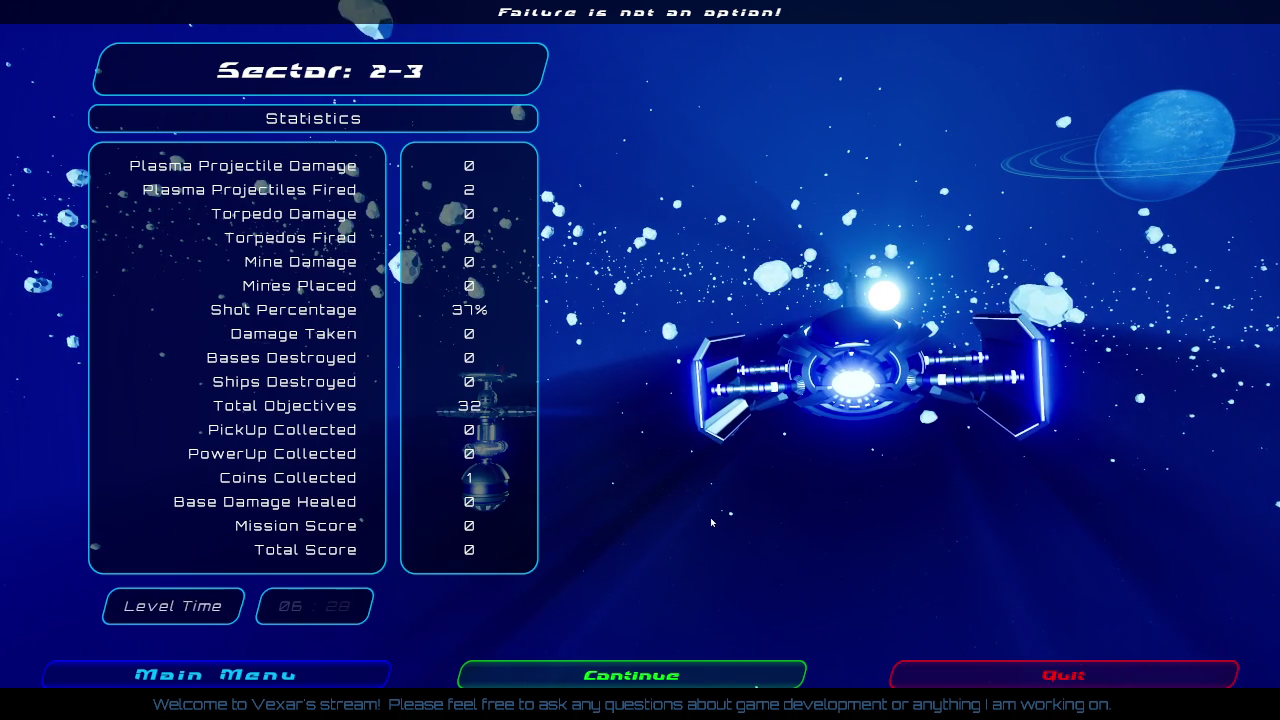
Step: Dismiss the Sector 2-3 statistics, leave fullscreen with F11, and go back to the AI_Hauler Blueprint
{"action": "left_click", "coordinate": [1068, 680]}
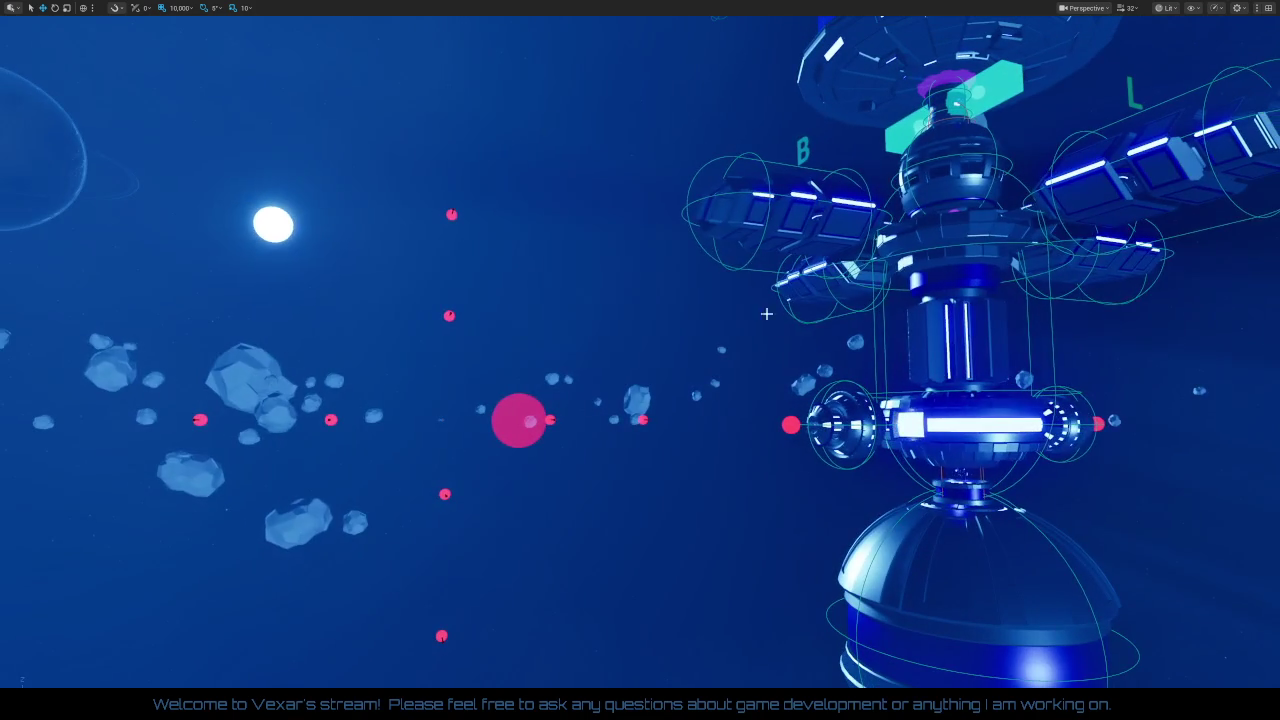
{"action": "left_click_drag", "start_coordinate": [615, 117], "coordinate": [627, 181]}
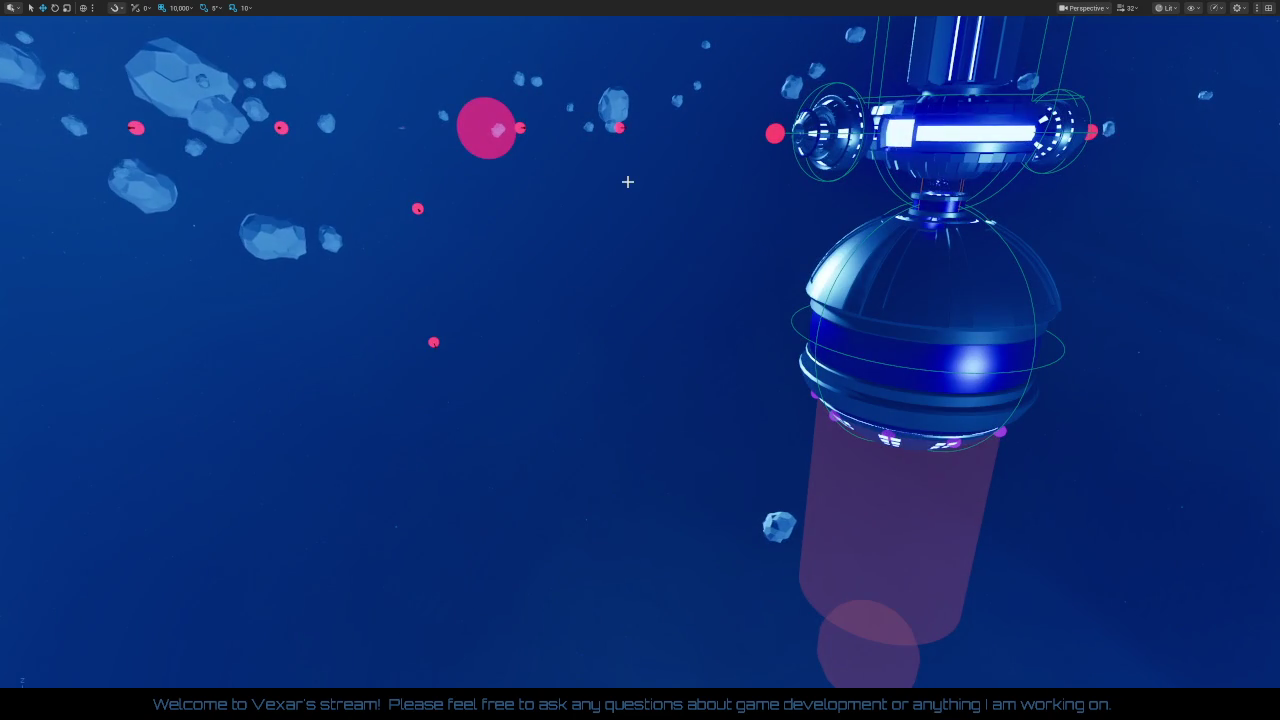
{"action": "key", "text": "F11"}
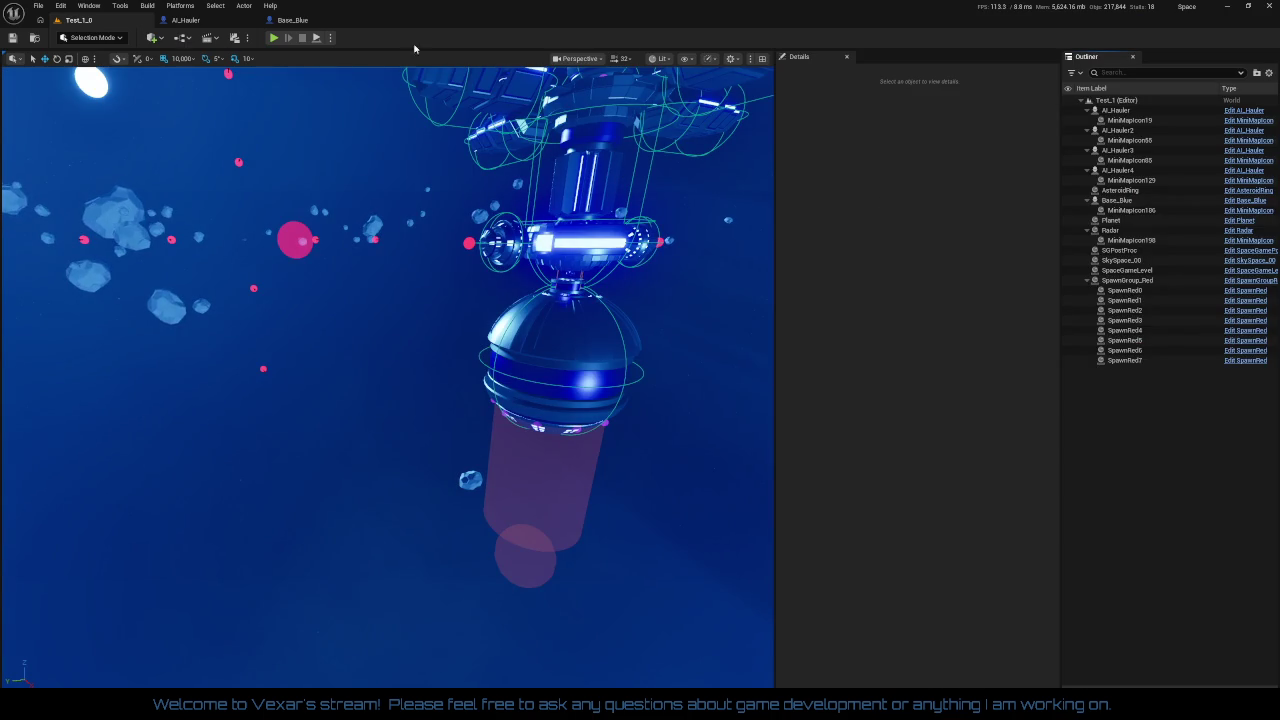
{"action": "left_click", "coordinate": [186, 20]}
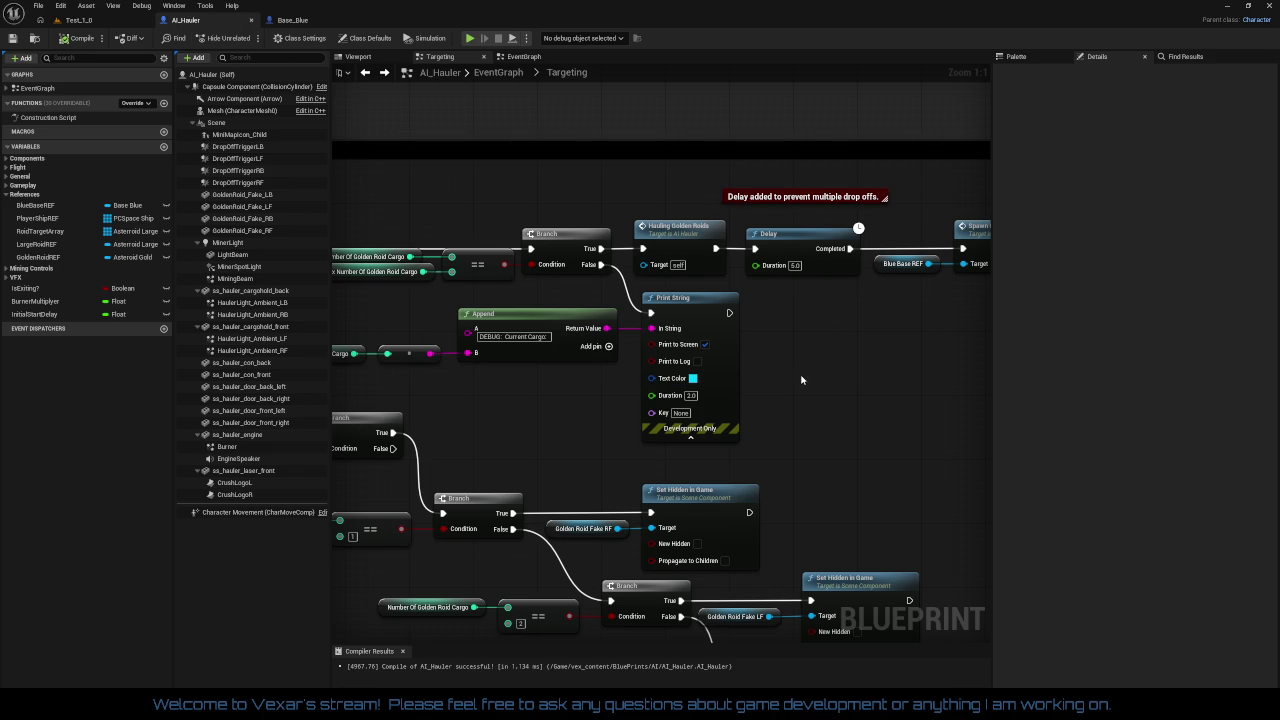
{"action": "left_click_drag", "start_coordinate": [801, 380], "coordinate": [651, 378]}
{"action": "mouse_move", "coordinate": [732, 341]}
{"action": "left_mouse_down"}
{"action": "mouse_move", "coordinate": [625, 348]}
{"action": "mouse_move", "coordinate": [945, 325]}
{"action": "mouse_move", "coordinate": [852, 369]}
{"action": "mouse_move", "coordinate": [975, 365]}
{"action": "mouse_move", "coordinate": [705, 300]}
{"action": "mouse_move", "coordinate": [975, 370]}
{"action": "mouse_move", "coordinate": [514, 337]}
{"action": "mouse_move", "coordinate": [937, 263]}
{"action": "mouse_move", "coordinate": [533, 287]}
{"action": "mouse_move", "coordinate": [770, 264]}
{"action": "mouse_move", "coordinate": [557, 257]}
{"action": "mouse_move", "coordinate": [563, 241]}
{"action": "mouse_move", "coordinate": [400, 300]}
{"action": "mouse_move", "coordinate": [450, 200]}
{"action": "mouse_move", "coordinate": [500, 160]}
{"action": "left_mouse_up"}
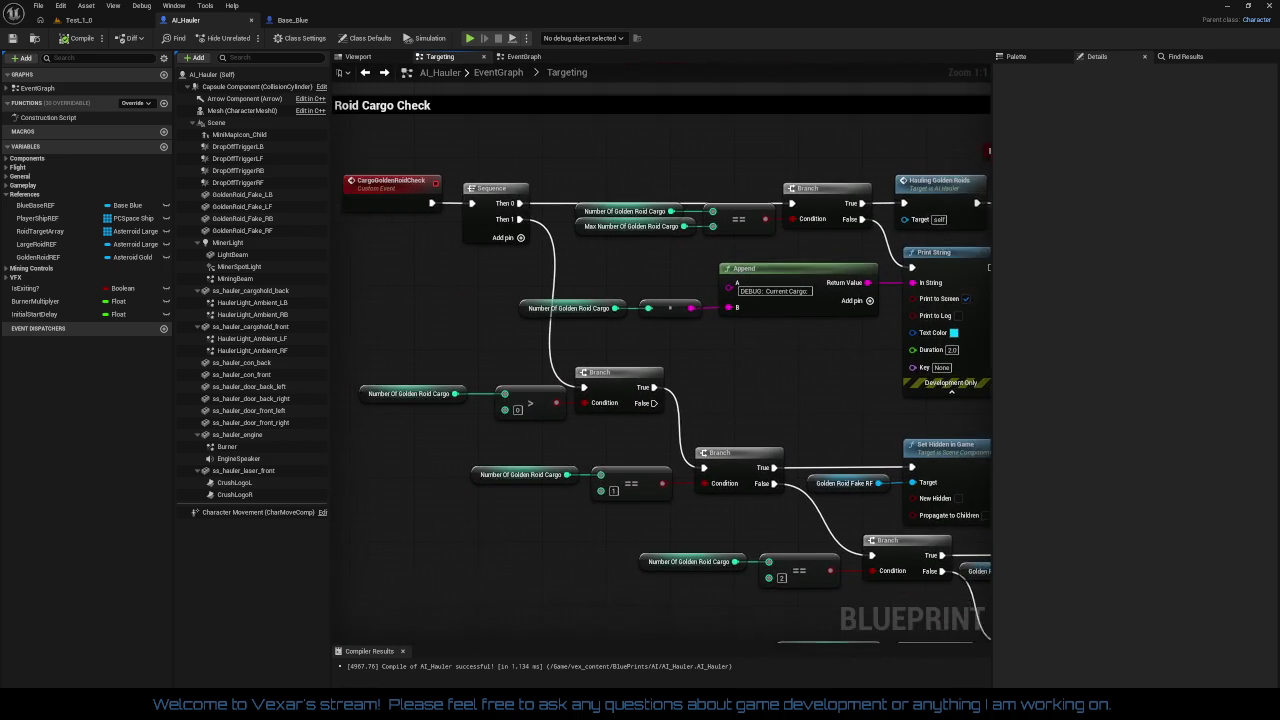
{"action": "mouse_move", "coordinate": [850, 360]}
{"action": "left_mouse_down"}
{"action": "mouse_move", "coordinate": [372, 353]}
{"action": "mouse_move", "coordinate": [490, 340]}
{"action": "mouse_move", "coordinate": [850, 360]}
{"action": "mouse_move", "coordinate": [560, 258]}
{"action": "mouse_move", "coordinate": [1150, 230]}
{"action": "mouse_move", "coordinate": [830, 226]}
{"action": "mouse_move", "coordinate": [566, 243]}
{"action": "left_mouse_up"}
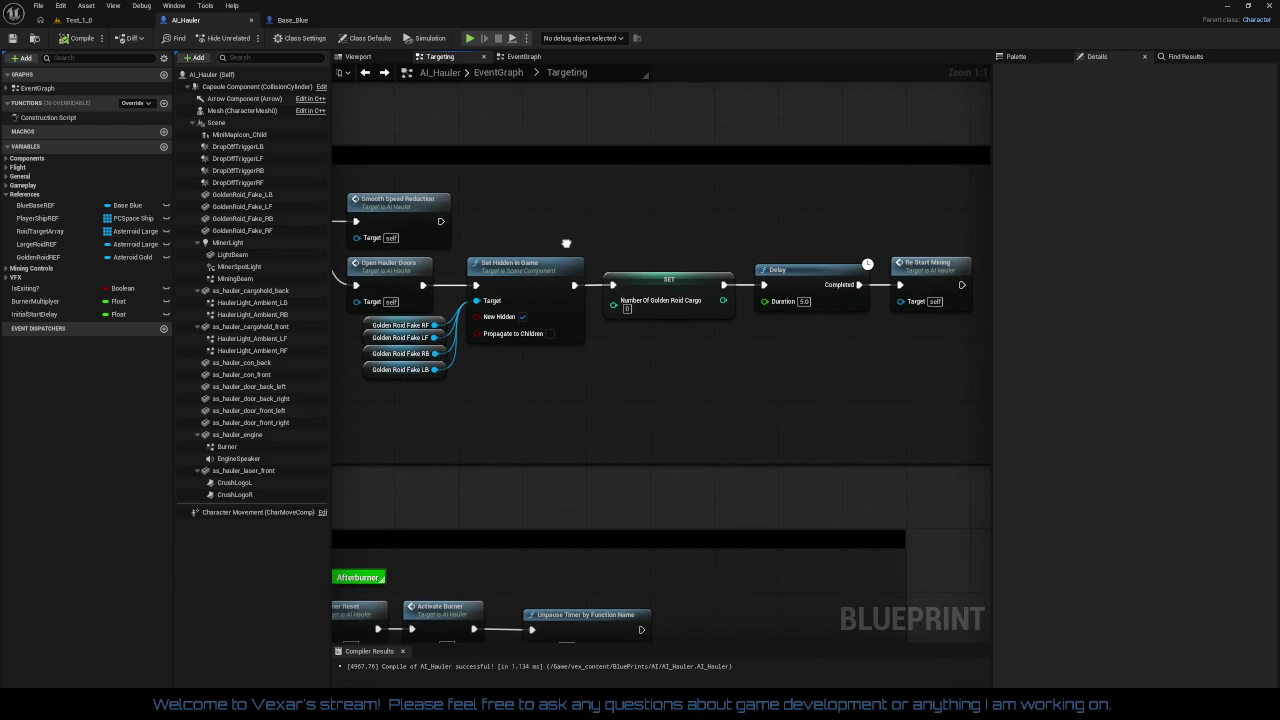
{"action": "left_click_drag", "start_coordinate": [566, 243], "coordinate": [737, 231]}
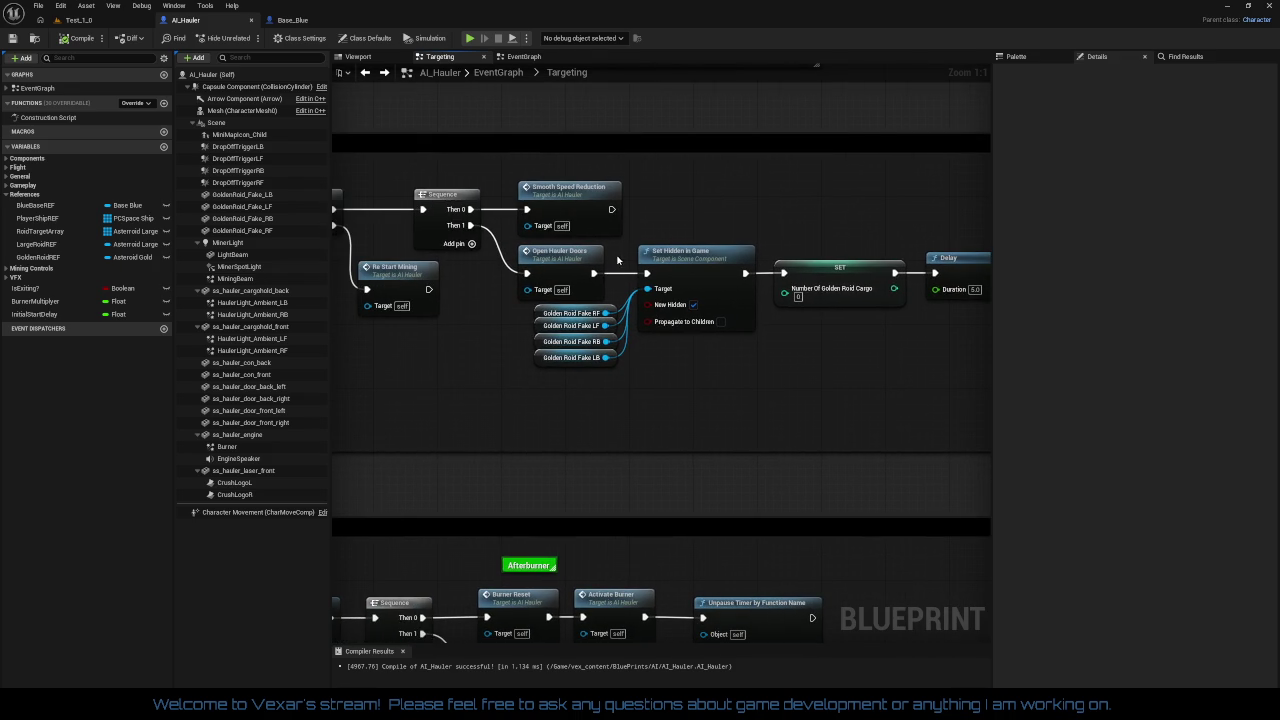
{"action": "left_click_drag", "start_coordinate": [515, 302], "coordinate": [663, 297]}
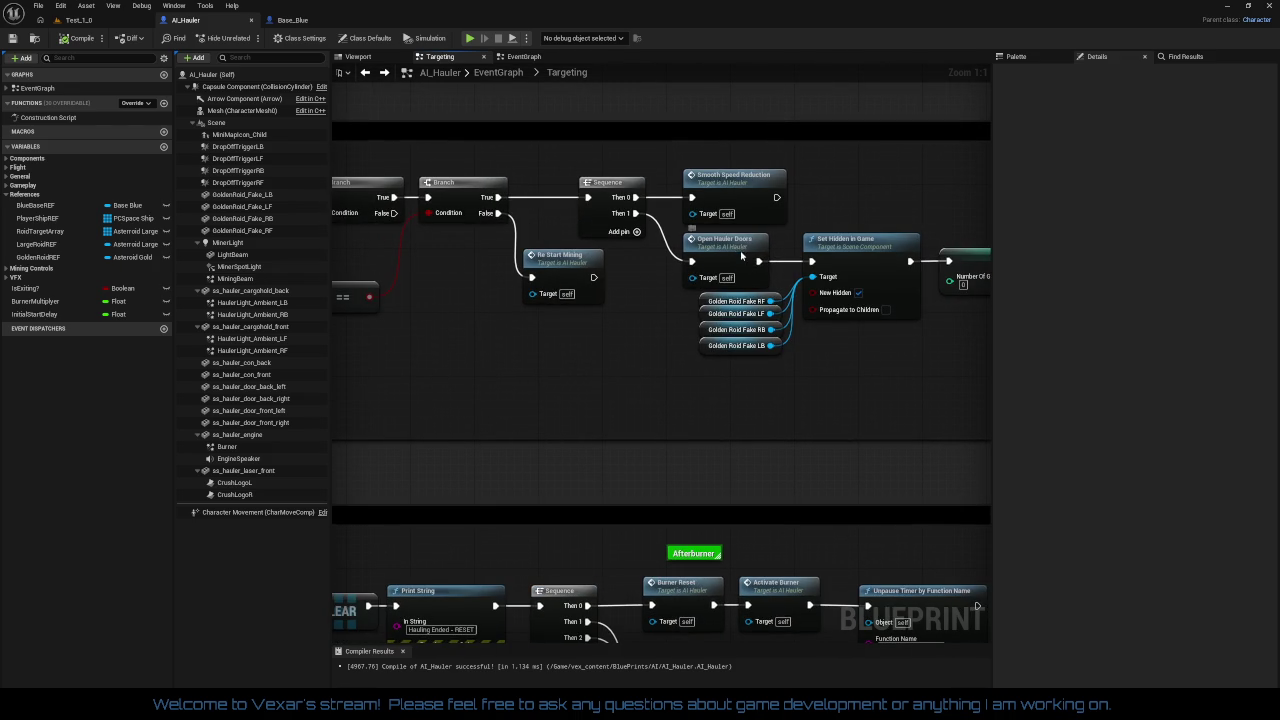
{"action": "mouse_move", "coordinate": [622, 348]}
{"action": "left_mouse_down"}
{"action": "mouse_move", "coordinate": [830, 356]}
{"action": "mouse_move", "coordinate": [570, 363]}
{"action": "left_mouse_up"}
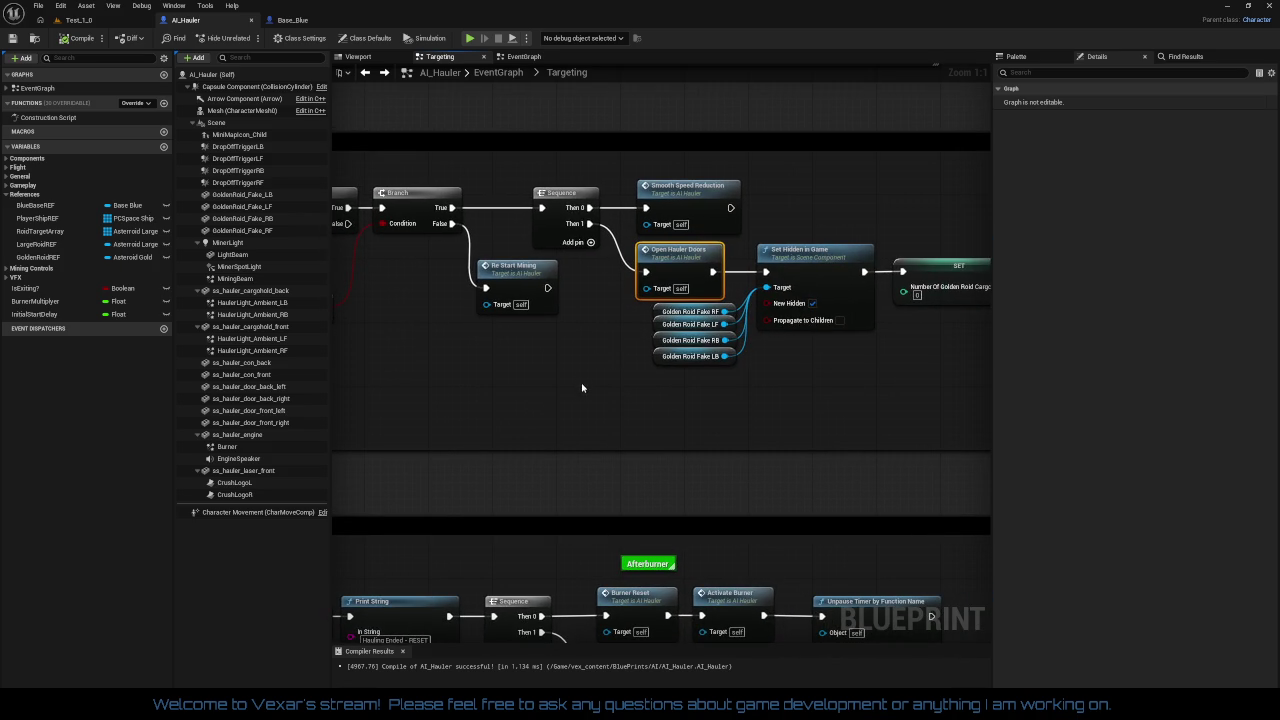
{"action": "left_click_drag", "start_coordinate": [582, 388], "coordinate": [340, 394]}
{"action": "mouse_move", "coordinate": [695, 425]}
{"action": "left_mouse_down"}
{"action": "mouse_move", "coordinate": [606, 437]}
{"action": "mouse_move", "coordinate": [733, 453]}
{"action": "mouse_move", "coordinate": [806, 443]}
{"action": "mouse_move", "coordinate": [666, 434]}
{"action": "mouse_move", "coordinate": [706, 499]}
{"action": "mouse_move", "coordinate": [710, 571]}
{"action": "left_mouse_up"}
{"action": "scroll", "coordinate": [677, 434], "scroll_direction": "down", "scroll_amount": 1}
{"action": "left_click_drag", "start_coordinate": [734, 266], "coordinate": [748, 611]}
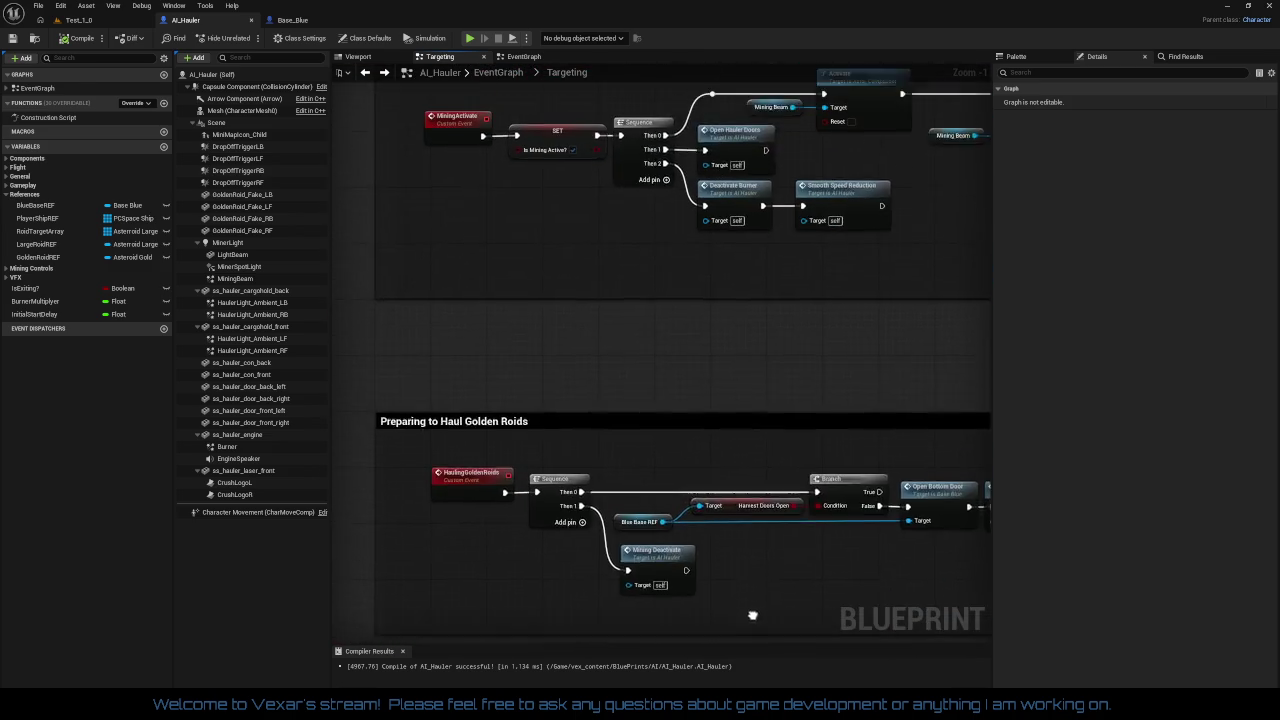
{"action": "mouse_move", "coordinate": [747, 323]}
{"action": "left_mouse_down"}
{"action": "mouse_move", "coordinate": [747, 394]}
{"action": "mouse_move", "coordinate": [674, 417]}
{"action": "mouse_move", "coordinate": [660, 363]}
{"action": "mouse_move", "coordinate": [680, 283]}
{"action": "mouse_move", "coordinate": [691, 637]}
{"action": "mouse_move", "coordinate": [707, 506]}
{"action": "mouse_move", "coordinate": [677, 300]}
{"action": "mouse_move", "coordinate": [651, 266]}
{"action": "mouse_move", "coordinate": [583, 251]}
{"action": "mouse_move", "coordinate": [690, 485]}
{"action": "mouse_move", "coordinate": [708, 690]}
{"action": "left_mouse_up"}
{"action": "left_click_drag", "start_coordinate": [666, 353], "coordinate": [663, 354]}
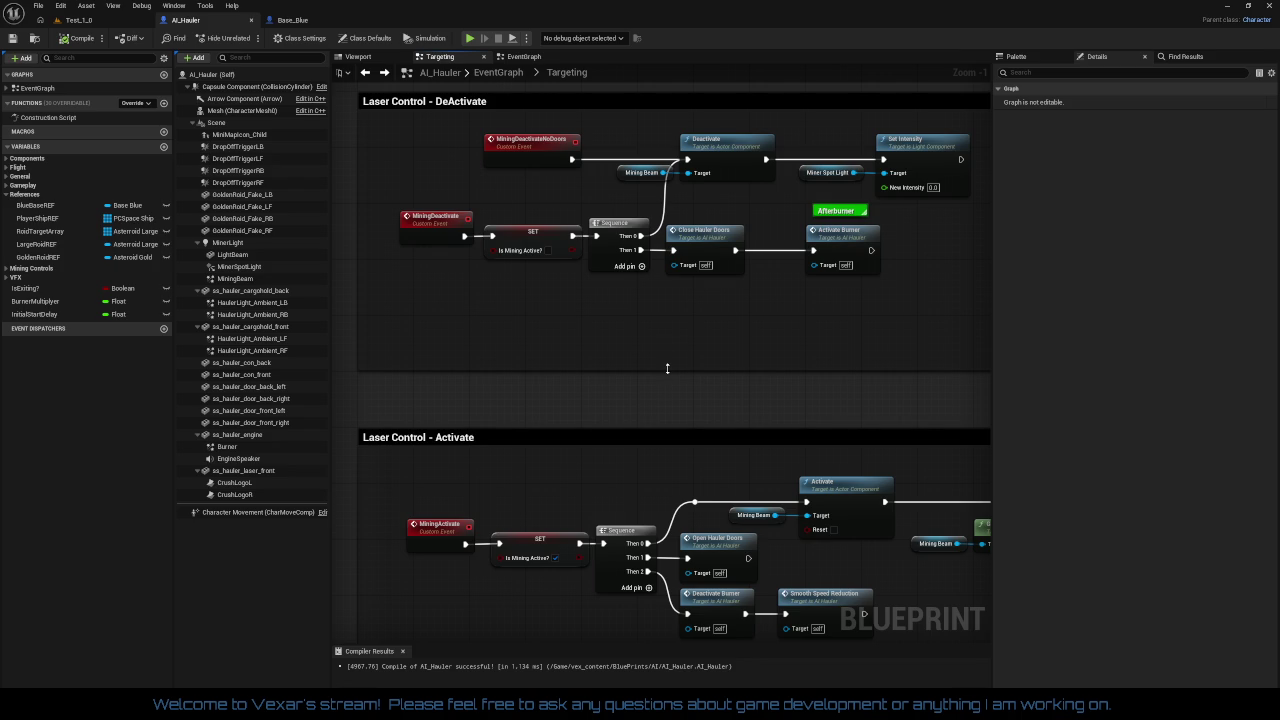
{"action": "mouse_move", "coordinate": [667, 368]}
{"action": "left_mouse_down"}
{"action": "mouse_move", "coordinate": [604, 229]}
{"action": "mouse_move", "coordinate": [618, 348]}
{"action": "left_mouse_up"}
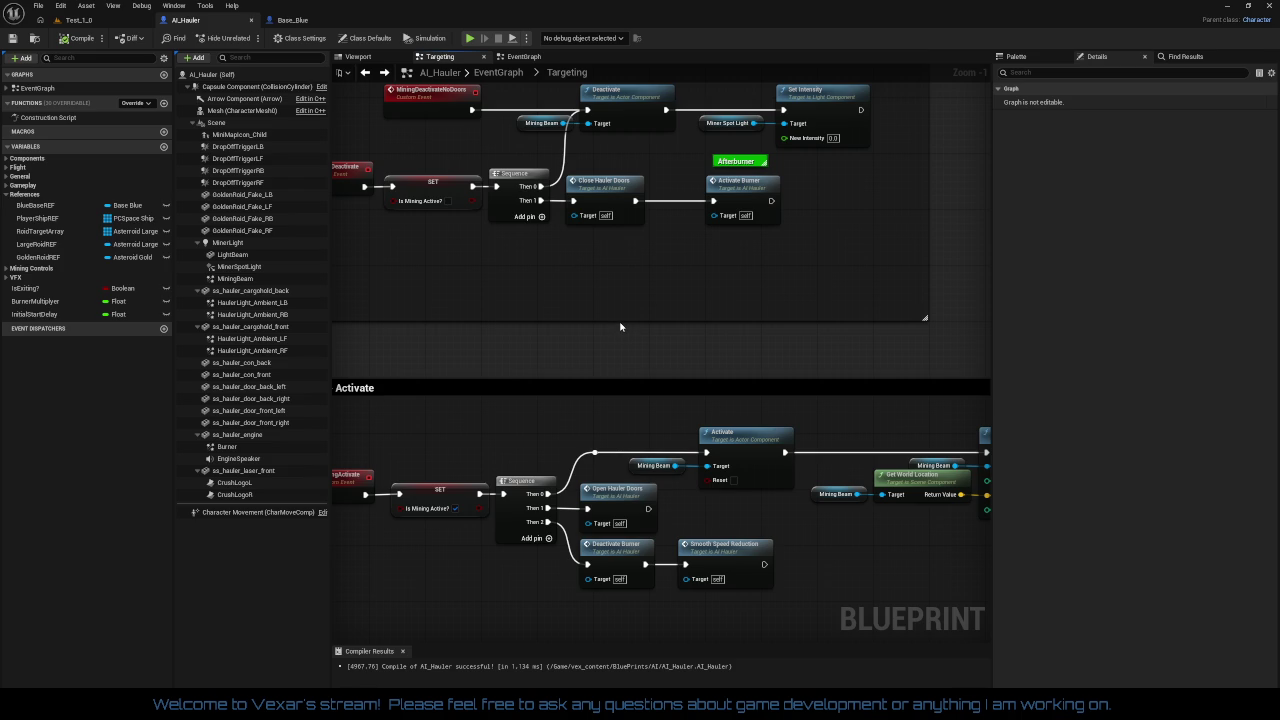
{"action": "left_click_drag", "start_coordinate": [619, 325], "coordinate": [677, 319]}
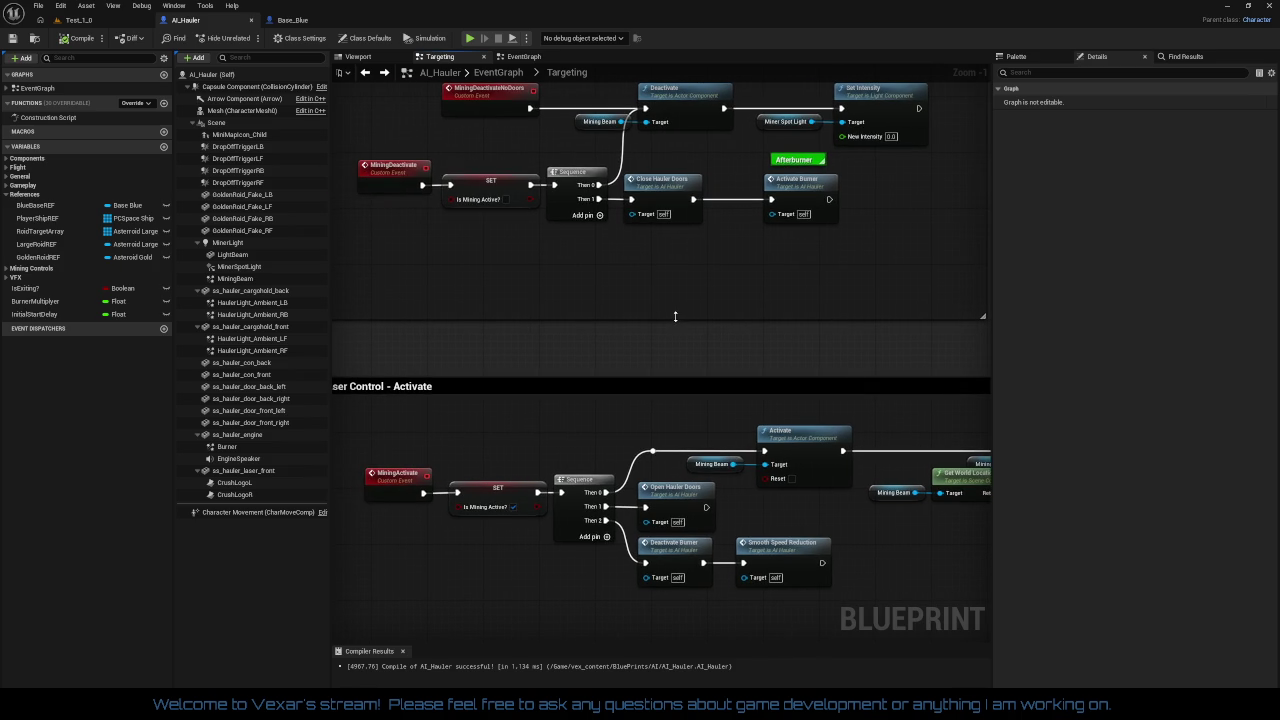
{"action": "left_click_drag", "start_coordinate": [721, 349], "coordinate": [694, 251]}
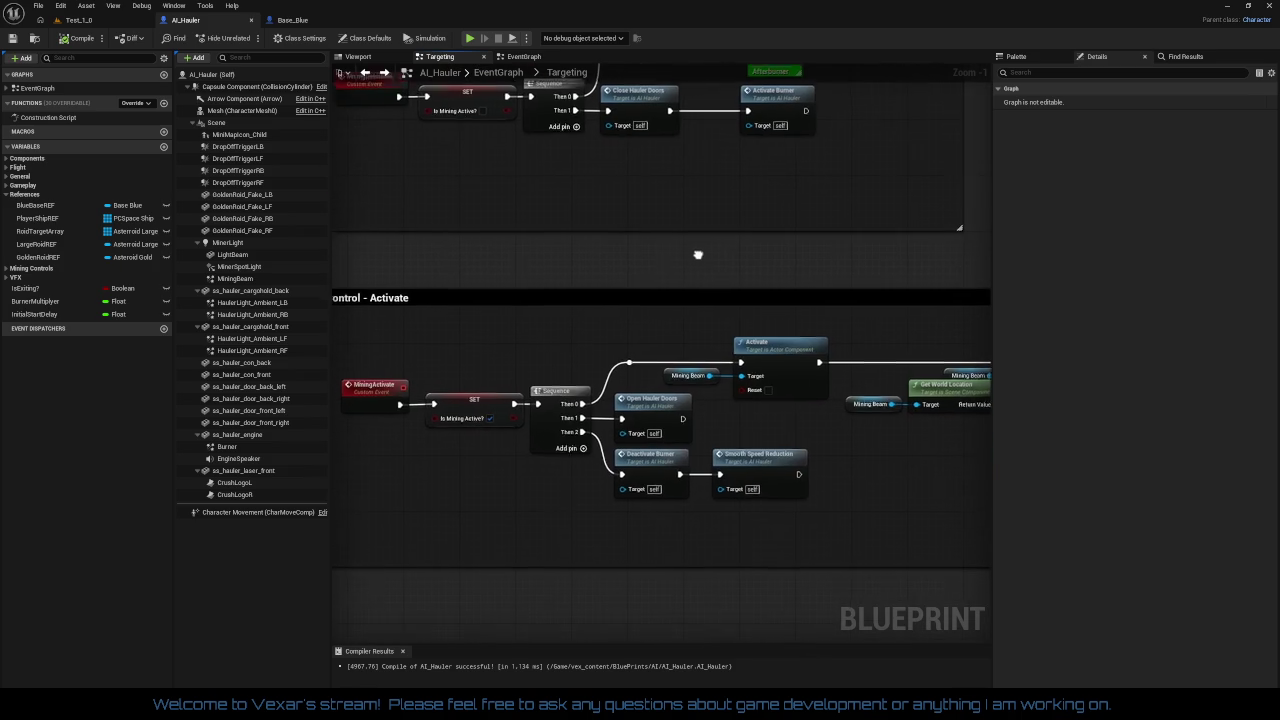
{"action": "mouse_move", "coordinate": [889, 437]}
{"action": "left_mouse_down"}
{"action": "mouse_move", "coordinate": [824, 395]}
{"action": "mouse_move", "coordinate": [609, 374]}
{"action": "mouse_move", "coordinate": [403, 397]}
{"action": "left_mouse_up"}
{"action": "left_click_drag", "start_coordinate": [830, 360], "coordinate": [625, 364]}
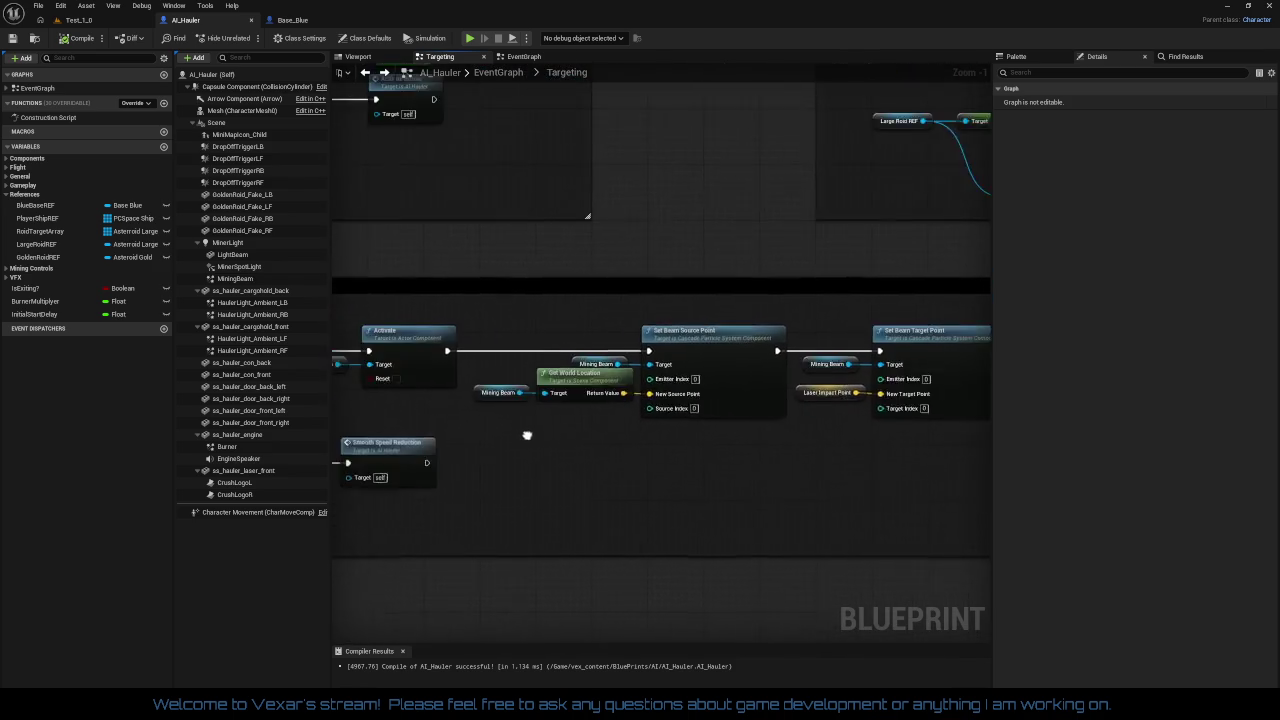
{"action": "mouse_move", "coordinate": [526, 434]}
{"action": "left_mouse_down"}
{"action": "mouse_move", "coordinate": [768, 512]}
{"action": "mouse_move", "coordinate": [776, 568]}
{"action": "mouse_move", "coordinate": [757, 271]}
{"action": "mouse_move", "coordinate": [790, 132]}
{"action": "left_mouse_up"}
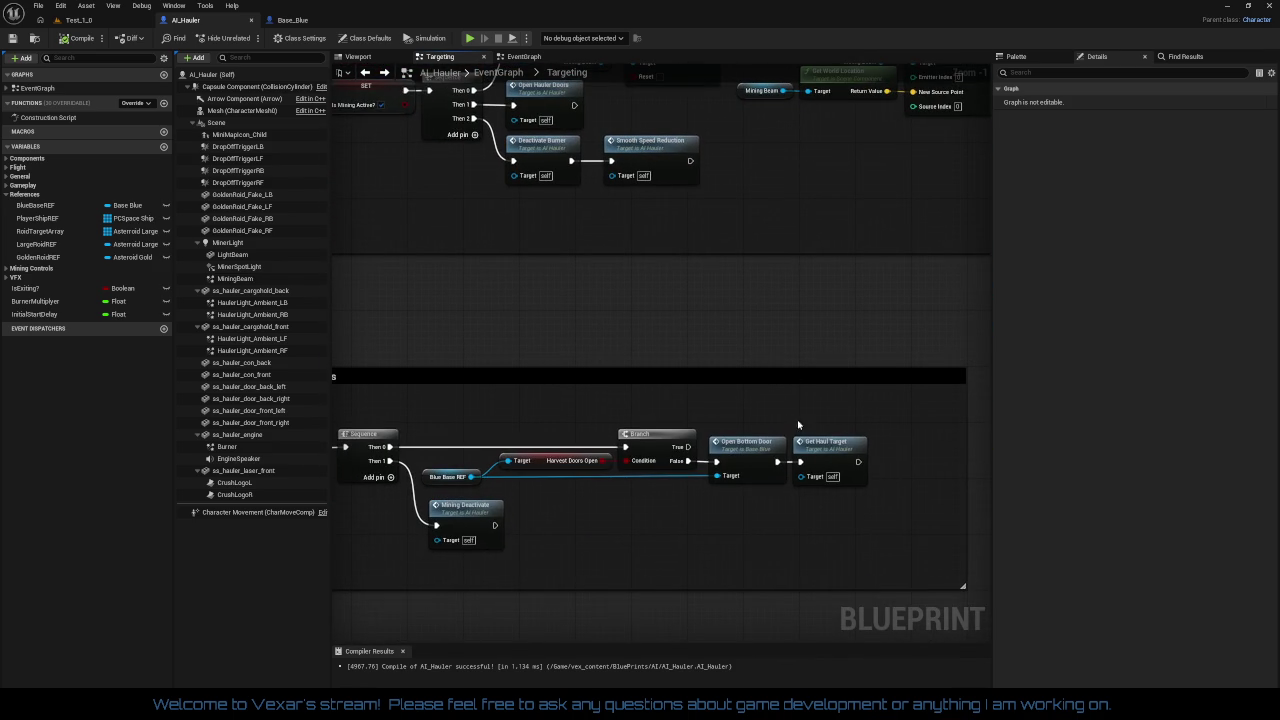
{"action": "mouse_move", "coordinate": [731, 523]}
{"action": "left_mouse_down"}
{"action": "mouse_move", "coordinate": [809, 445]}
{"action": "mouse_move", "coordinate": [815, 386]}
{"action": "mouse_move", "coordinate": [790, 560]}
{"action": "mouse_move", "coordinate": [762, 526]}
{"action": "left_mouse_up"}
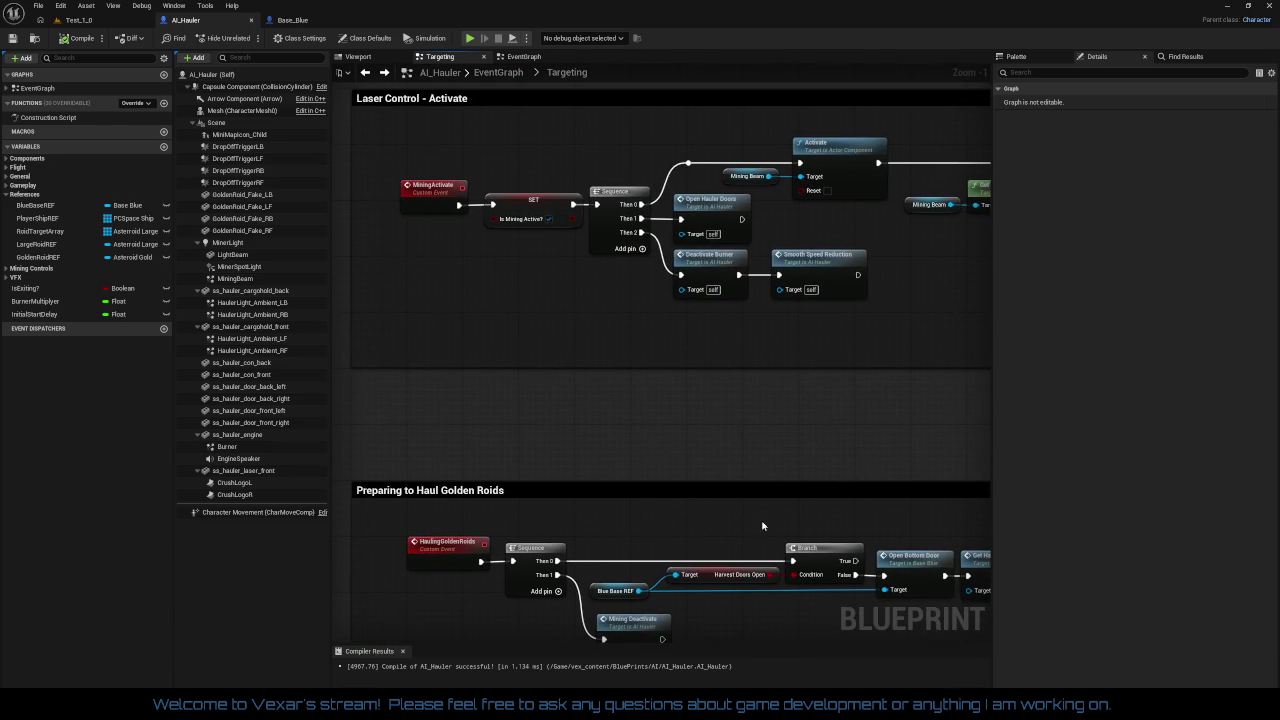
{"action": "mouse_move", "coordinate": [748, 413]}
{"action": "left_mouse_down"}
{"action": "mouse_move", "coordinate": [680, 609]}
{"action": "mouse_move", "coordinate": [698, 611]}
{"action": "left_mouse_up"}
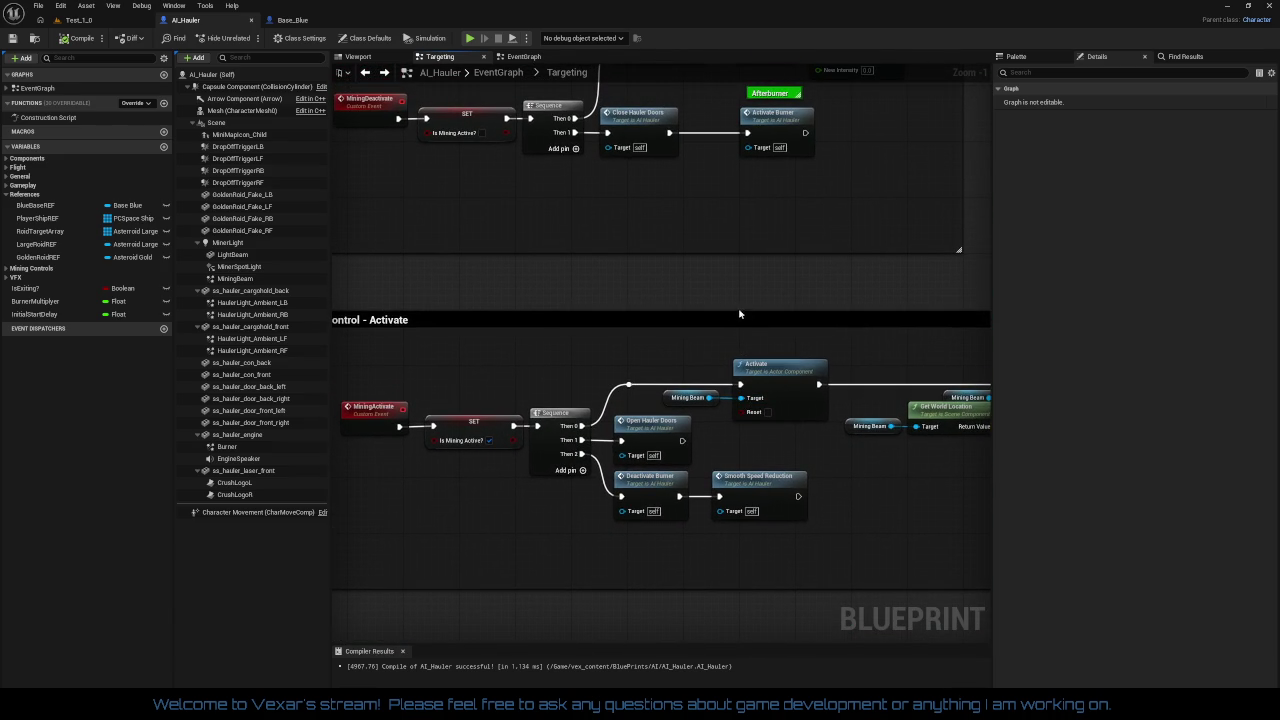
{"action": "mouse_move", "coordinate": [739, 314]}
{"action": "left_mouse_down"}
{"action": "mouse_move", "coordinate": [742, 378]}
{"action": "mouse_move", "coordinate": [782, 375]}
{"action": "left_mouse_up"}
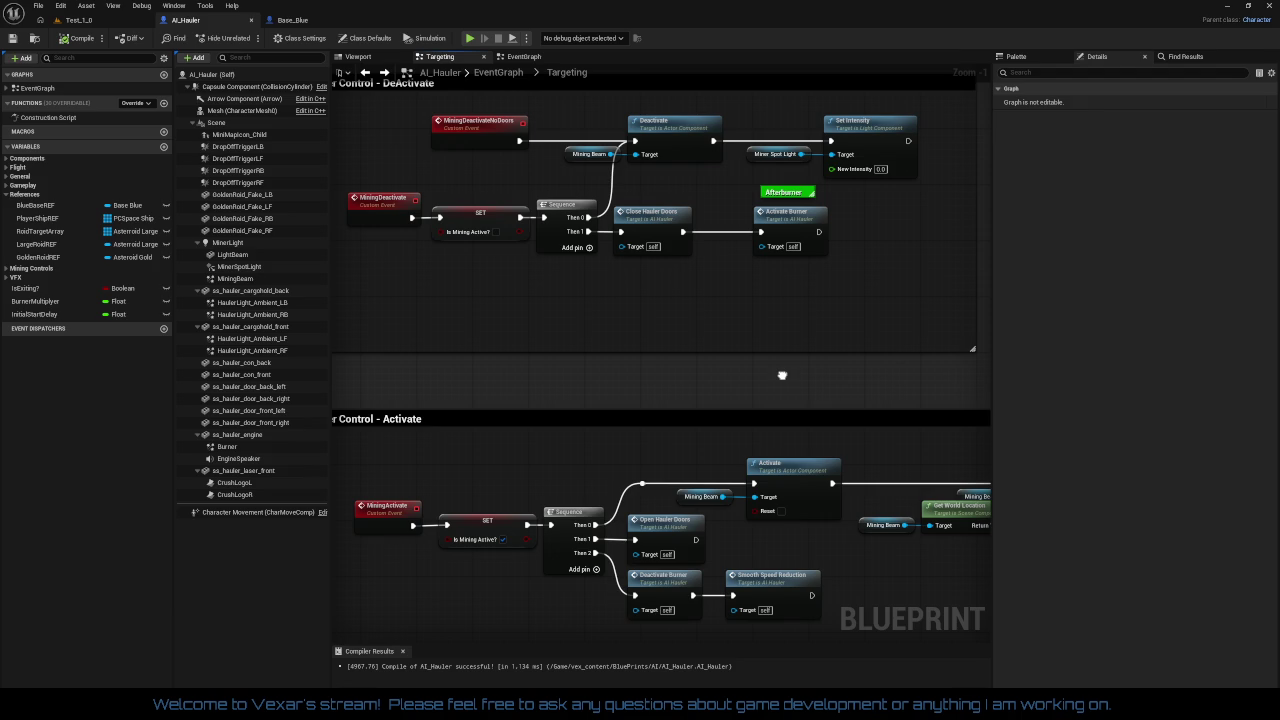
Step: Pan the Targeting graph past the Golden Roids section to the Blue Base Drop Off Logic
{"action": "mouse_move", "coordinate": [782, 375]}
{"action": "left_mouse_down"}
{"action": "mouse_move", "coordinate": [580, 334]}
{"action": "mouse_move", "coordinate": [740, 529]}
{"action": "mouse_move", "coordinate": [391, 494]}
{"action": "mouse_move", "coordinate": [360, 457]}
{"action": "mouse_move", "coordinate": [290, 444]}
{"action": "left_mouse_up"}
{"action": "mouse_move", "coordinate": [563, 350]}
{"action": "left_mouse_down"}
{"action": "mouse_move", "coordinate": [846, 509]}
{"action": "mouse_move", "coordinate": [838, 101]}
{"action": "left_mouse_up"}
{"action": "scroll", "coordinate": [815, 383], "scroll_direction": "down", "scroll_amount": 2}
{"action": "mouse_move", "coordinate": [791, 429]}
{"action": "left_mouse_down"}
{"action": "mouse_move", "coordinate": [789, 266]}
{"action": "mouse_move", "coordinate": [749, 334]}
{"action": "mouse_move", "coordinate": [810, 322]}
{"action": "left_mouse_up"}
{"action": "scroll", "coordinate": [810, 322], "scroll_direction": "up", "scroll_amount": 1}
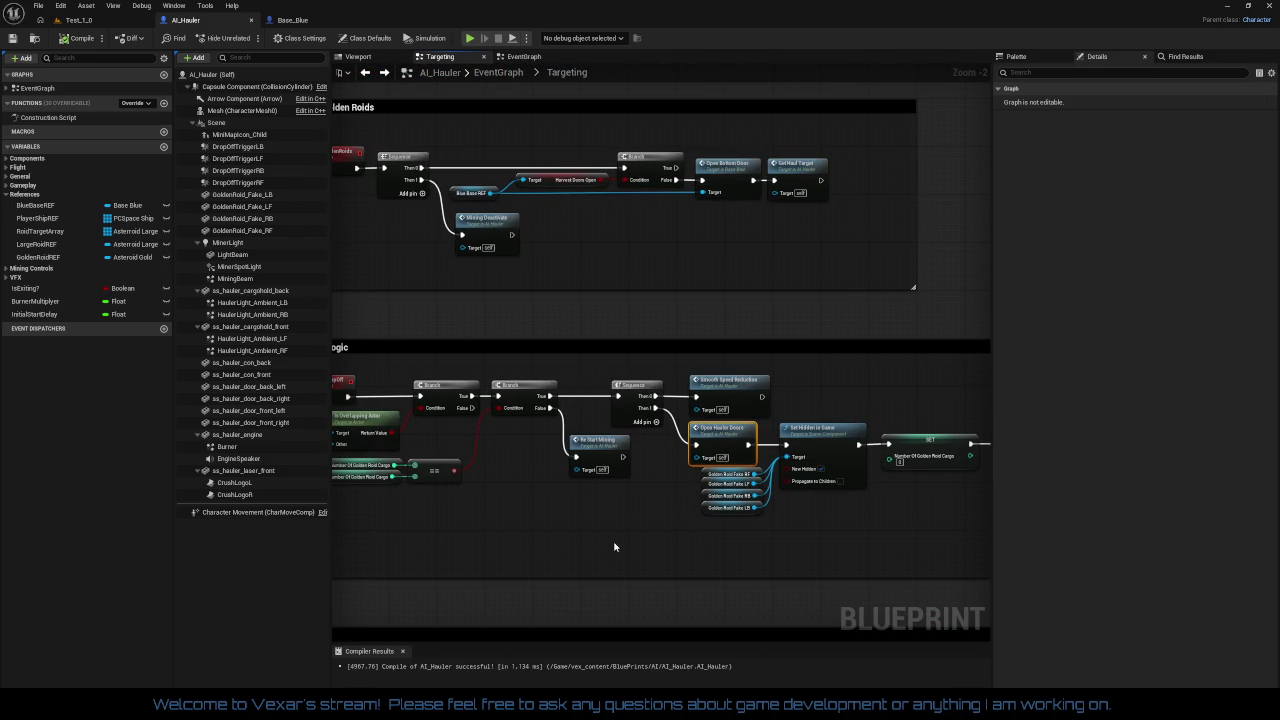
{"action": "scroll", "coordinate": [634, 443], "scroll_direction": "up", "scroll_amount": 2}
{"action": "mouse_move", "coordinate": [680, 437]}
{"action": "left_mouse_down"}
{"action": "mouse_move", "coordinate": [894, 491]}
{"action": "mouse_move", "coordinate": [746, 490]}
{"action": "mouse_move", "coordinate": [657, 451]}
{"action": "mouse_move", "coordinate": [597, 471]}
{"action": "mouse_move", "coordinate": [490, 460]}
{"action": "left_mouse_up"}
Step: Follow the chain to the Set Hidden in Game nodes and unwire Close Hauler Doors from Then 2
{"action": "left_click_drag", "start_coordinate": [686, 483], "coordinate": [429, 480]}
{"action": "mouse_move", "coordinate": [769, 476]}
{"action": "left_mouse_down"}
{"action": "mouse_move", "coordinate": [610, 467]}
{"action": "mouse_move", "coordinate": [669, 462]}
{"action": "left_mouse_up"}
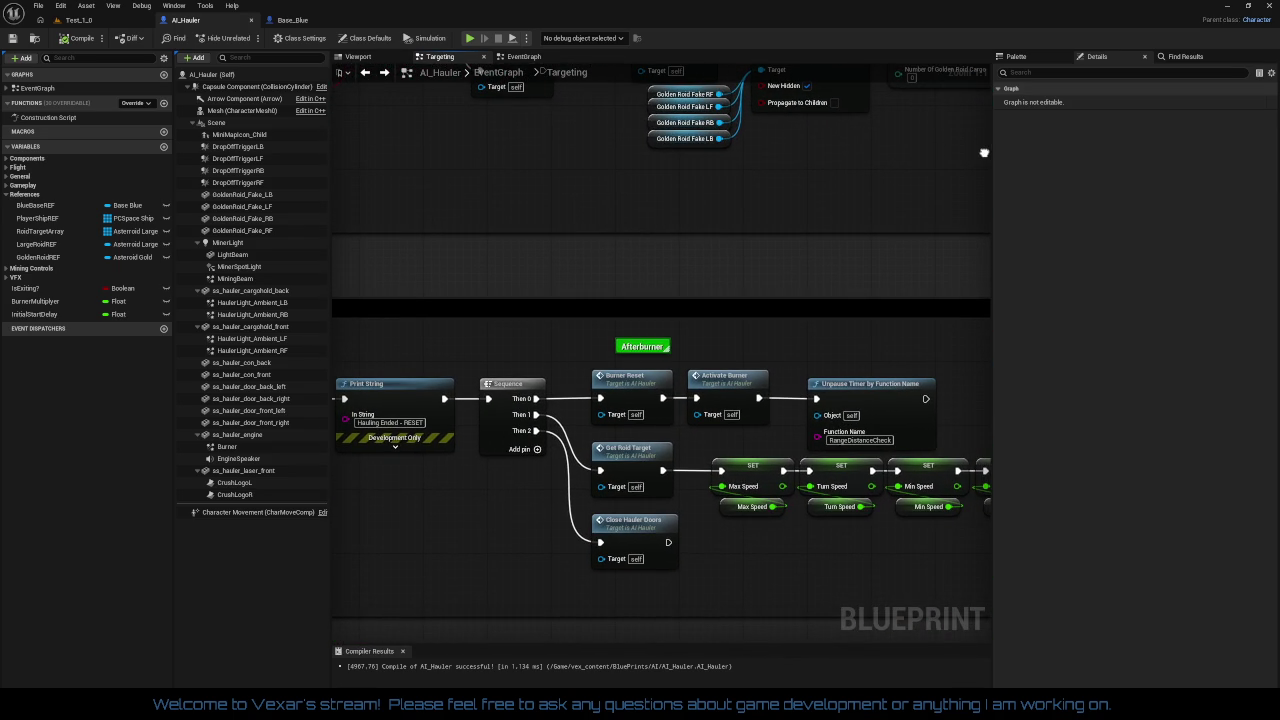
{"action": "mouse_move", "coordinate": [984, 153]}
{"action": "left_mouse_down"}
{"action": "mouse_move", "coordinate": [868, 261]}
{"action": "mouse_move", "coordinate": [619, 329]}
{"action": "mouse_move", "coordinate": [810, 161]}
{"action": "mouse_move", "coordinate": [917, 97]}
{"action": "left_mouse_up"}
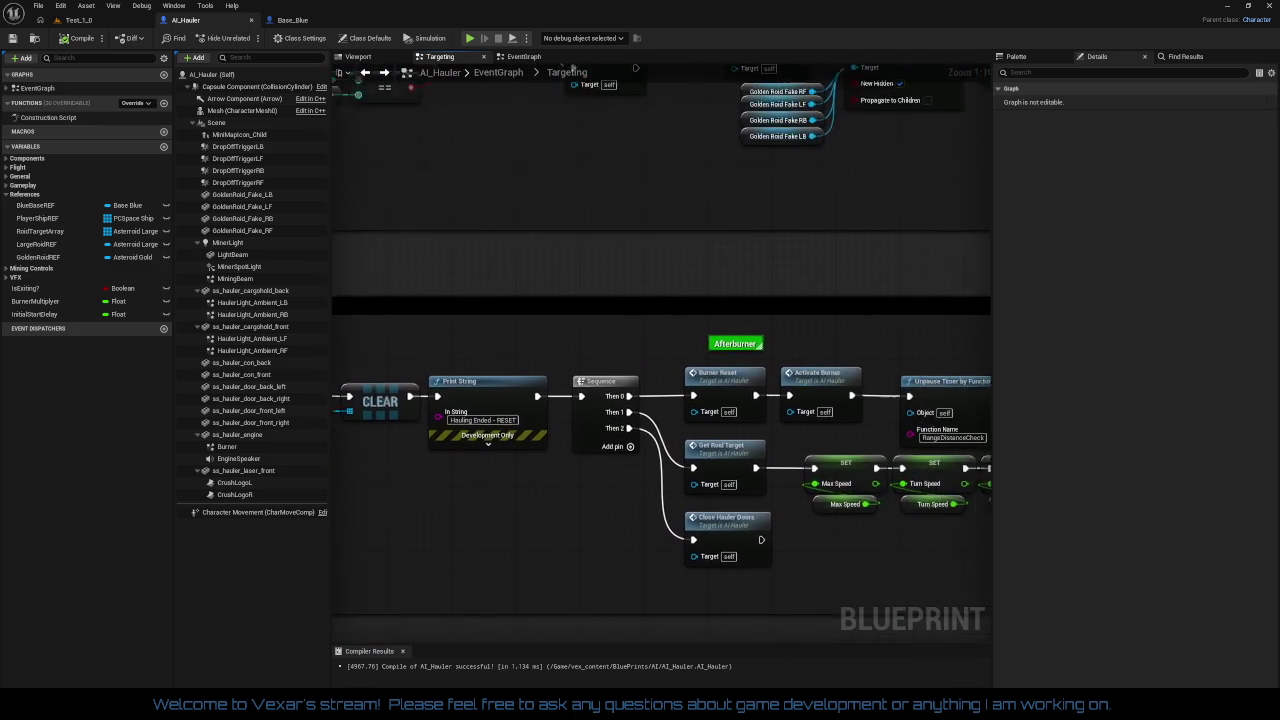
{"action": "mouse_move", "coordinate": [766, 323]}
{"action": "left_mouse_down"}
{"action": "mouse_move", "coordinate": [700, 317]}
{"action": "mouse_move", "coordinate": [718, 281]}
{"action": "mouse_move", "coordinate": [771, 243]}
{"action": "mouse_move", "coordinate": [888, 240]}
{"action": "mouse_move", "coordinate": [893, 255]}
{"action": "mouse_move", "coordinate": [921, 188]}
{"action": "left_mouse_up"}
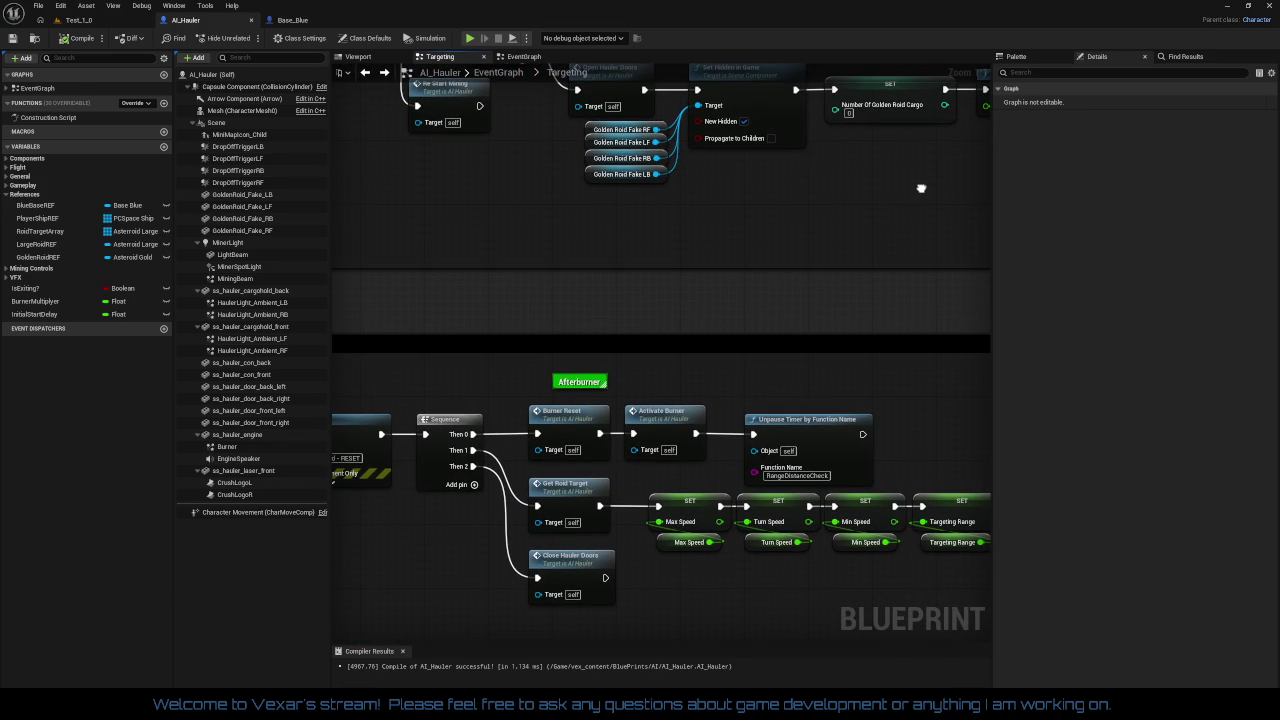
{"action": "mouse_move", "coordinate": [921, 188]}
{"action": "left_mouse_down"}
{"action": "mouse_move", "coordinate": [571, 331]}
{"action": "mouse_move", "coordinate": [574, 307]}
{"action": "left_mouse_up"}
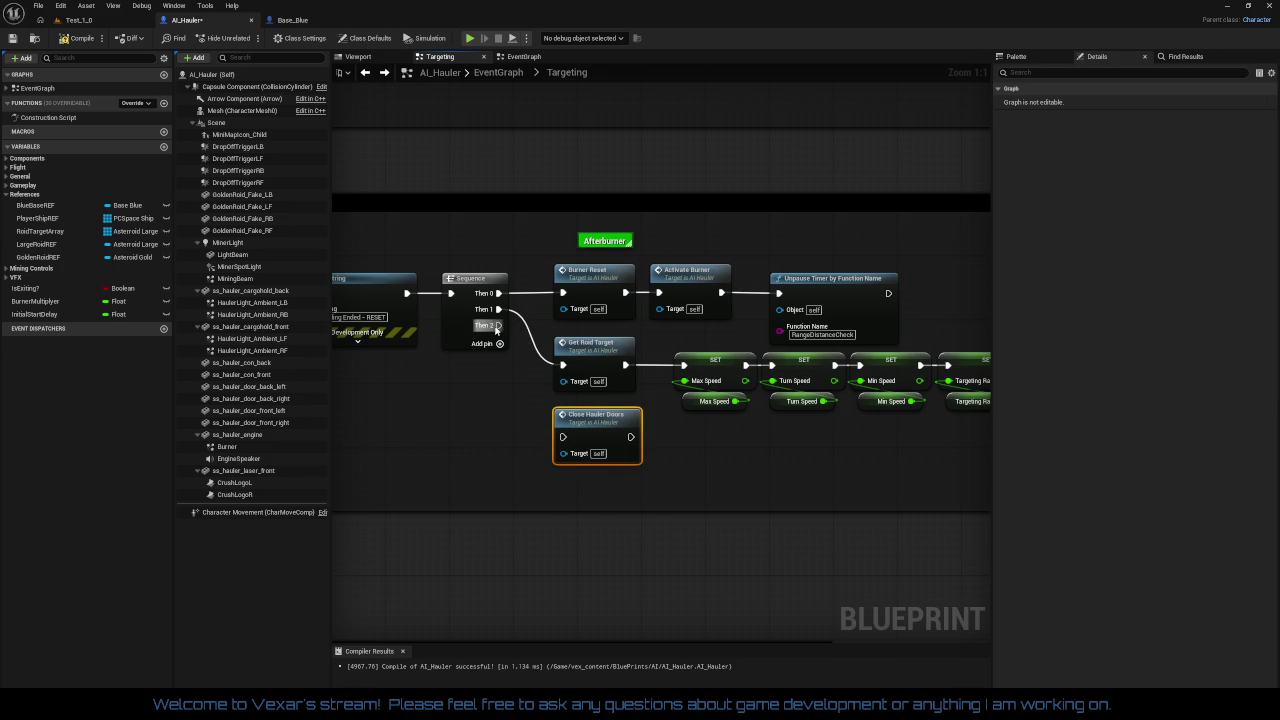
Step: Insert a 2.0-second Delay from Then 2 ahead of Close Hauler Doors, then return to Test_1
{"action": "left_click_drag", "start_coordinate": [522, 424], "coordinate": [524, 426]}
{"action": "type", "text": "delay"}
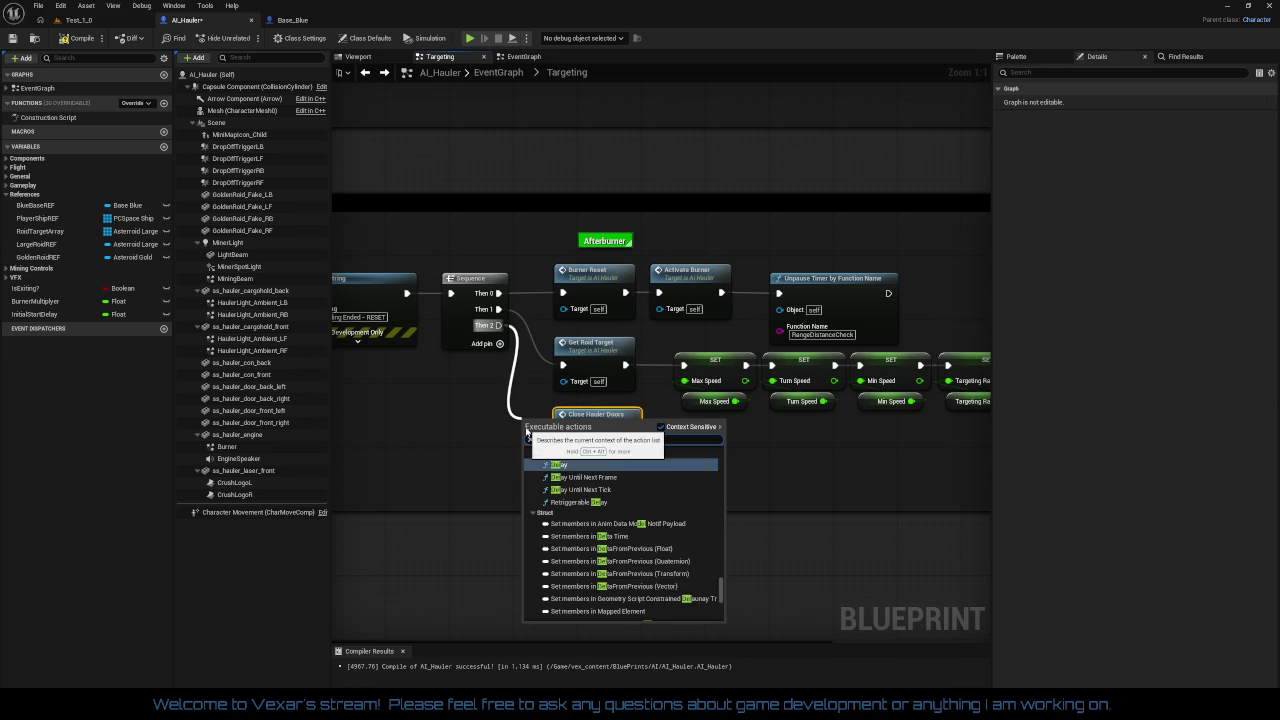
{"action": "key", "text": "Return"}
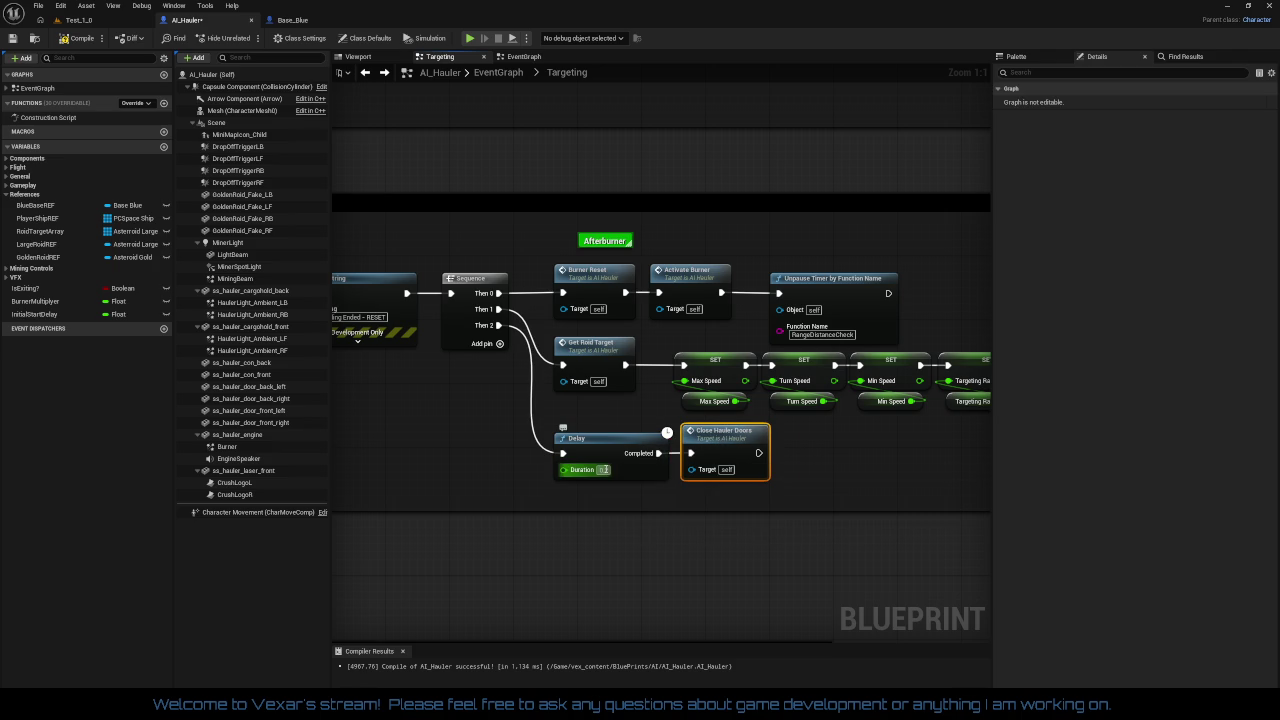
{"action": "key", "text": "Return"}
{"action": "left_click", "coordinate": [490, 457]}
{"action": "scroll", "coordinate": [785, 450], "scroll_direction": "down", "scroll_amount": 2}
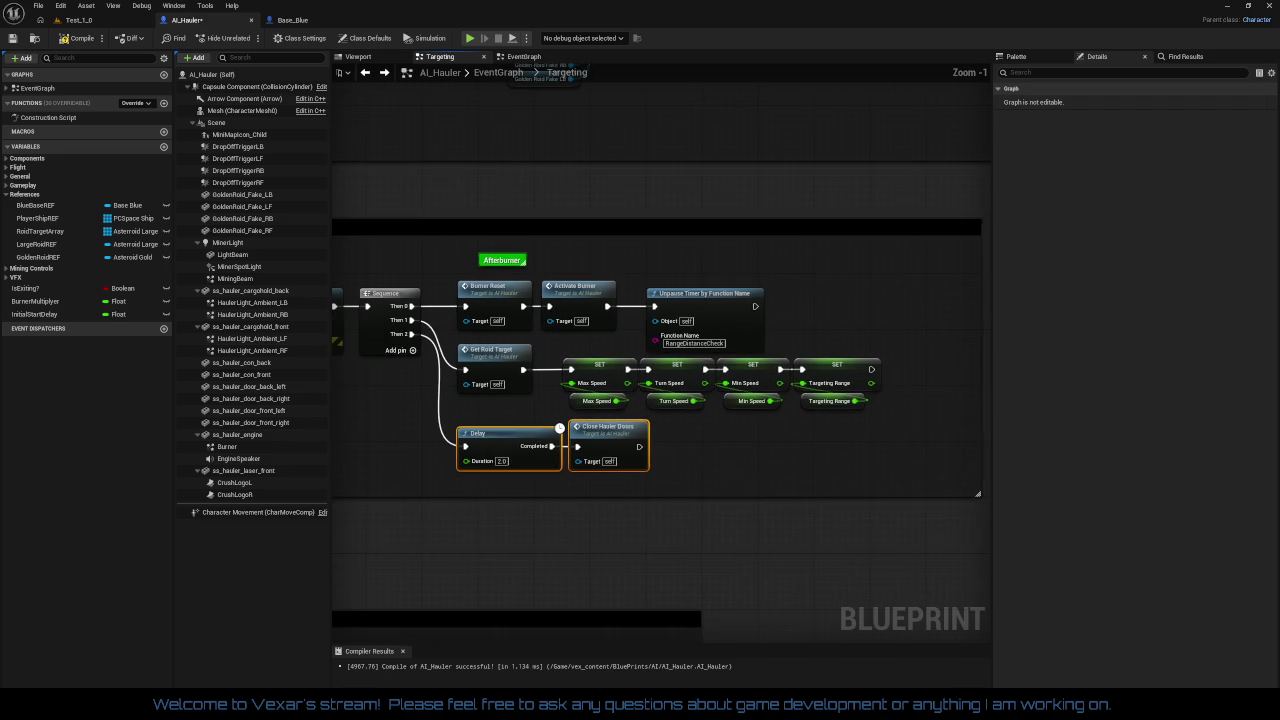
{"action": "left_click_drag", "start_coordinate": [484, 423], "coordinate": [650, 420]}
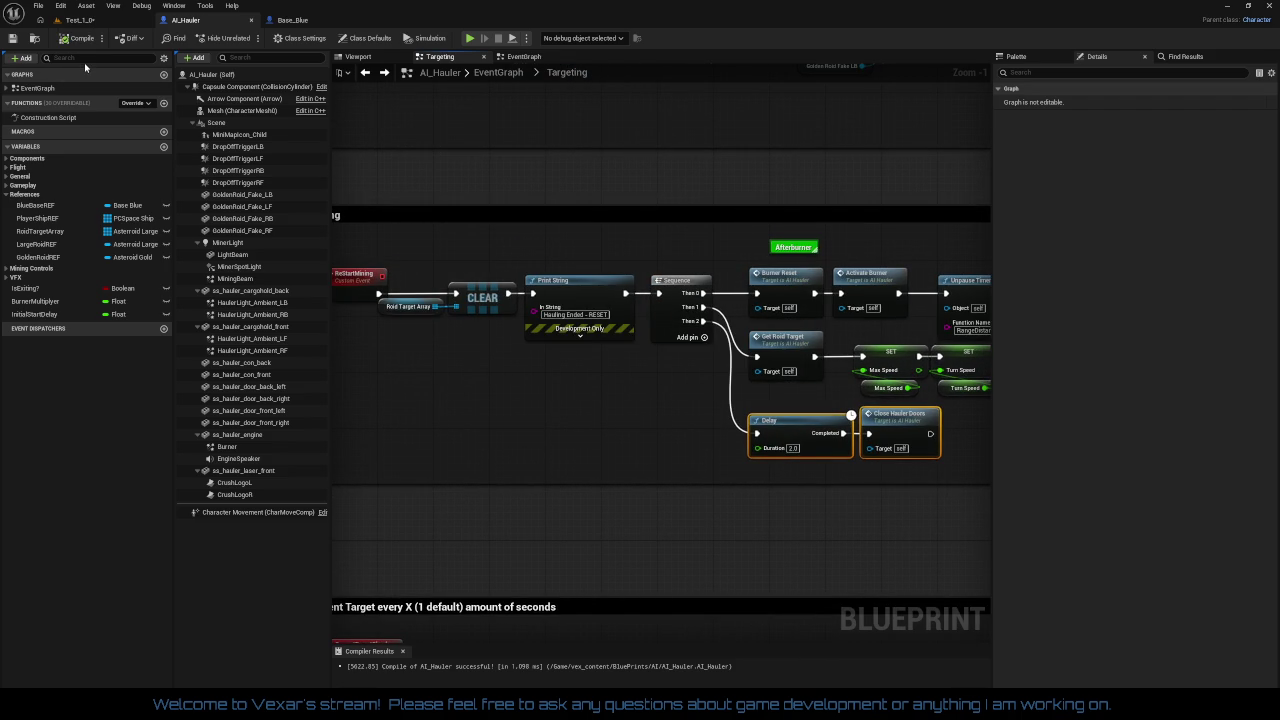
{"action": "left_click", "coordinate": [80, 20]}
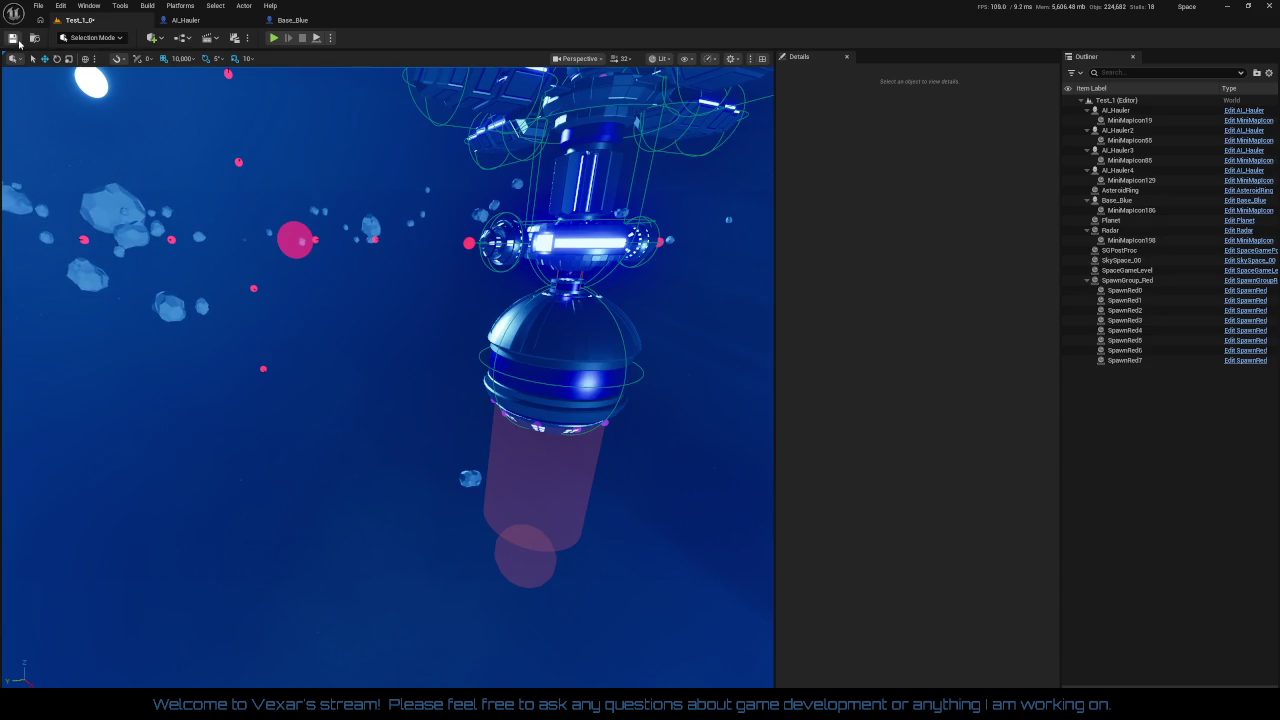
Step: Save Test_1 and play-test to 02:23 watching haulers deliver cargo, then stop and restore the editor
{"action": "left_click", "coordinate": [14, 38]}
{"action": "left_click", "coordinate": [273, 39]}
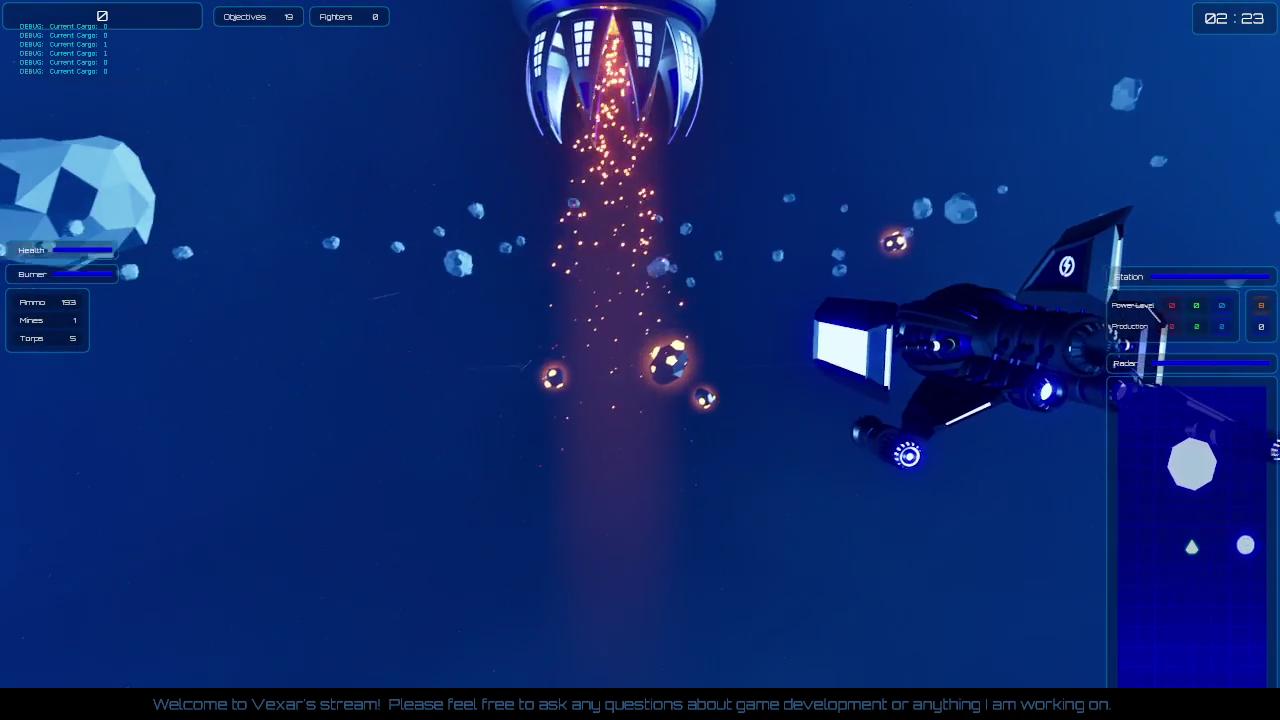
{"action": "key", "text": "Escape"}
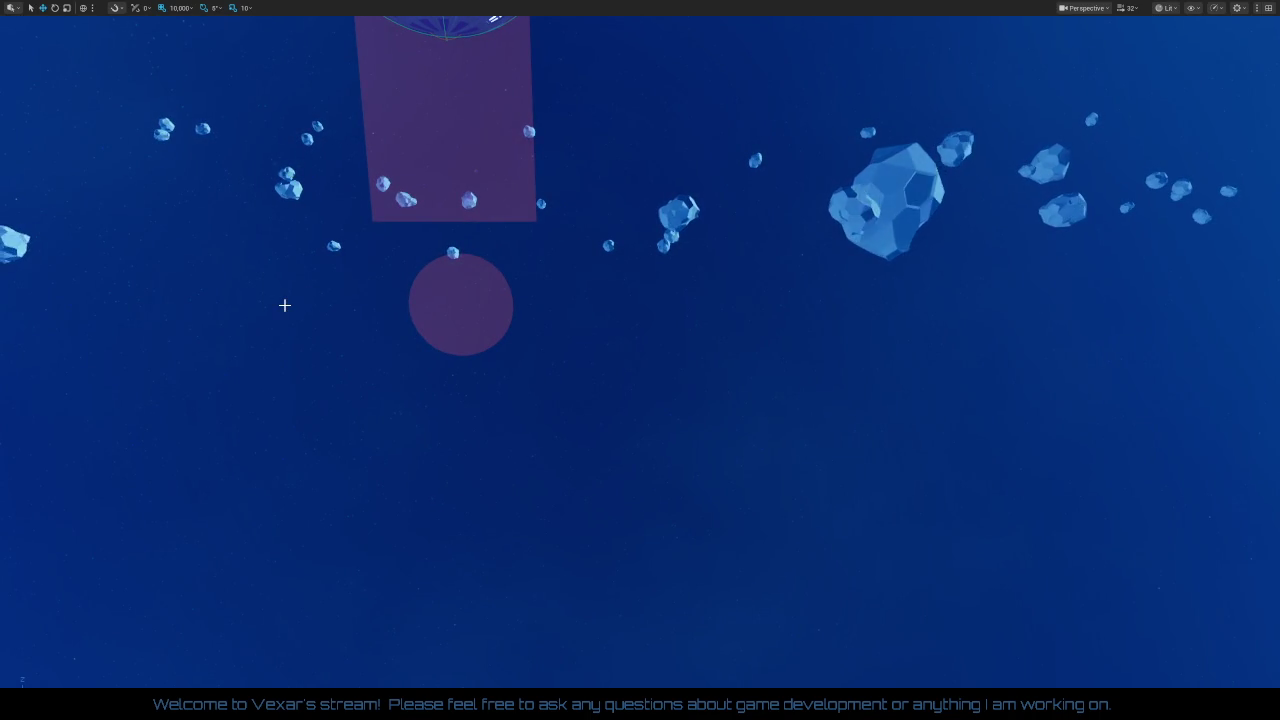
{"action": "key", "text": "F11"}
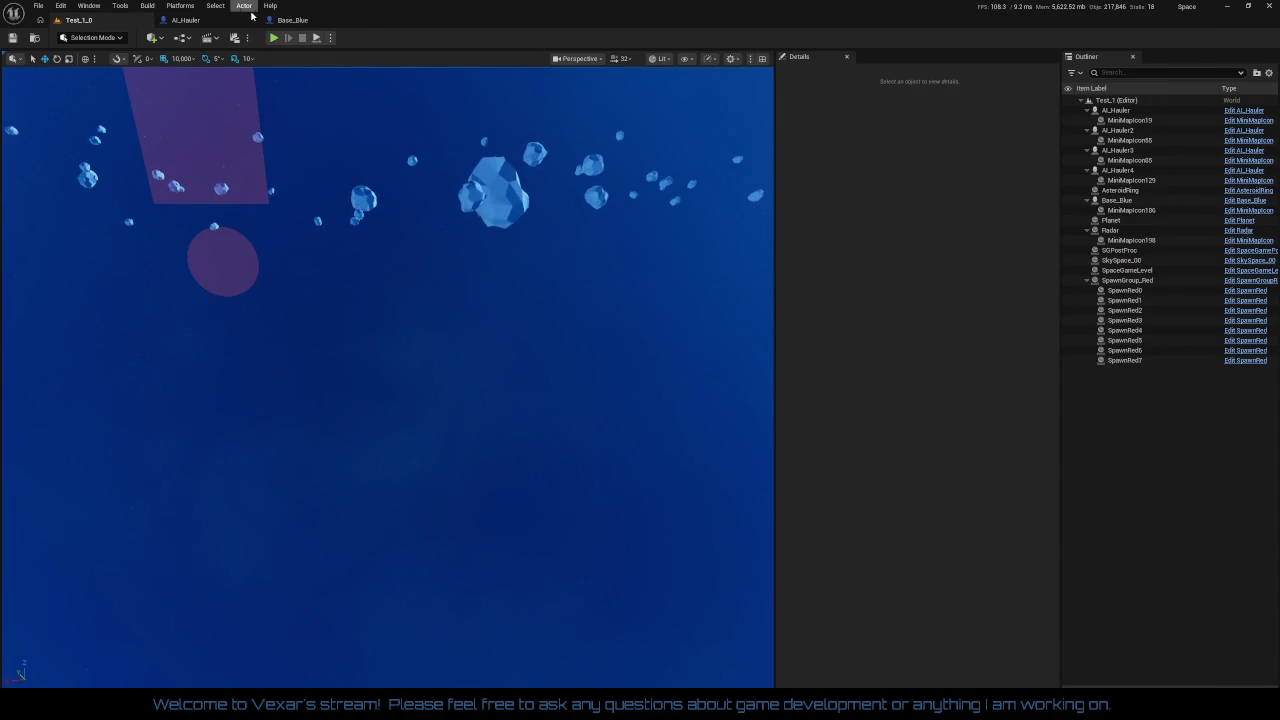
Step: Open Base_Blue and pan its GoldenRoidDropOff graph to the Is Hauling? Branch and Blue Base Drop Off
{"action": "left_click", "coordinate": [291, 21]}
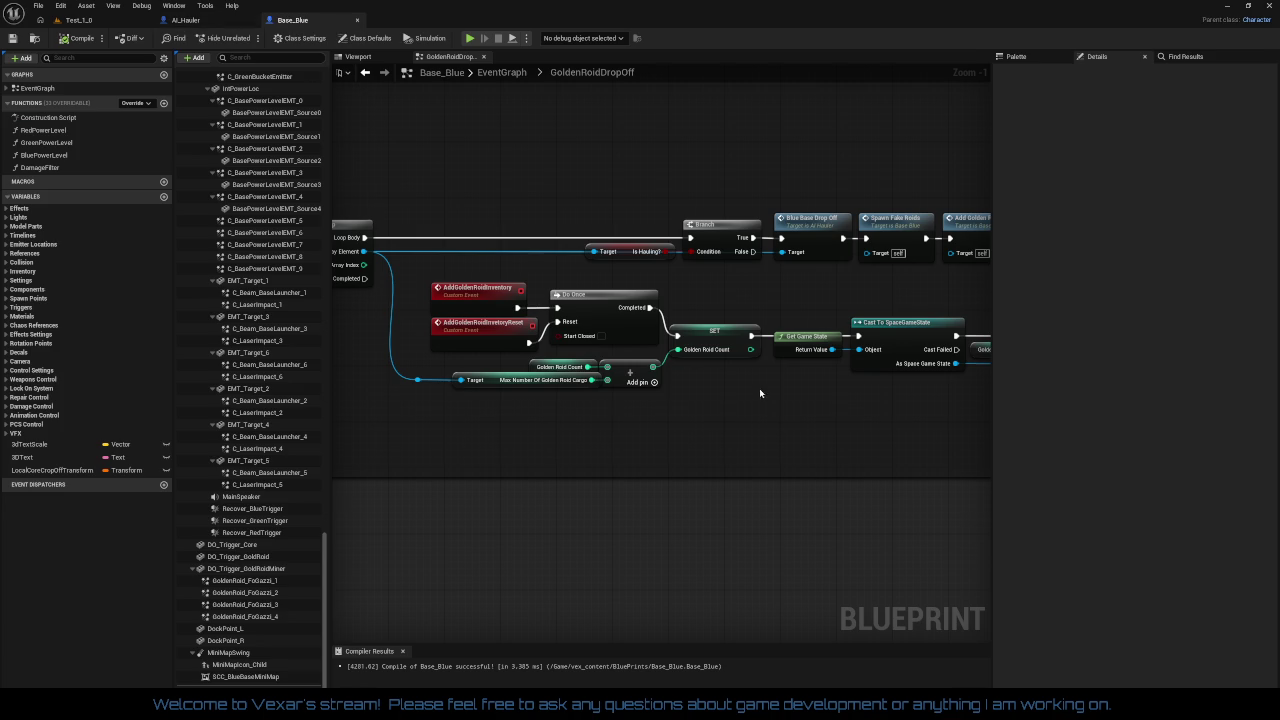
{"action": "left_click_drag", "start_coordinate": [759, 393], "coordinate": [529, 414]}
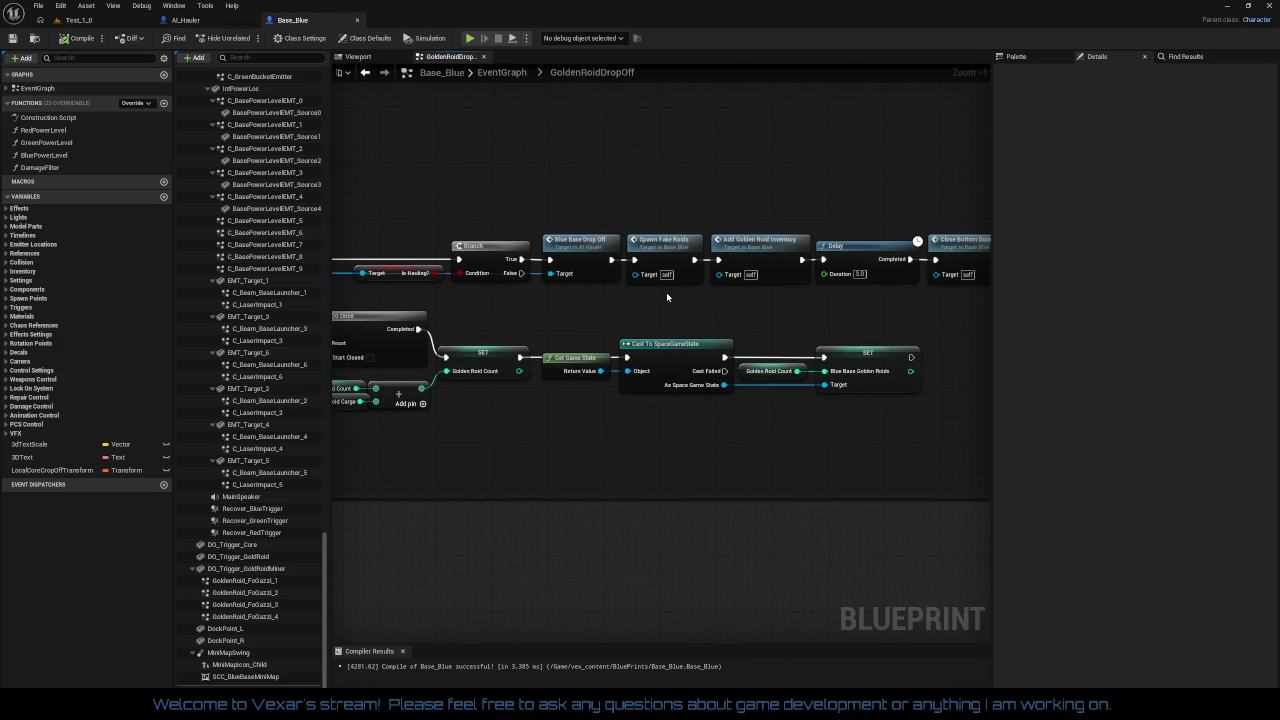
{"action": "mouse_move", "coordinate": [666, 292]}
{"action": "left_mouse_down"}
{"action": "mouse_move", "coordinate": [416, 303]}
{"action": "mouse_move", "coordinate": [920, 270]}
{"action": "mouse_move", "coordinate": [813, 281]}
{"action": "left_mouse_up"}
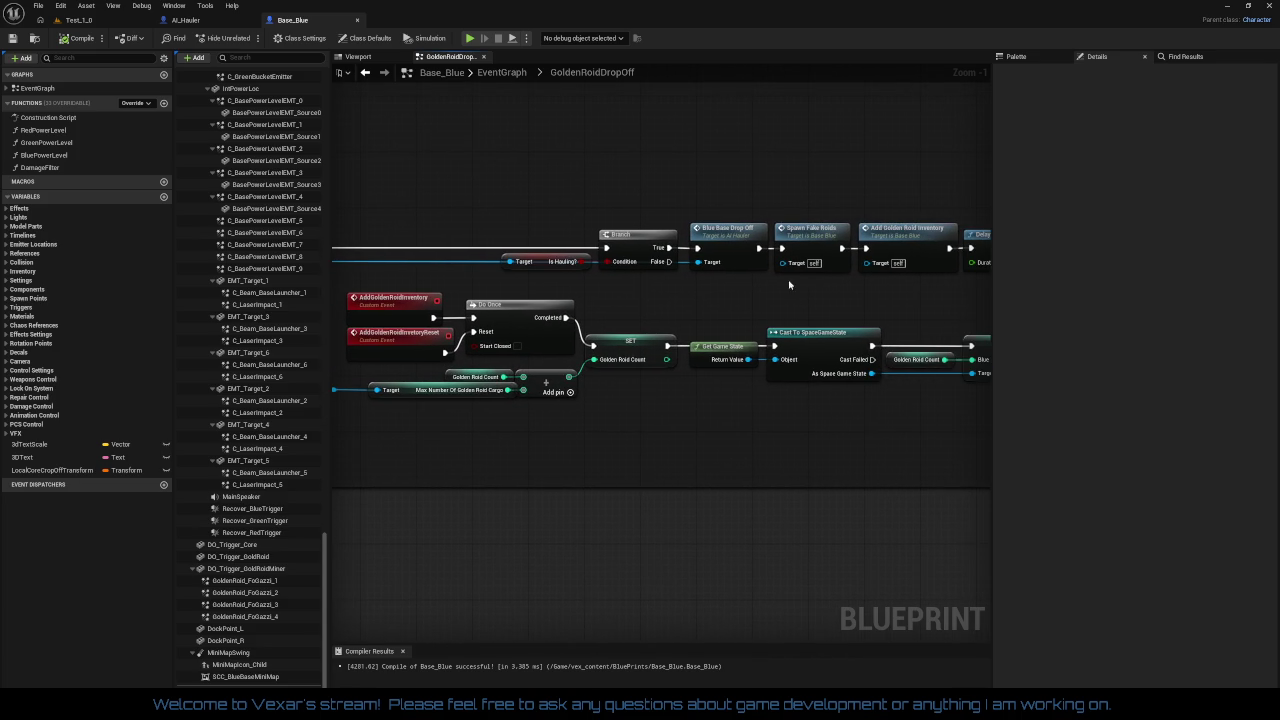
Step: Jump from Blue Base Drop Off to AI_Hauler's BlueBaseDropOff event and pan to the Restart Mining section
{"action": "double_click", "coordinate": [737, 252]}
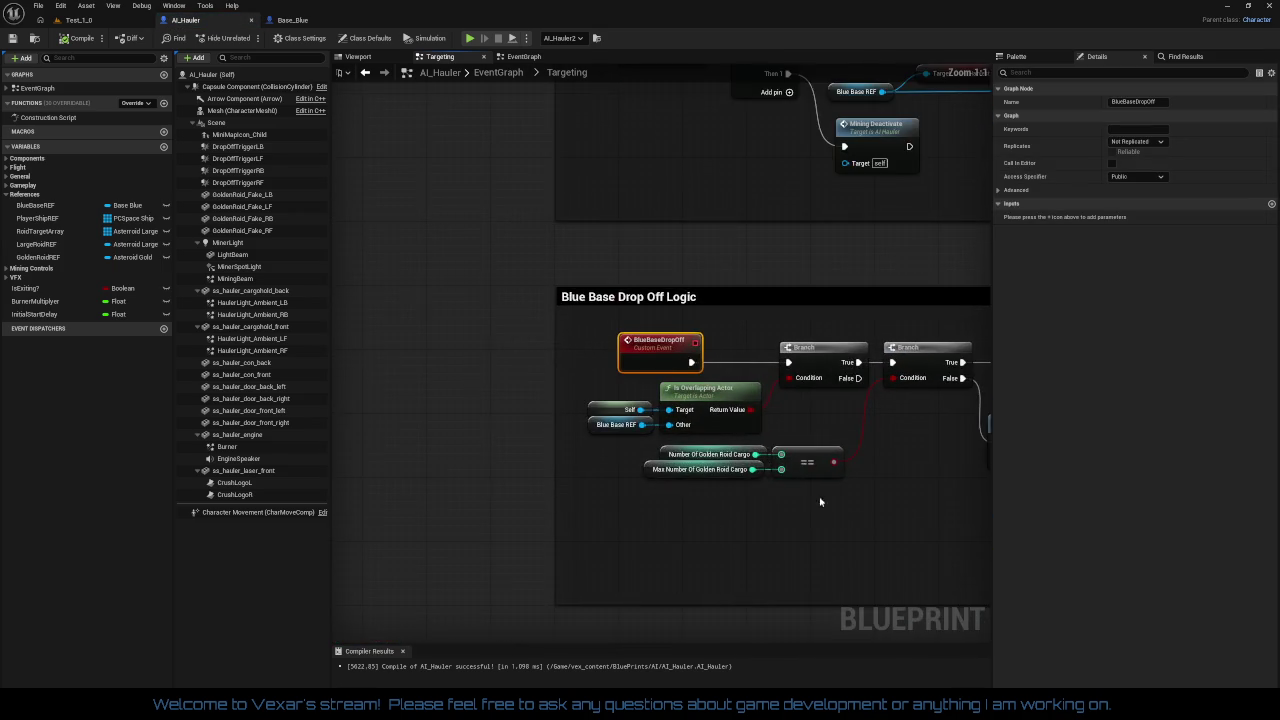
{"action": "left_click_drag", "start_coordinate": [823, 500], "coordinate": [536, 441]}
{"action": "scroll", "coordinate": [536, 441], "scroll_direction": "up", "scroll_amount": 1}
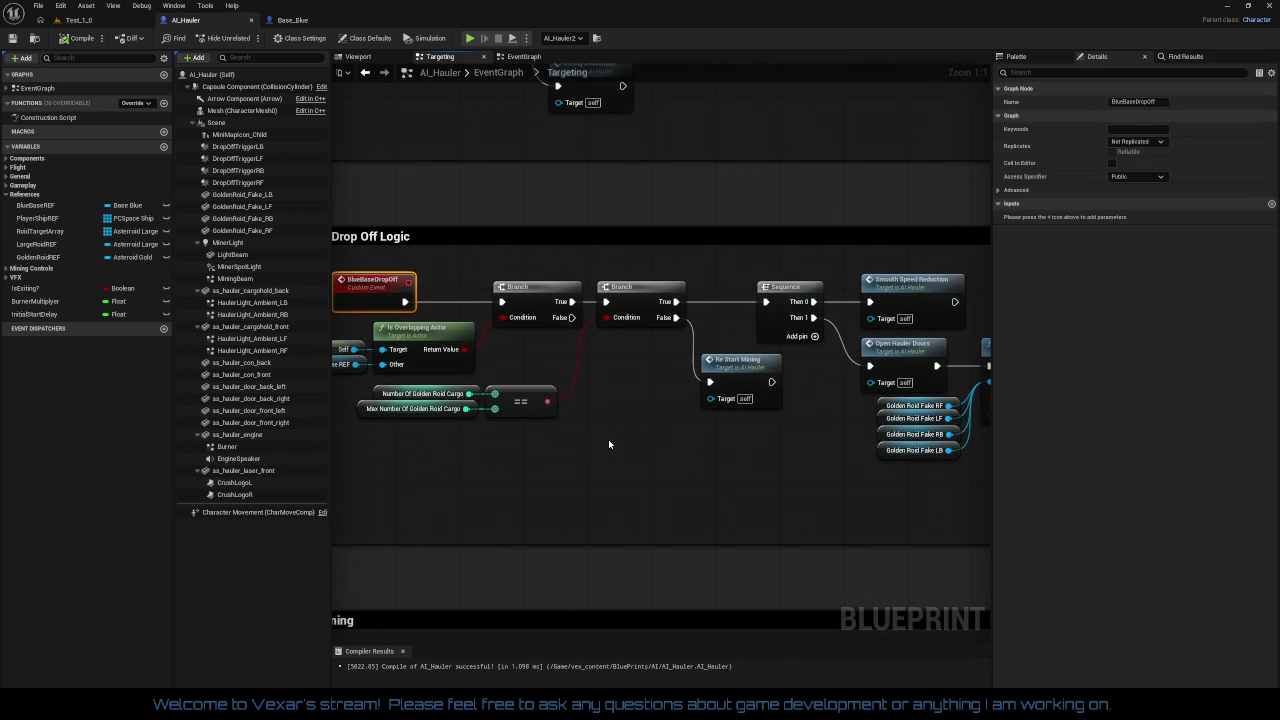
{"action": "left_click_drag", "start_coordinate": [651, 449], "coordinate": [541, 437]}
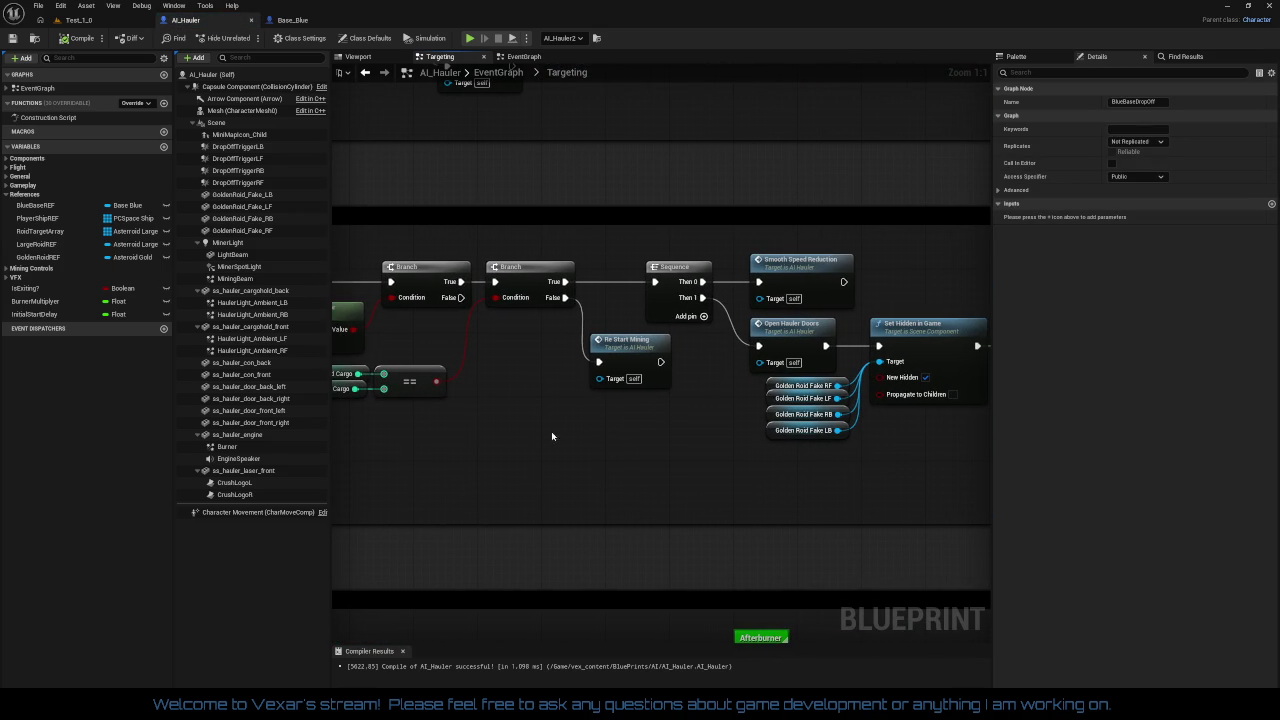
{"action": "mouse_move", "coordinate": [583, 437]}
{"action": "left_mouse_down"}
{"action": "mouse_move", "coordinate": [823, 229]}
{"action": "mouse_move", "coordinate": [500, 174]}
{"action": "mouse_move", "coordinate": [515, 148]}
{"action": "left_mouse_up"}
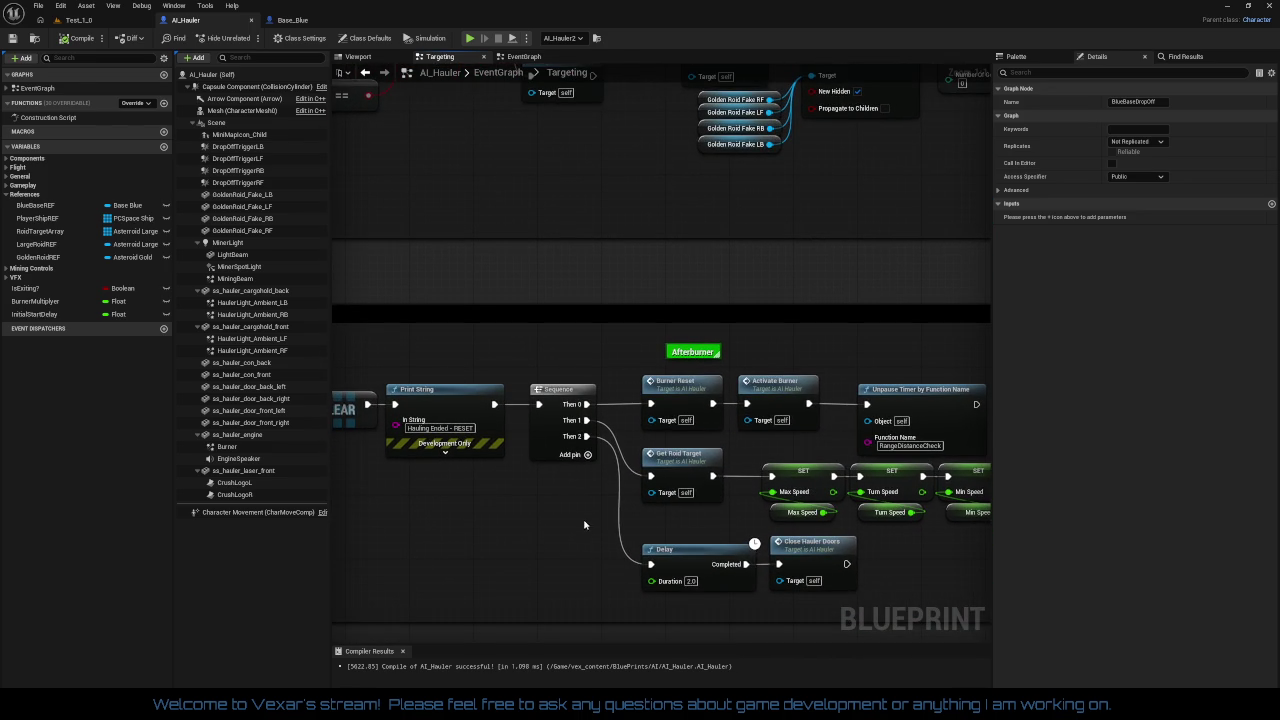
Step: Delete the Delay node, wire Then 2 straight to Close Hauler Doors, and move that node left
{"action": "left_click_drag", "start_coordinate": [692, 581], "coordinate": [694, 580]}
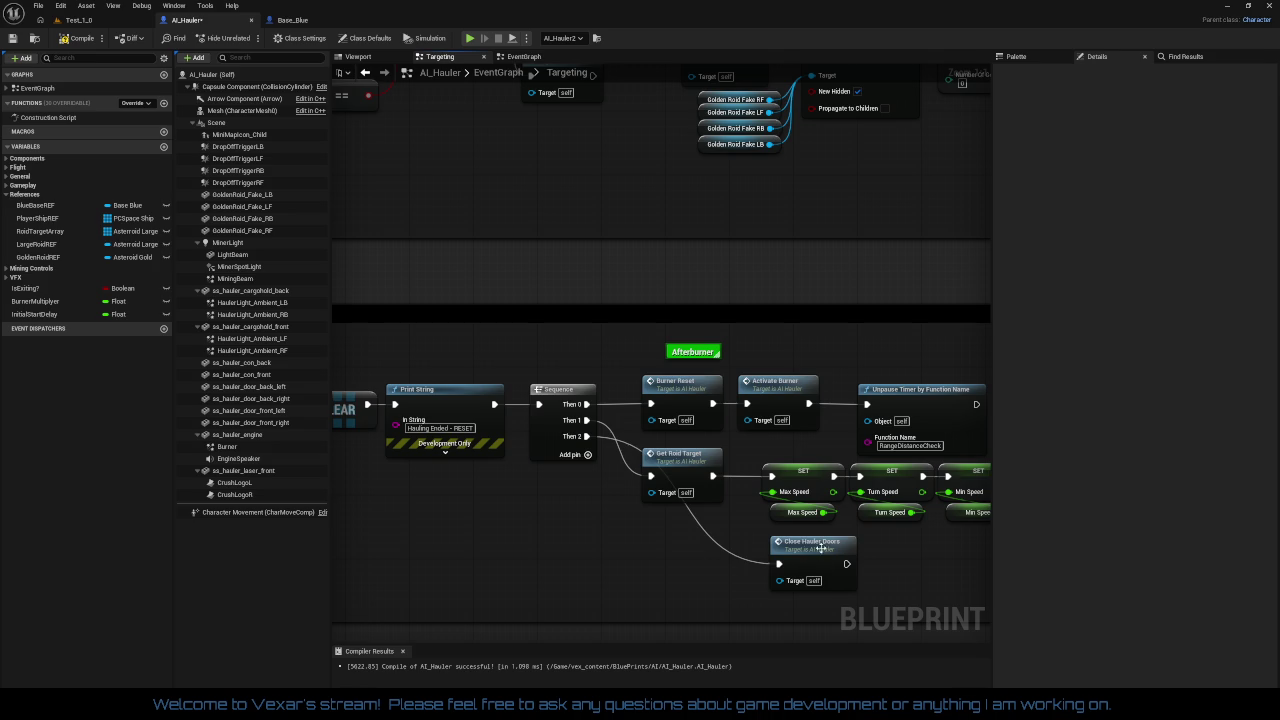
{"action": "left_click_drag", "start_coordinate": [820, 548], "coordinate": [708, 542]}
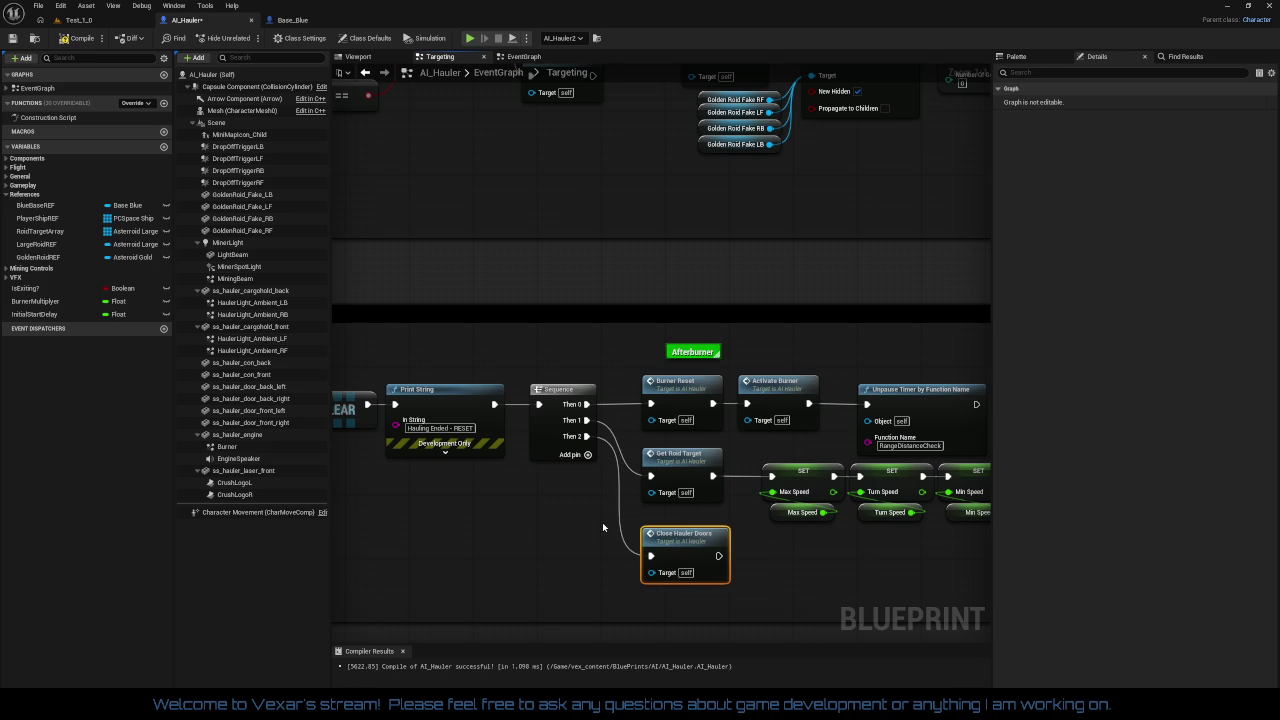
{"action": "mouse_move", "coordinate": [602, 527]}
{"action": "left_mouse_down"}
{"action": "mouse_move", "coordinate": [675, 555]}
{"action": "mouse_move", "coordinate": [709, 612]}
{"action": "mouse_move", "coordinate": [702, 573]}
{"action": "left_mouse_up"}
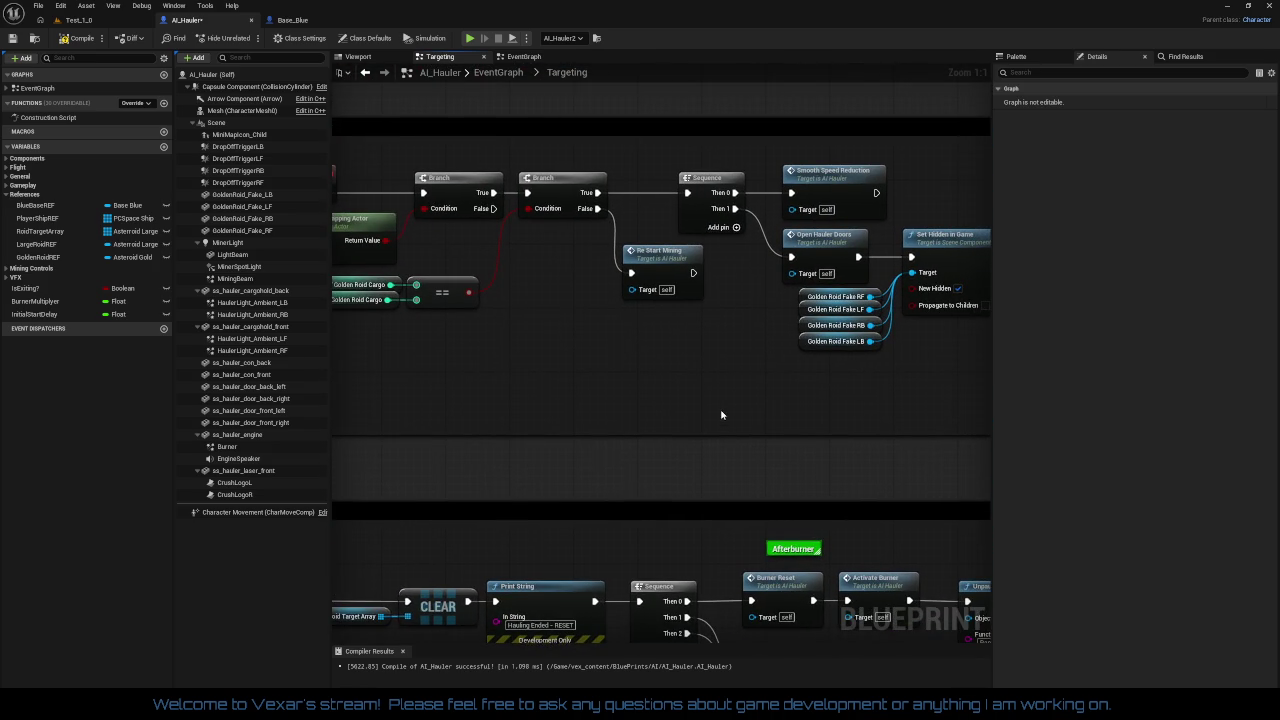
{"action": "mouse_move", "coordinate": [722, 415]}
{"action": "left_mouse_down"}
{"action": "mouse_move", "coordinate": [690, 449]}
{"action": "mouse_move", "coordinate": [727, 422]}
{"action": "mouse_move", "coordinate": [814, 421]}
{"action": "mouse_move", "coordinate": [488, 414]}
{"action": "mouse_move", "coordinate": [666, 409]}
{"action": "left_mouse_up"}
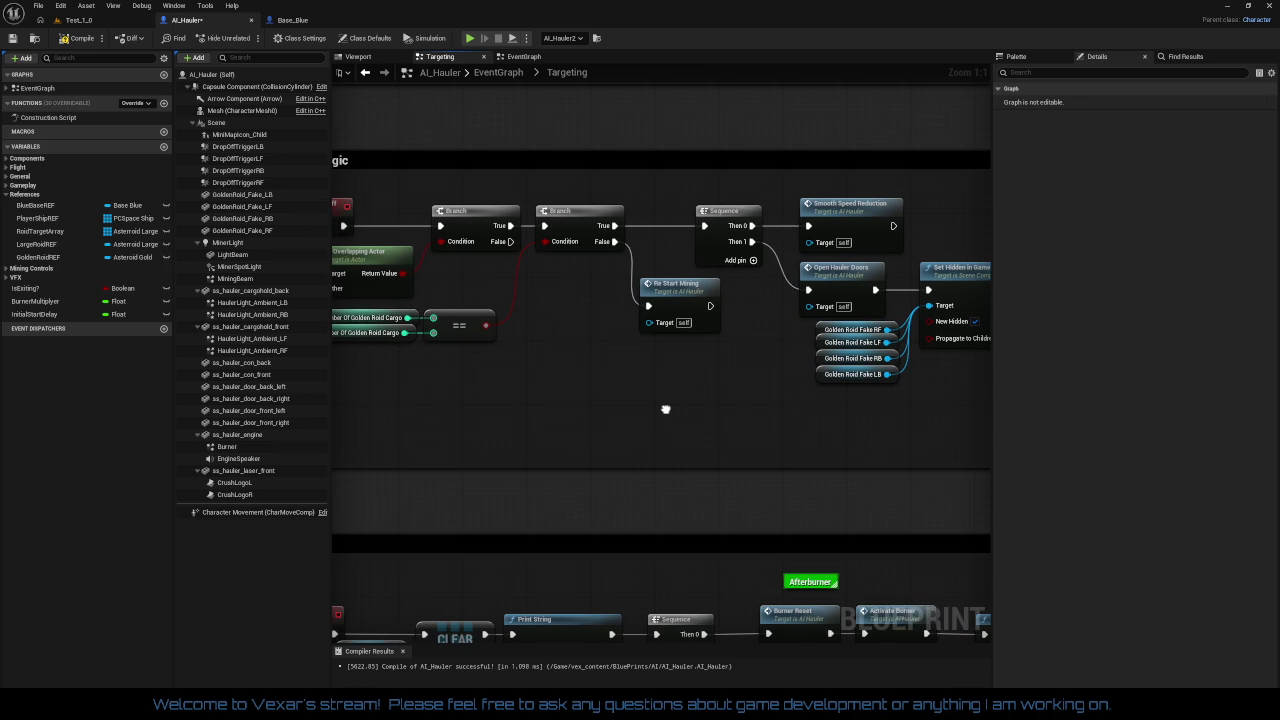
{"action": "mouse_move", "coordinate": [666, 409]}
{"action": "left_mouse_down"}
{"action": "mouse_move", "coordinate": [706, 400]}
{"action": "mouse_move", "coordinate": [576, 407]}
{"action": "mouse_move", "coordinate": [715, 402]}
{"action": "mouse_move", "coordinate": [130, 402]}
{"action": "mouse_move", "coordinate": [408, 391]}
{"action": "mouse_move", "coordinate": [679, 411]}
{"action": "left_mouse_up"}
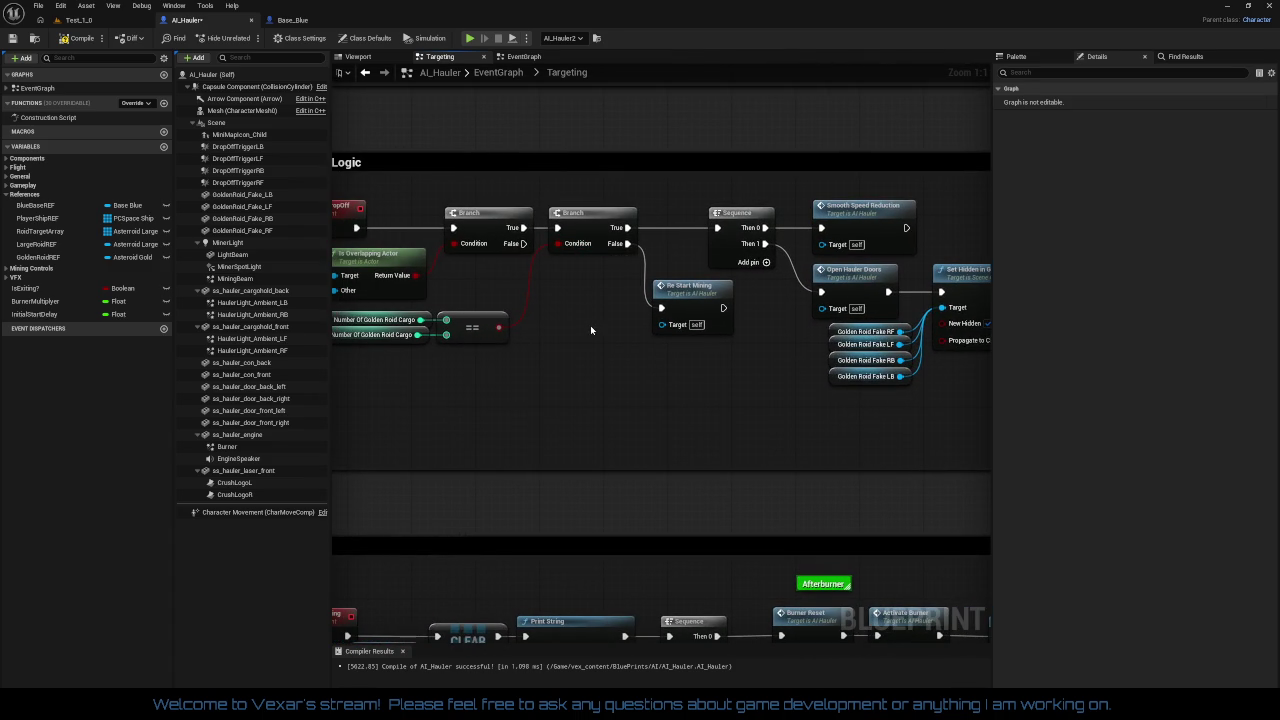
Step: Connect the BlueBaseDropOff Branch's True output to the Sequence
{"action": "right_click", "coordinate": [562, 230]}
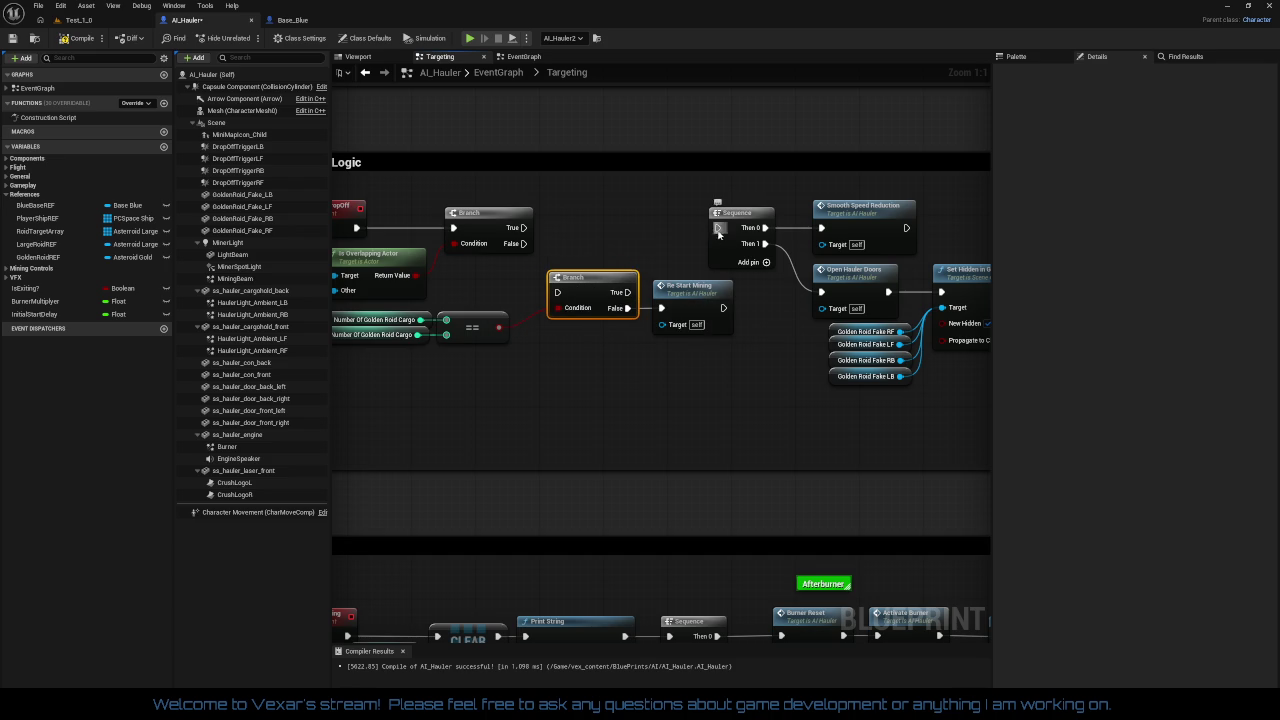
{"action": "left_click_drag", "start_coordinate": [534, 229], "coordinate": [524, 228]}
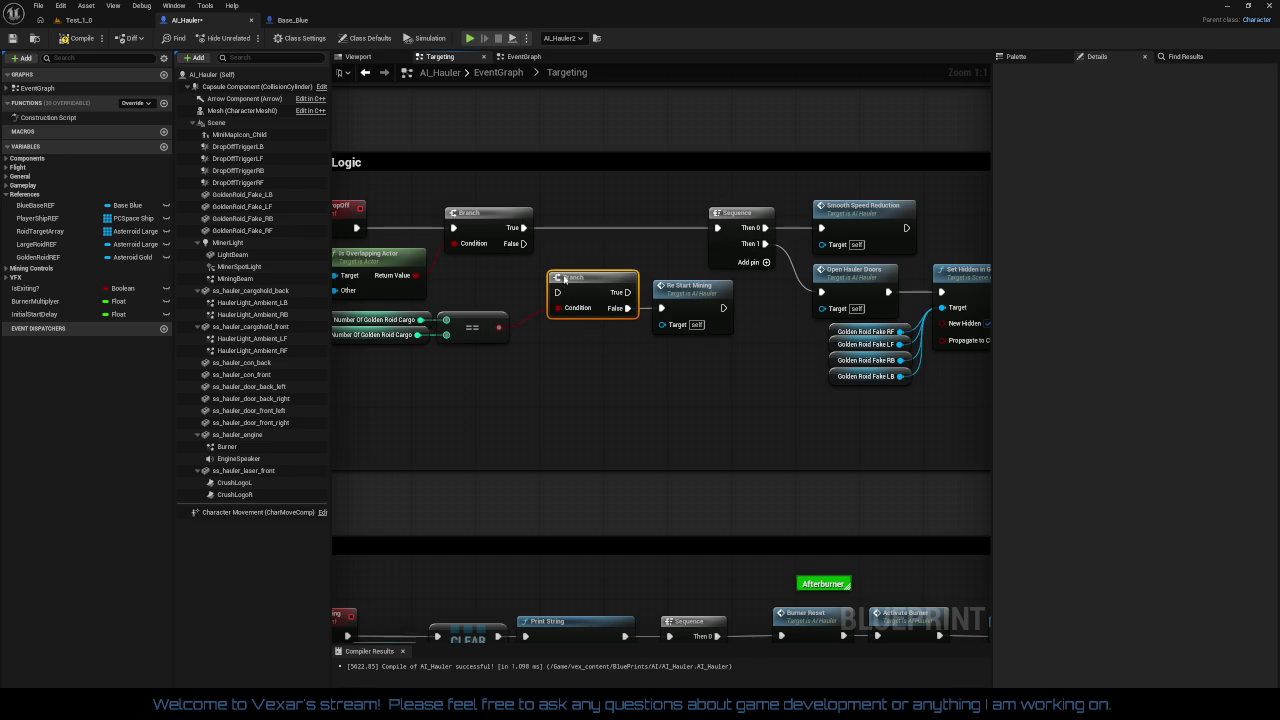
{"action": "left_click_drag", "start_coordinate": [677, 371], "coordinate": [731, 346]}
{"action": "left_click", "coordinate": [701, 317]}
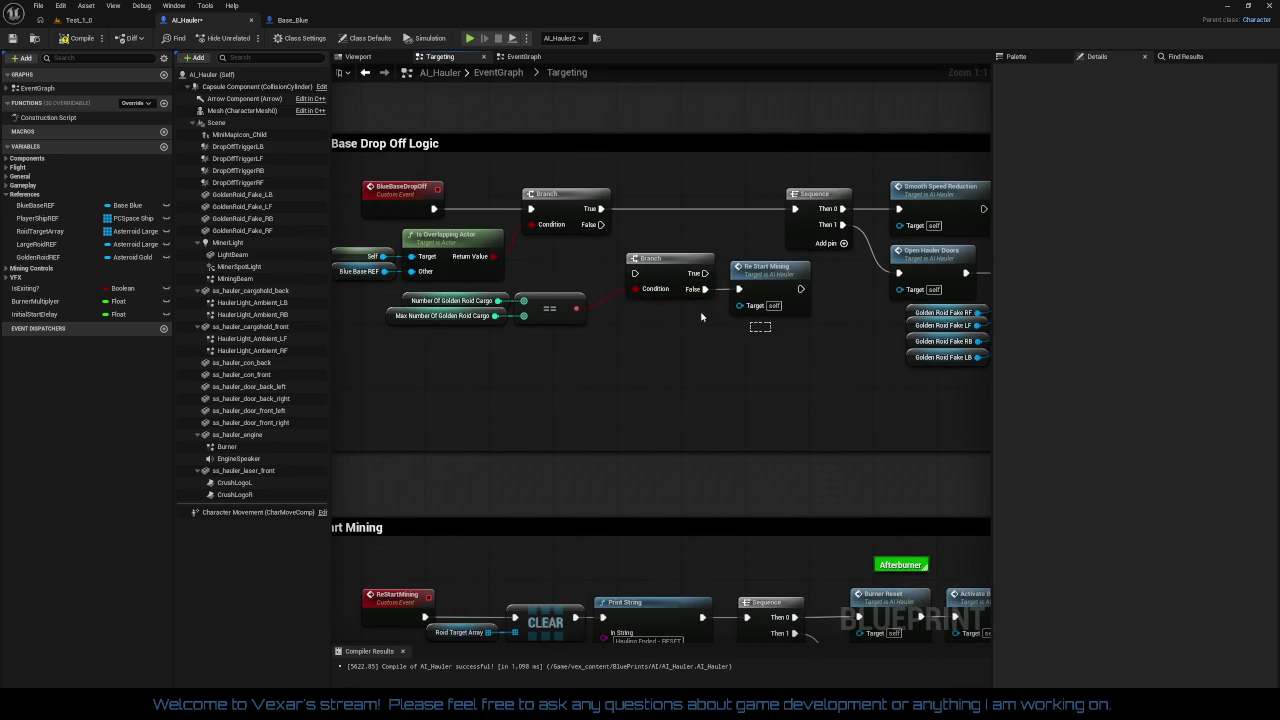
Step: Move the cargo-check Branch and Re Start Mining lower and shift the Sequence chain left
{"action": "left_click_drag", "start_coordinate": [680, 270], "coordinate": [674, 375]}
{"action": "left_click_drag", "start_coordinate": [675, 293], "coordinate": [569, 287]}
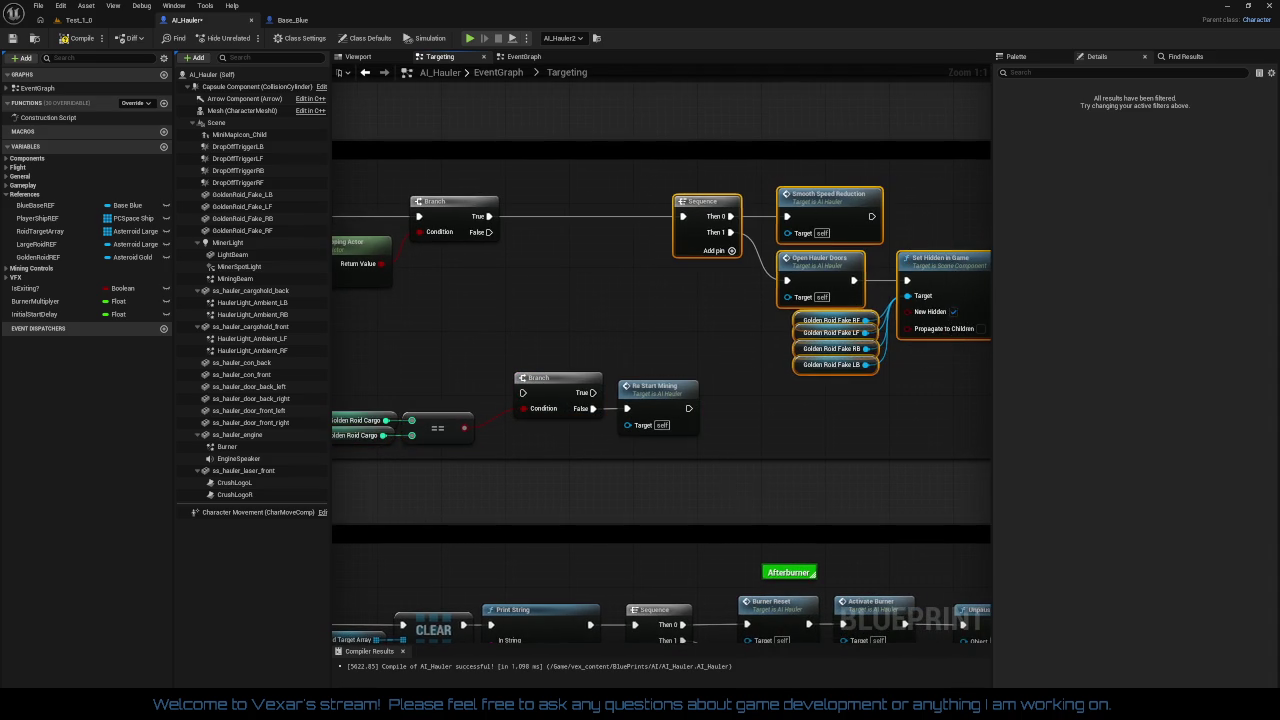
{"action": "left_click_drag", "start_coordinate": [980, 360], "coordinate": [765, 346]}
{"action": "mouse_move", "coordinate": [860, 222]}
{"action": "left_mouse_down"}
{"action": "mouse_move", "coordinate": [1120, 371]}
{"action": "mouse_move", "coordinate": [800, 354]}
{"action": "mouse_move", "coordinate": [785, 301]}
{"action": "left_mouse_up"}
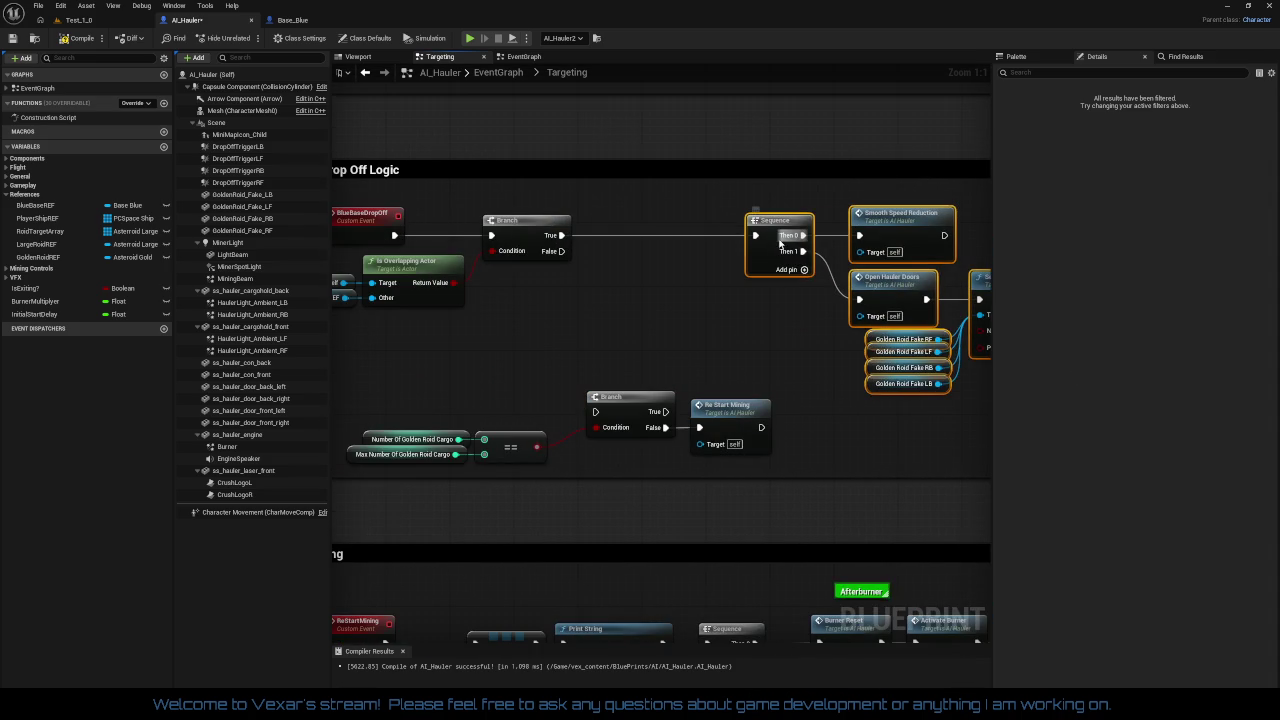
{"action": "left_click_drag", "start_coordinate": [775, 235], "coordinate": [626, 235]}
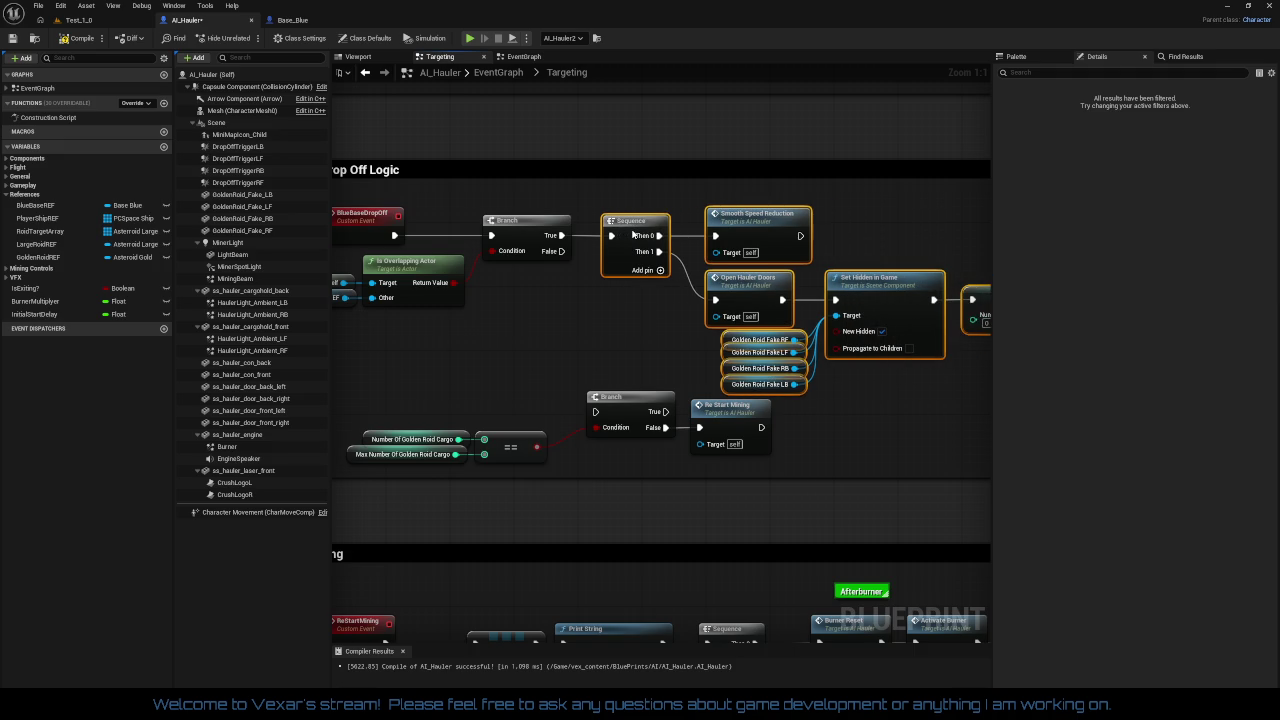
{"action": "left_click_drag", "start_coordinate": [577, 283], "coordinate": [618, 270]}
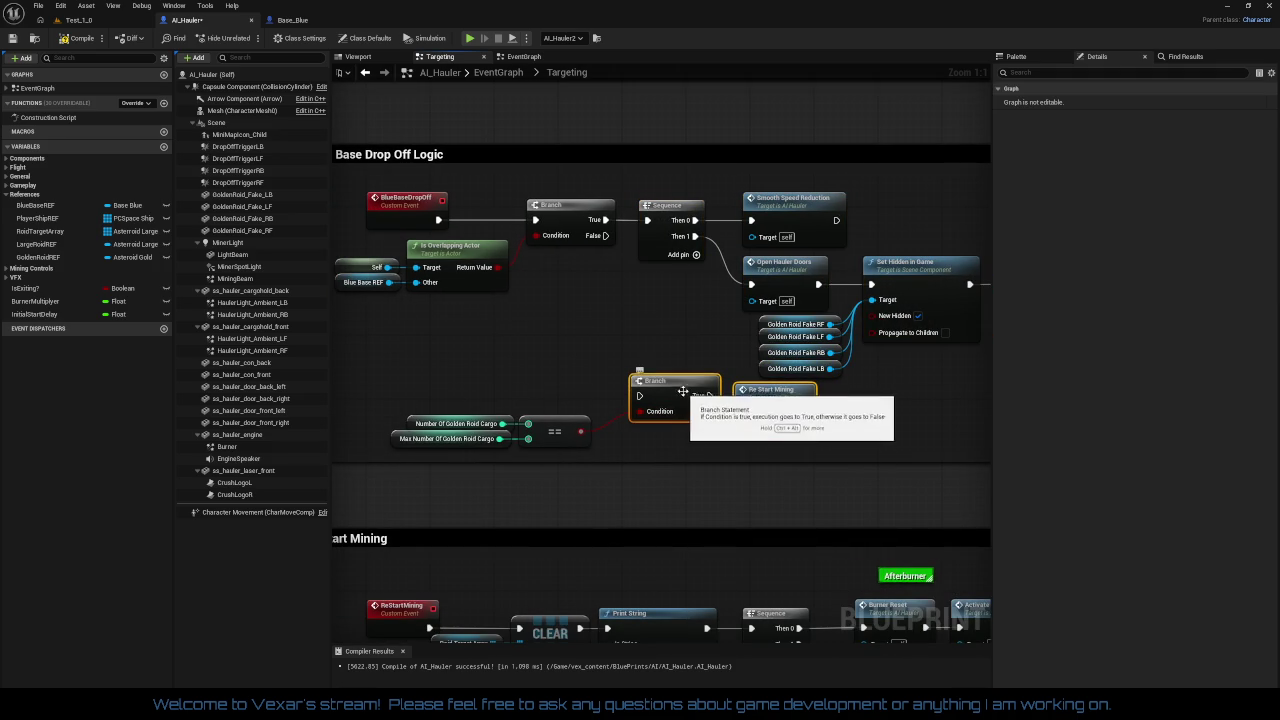
{"action": "left_click_drag", "start_coordinate": [679, 388], "coordinate": [655, 412]}
Step: Re-frame the Blue Base Drop Off Logic and wire the True output into the cargo-count Branch
{"action": "left_click_drag", "start_coordinate": [683, 460], "coordinate": [751, 470]}
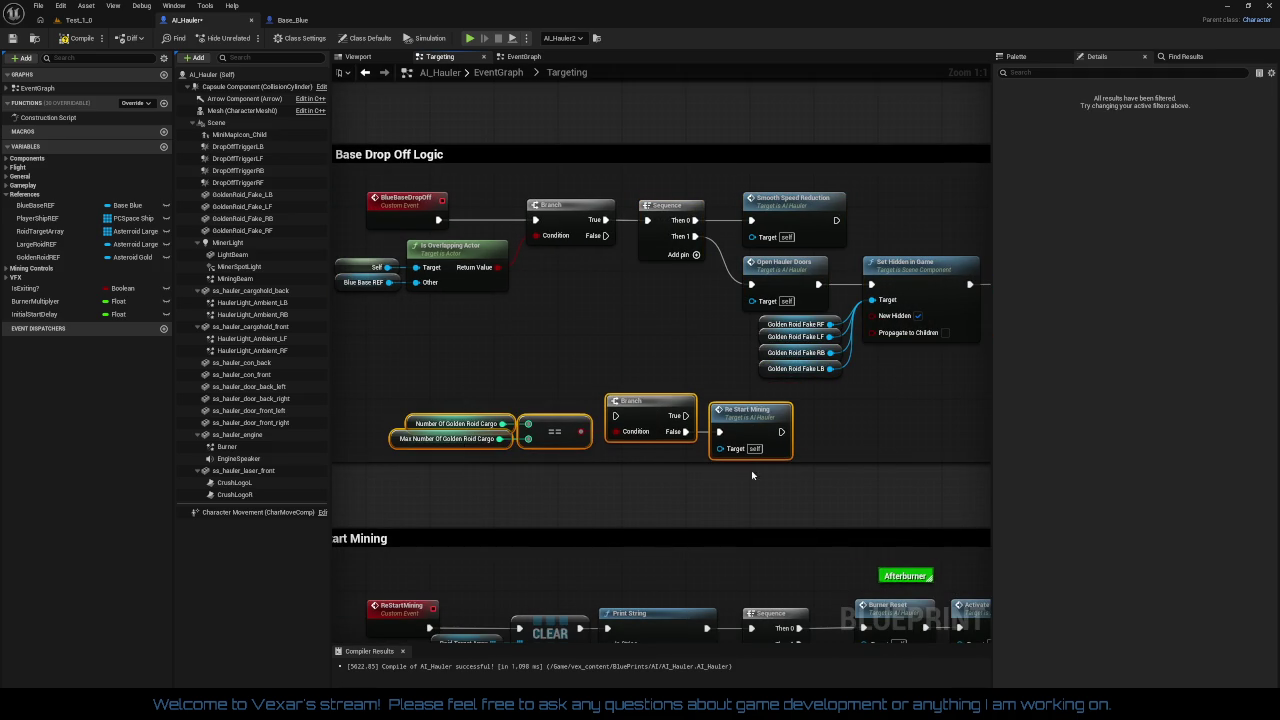
{"action": "left_click", "coordinate": [589, 468]}
{"action": "left_click_drag", "start_coordinate": [589, 468], "coordinate": [643, 430]}
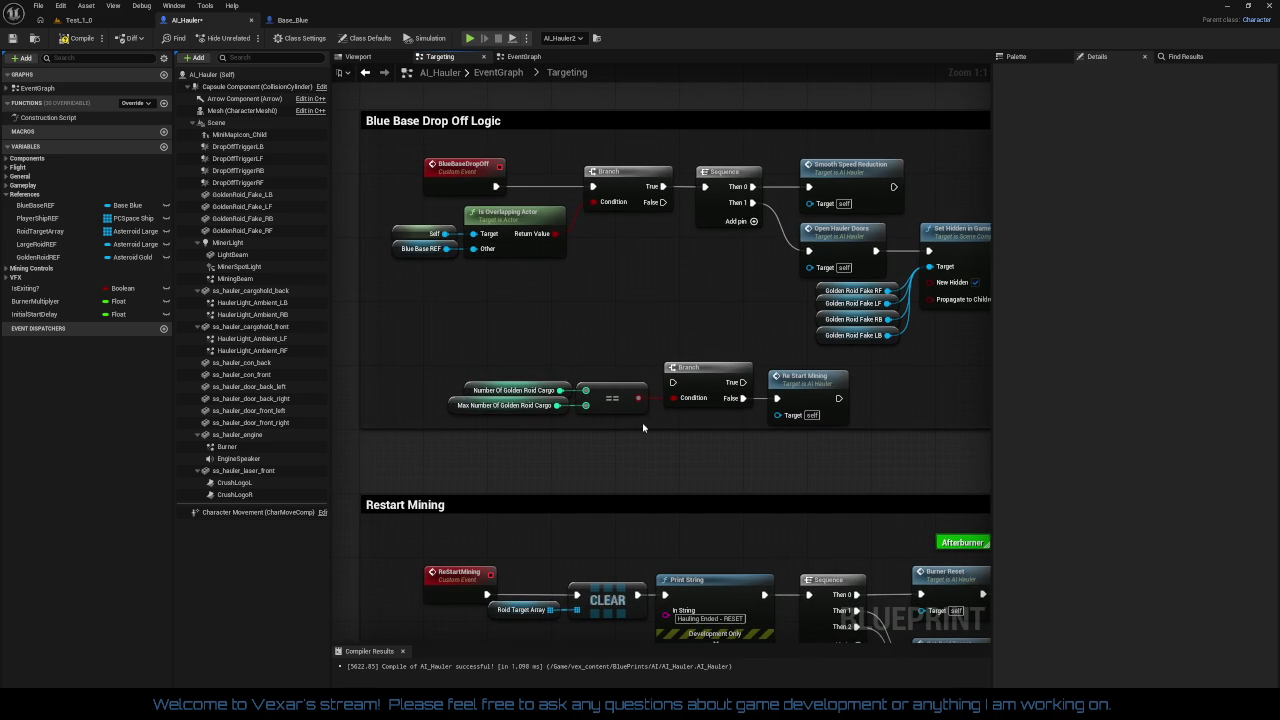
{"action": "left_click_drag", "start_coordinate": [686, 419], "coordinate": [593, 415]}
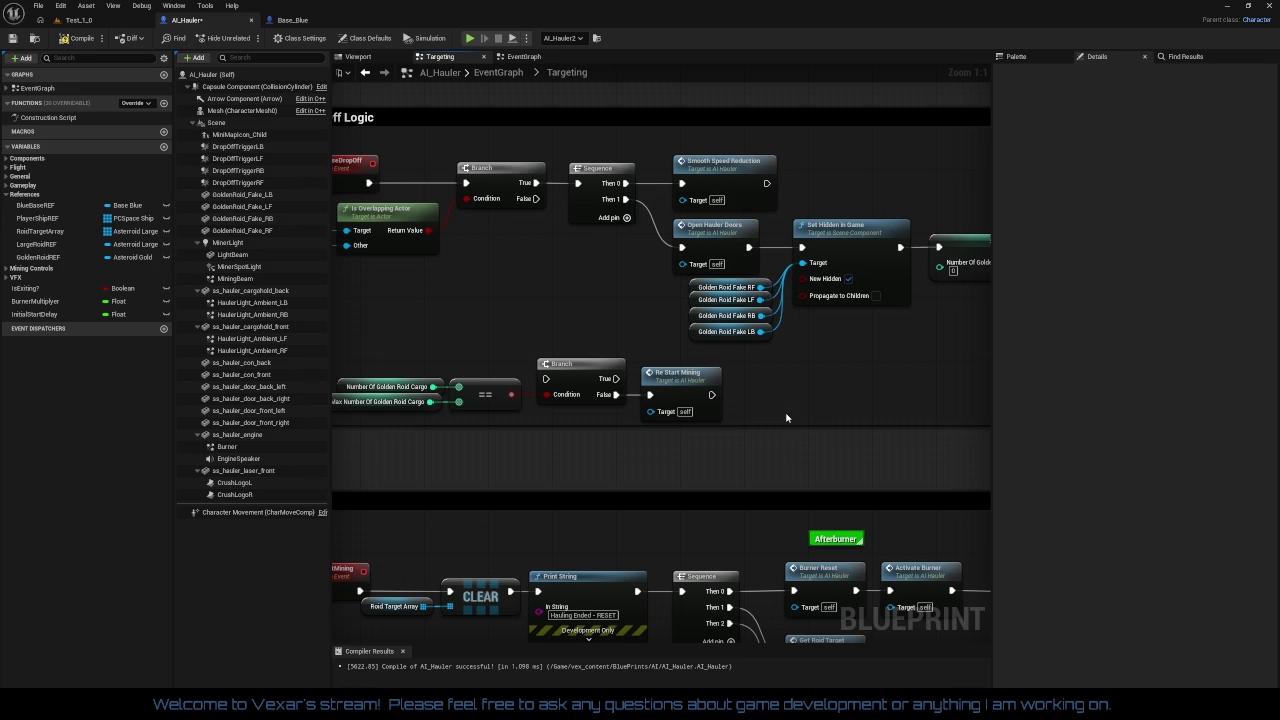
{"action": "left_click_drag", "start_coordinate": [786, 418], "coordinate": [861, 400]}
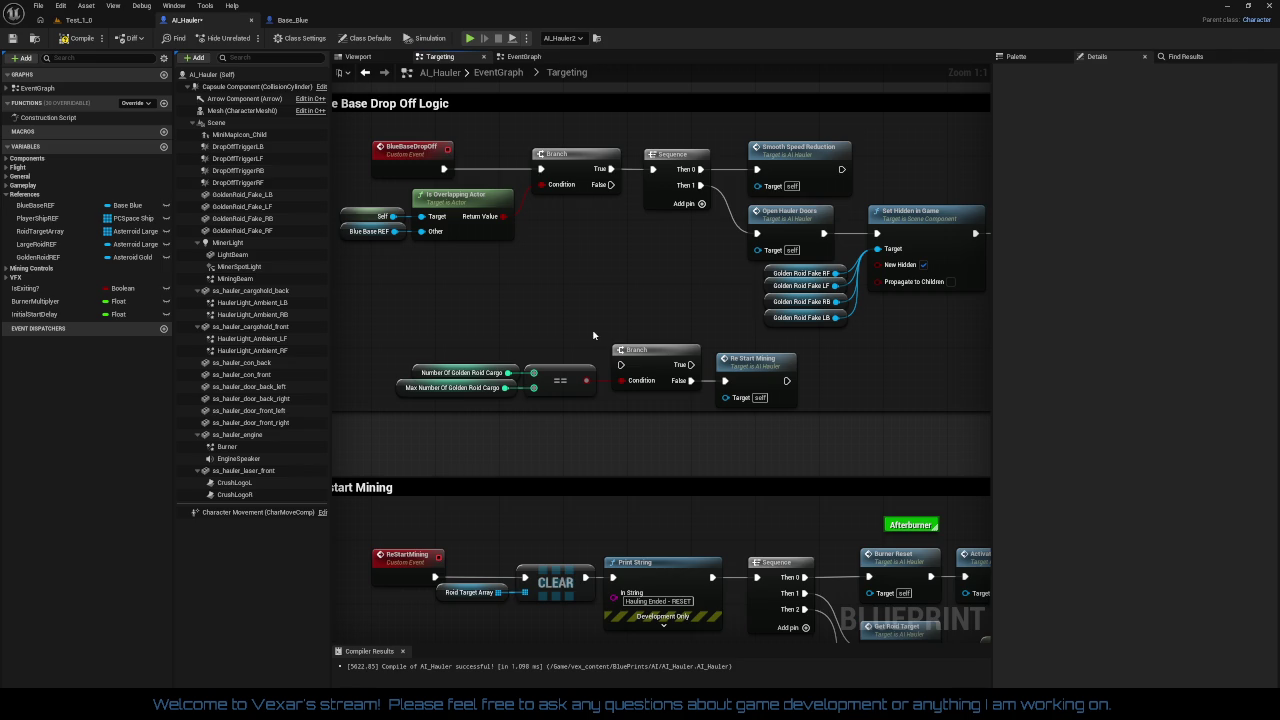
{"action": "left_click_drag", "start_coordinate": [630, 368], "coordinate": [612, 169]}
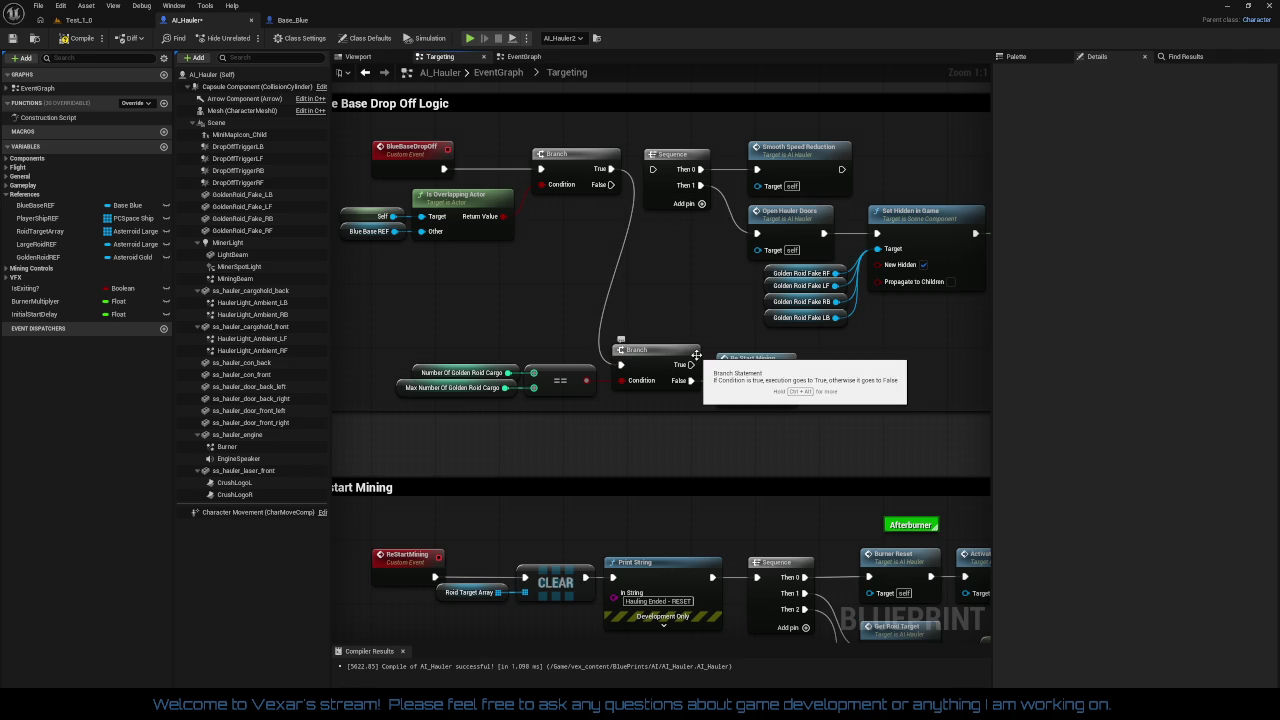
Step: Connect the lower Branch's True output to the Sequence and break its False link to Re Start Mining
{"action": "left_click_drag", "start_coordinate": [690, 364], "coordinate": [668, 314]}
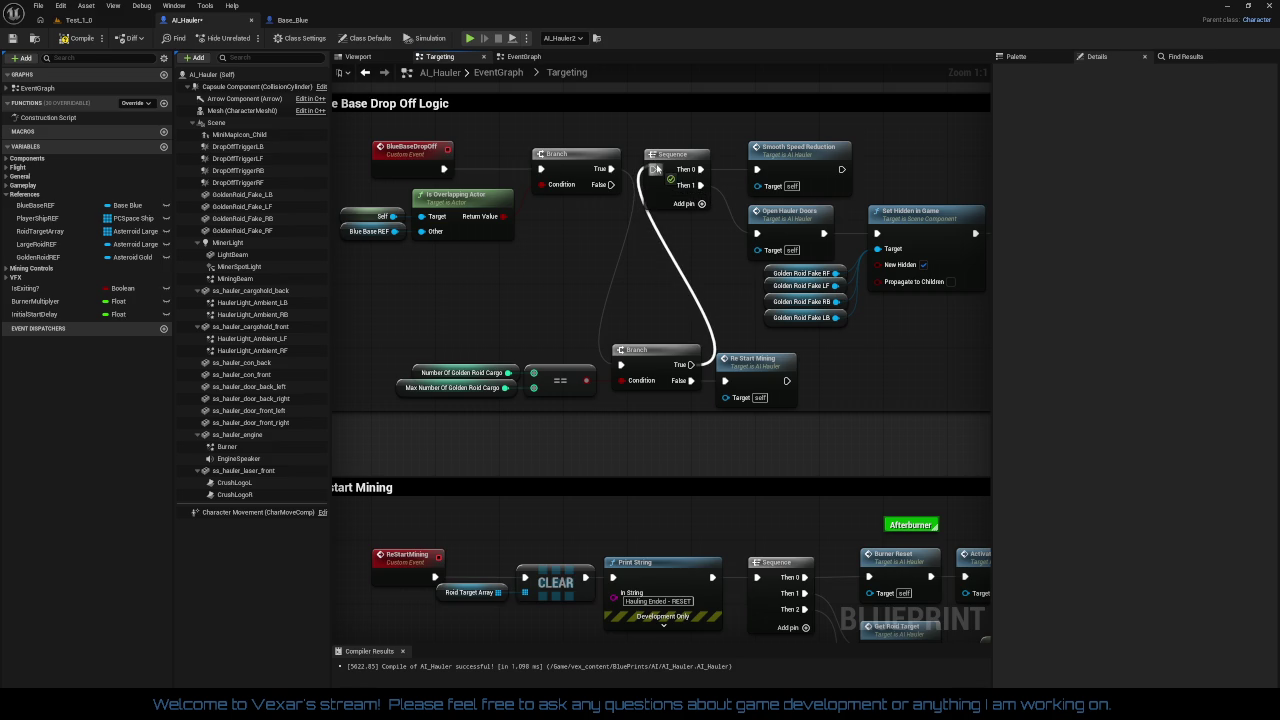
{"action": "left_click_drag", "start_coordinate": [655, 169], "coordinate": [655, 170]}
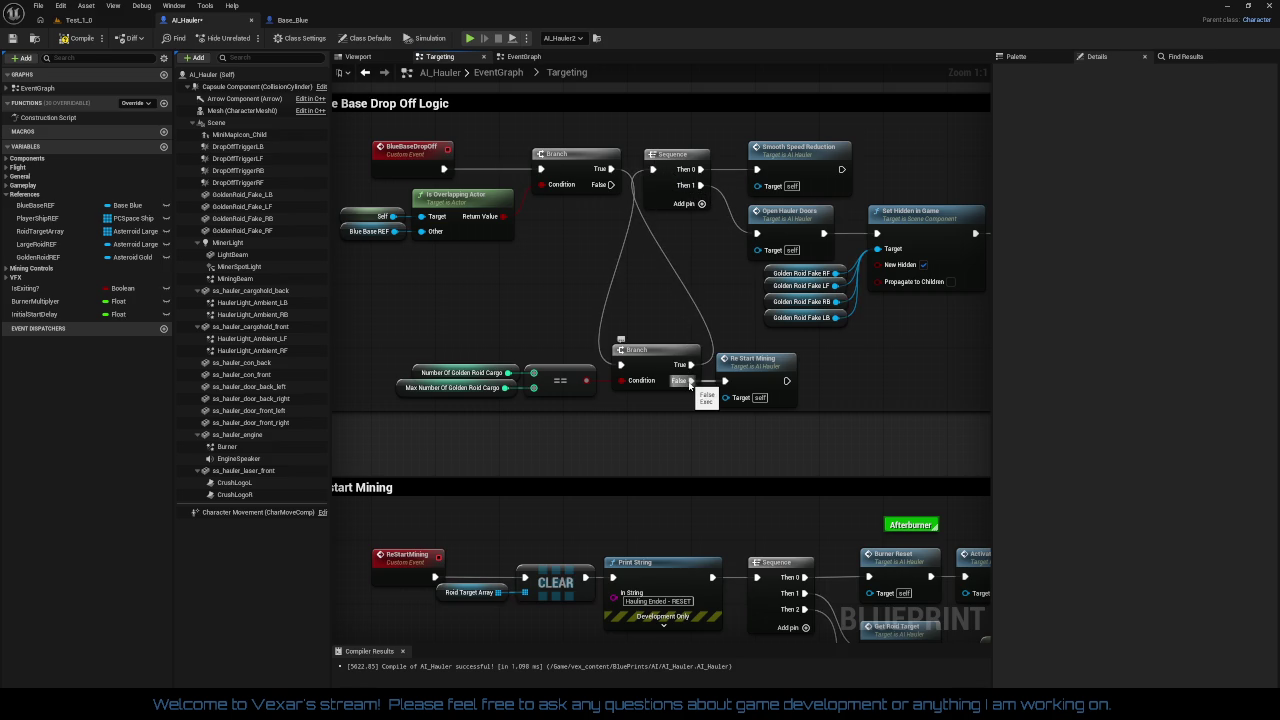
{"action": "right_click", "coordinate": [689, 381]}
{"action": "left_click", "coordinate": [707, 417]}
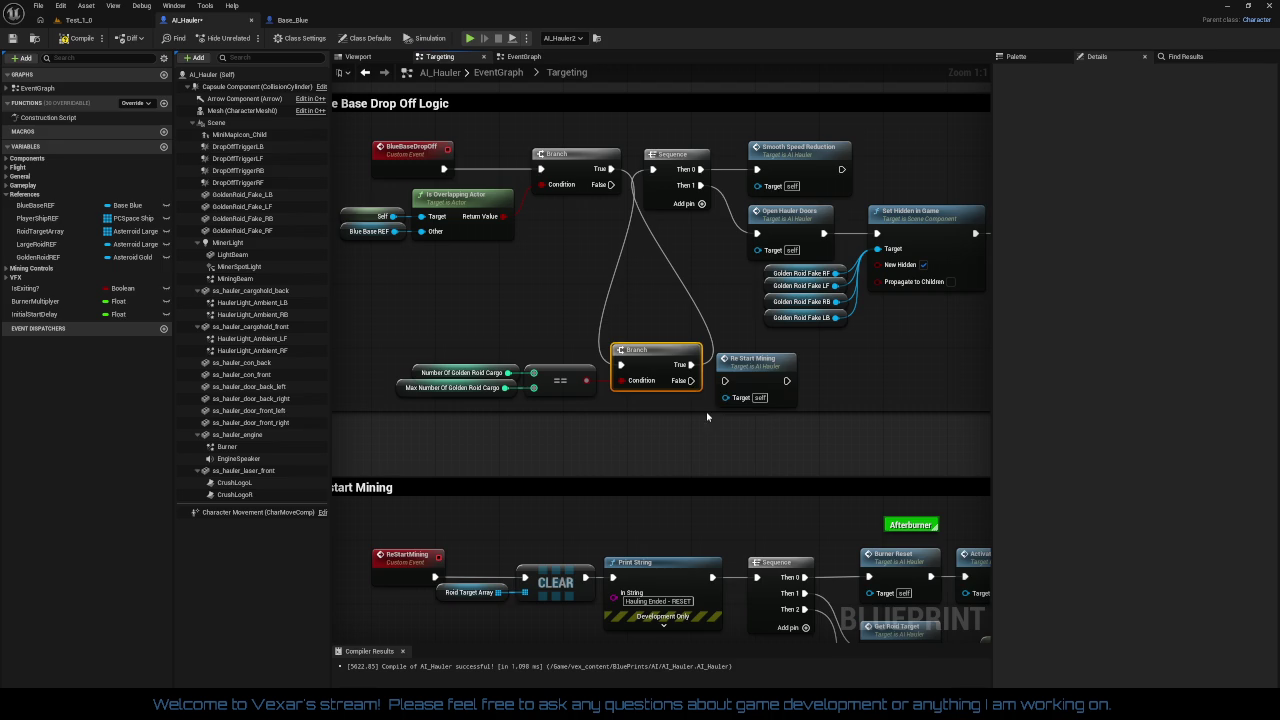
{"action": "mouse_move", "coordinate": [754, 367]}
{"action": "left_mouse_down"}
{"action": "mouse_move", "coordinate": [800, 393]}
{"action": "mouse_move", "coordinate": [648, 387]}
{"action": "left_mouse_up"}
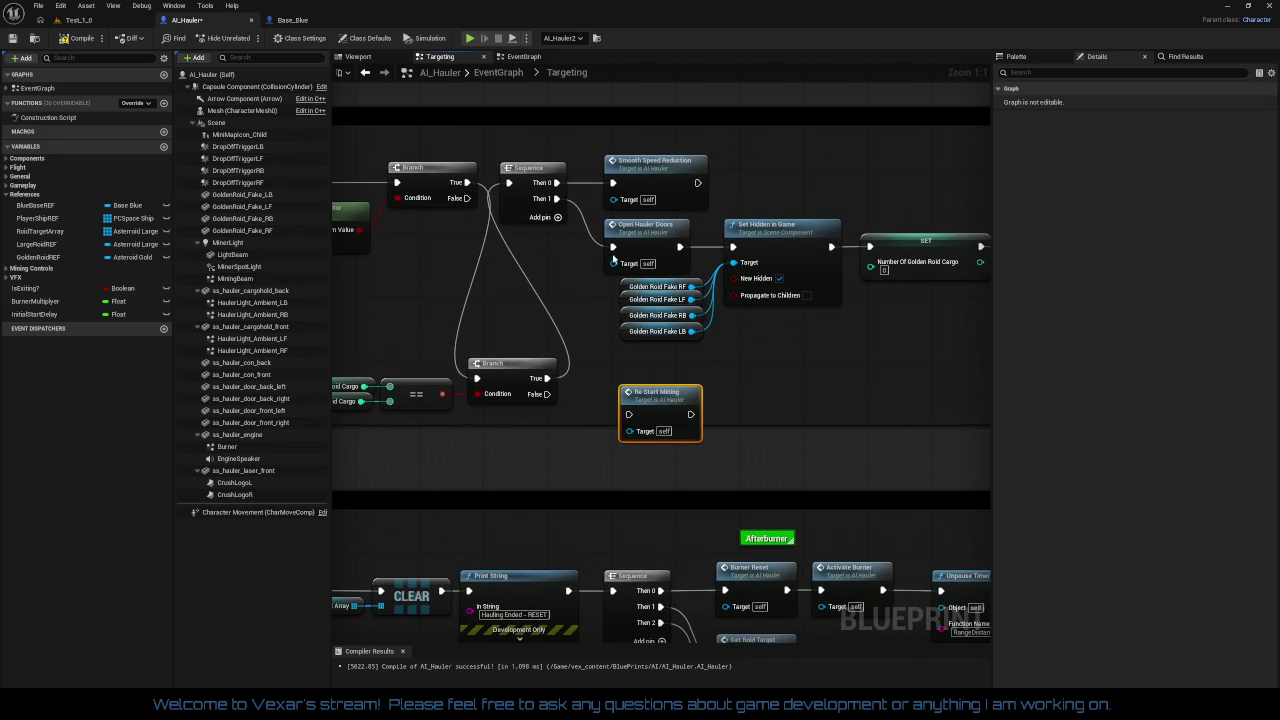
Step: Try shifting the drop-off actions right and the cargo check up, then undo those stray moves
{"action": "mouse_move", "coordinate": [554, 151]}
{"action": "left_mouse_down"}
{"action": "mouse_move", "coordinate": [871, 348]}
{"action": "mouse_move", "coordinate": [667, 328]}
{"action": "mouse_move", "coordinate": [483, 333]}
{"action": "mouse_move", "coordinate": [949, 324]}
{"action": "left_mouse_up"}
{"action": "left_click_drag", "start_coordinate": [632, 160], "coordinate": [808, 167]}
{"action": "left_click_drag", "start_coordinate": [397, 324], "coordinate": [597, 441]}
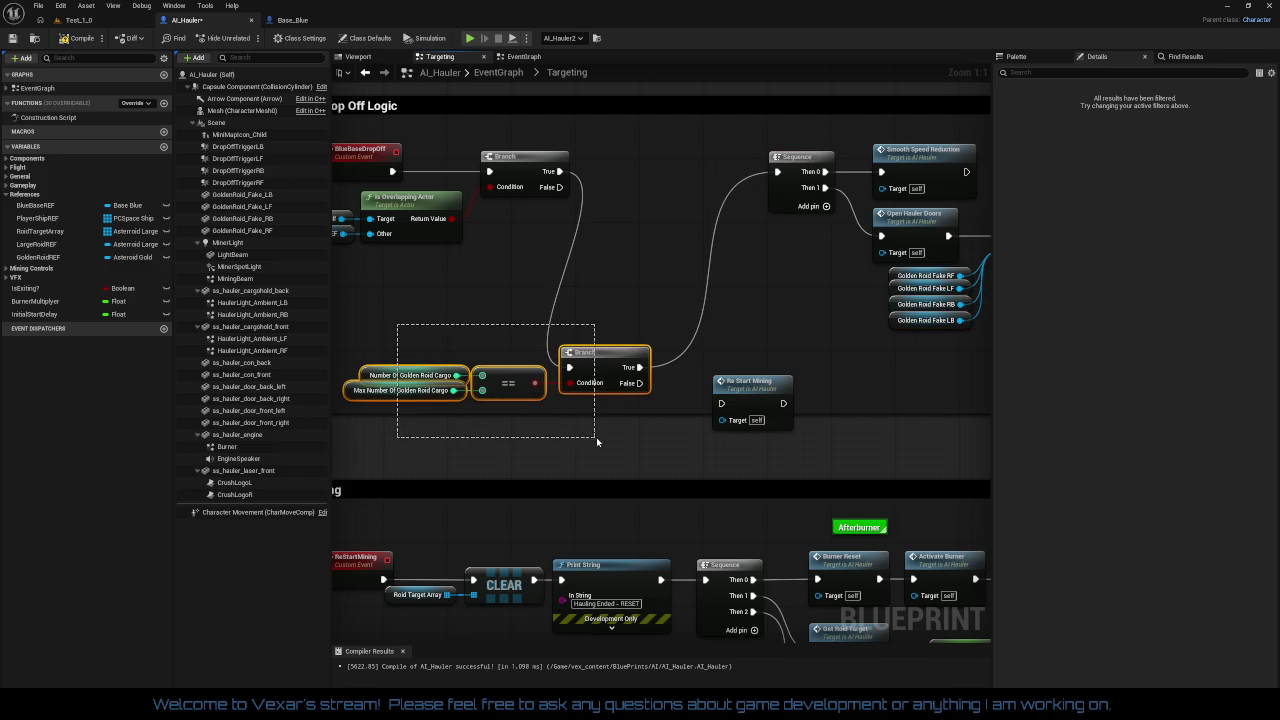
{"action": "mouse_move", "coordinate": [605, 362]}
{"action": "left_mouse_down"}
{"action": "mouse_move", "coordinate": [718, 232]}
{"action": "mouse_move", "coordinate": [706, 212]}
{"action": "mouse_move", "coordinate": [720, 222]}
{"action": "mouse_move", "coordinate": [400, 252]}
{"action": "left_mouse_up"}
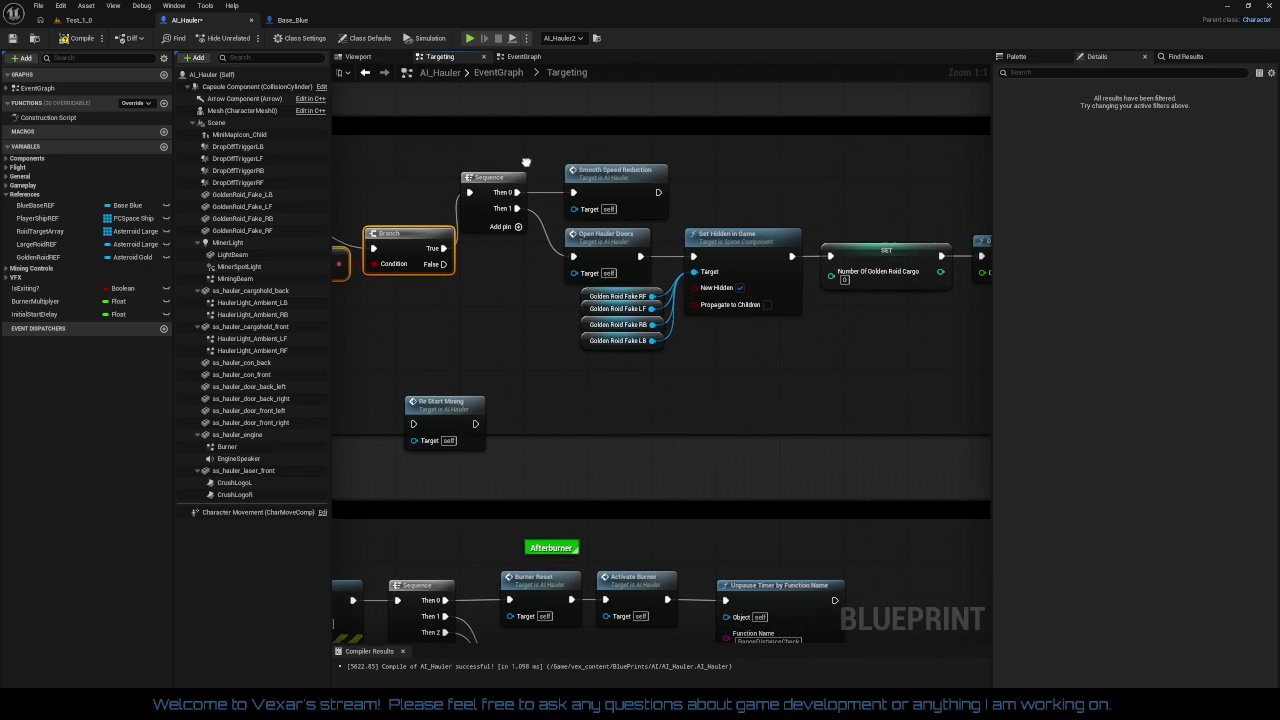
{"action": "left_click_drag", "start_coordinate": [514, 171], "coordinate": [850, 161]}
{"action": "left_click_drag", "start_coordinate": [589, 335], "coordinate": [565, 331]}
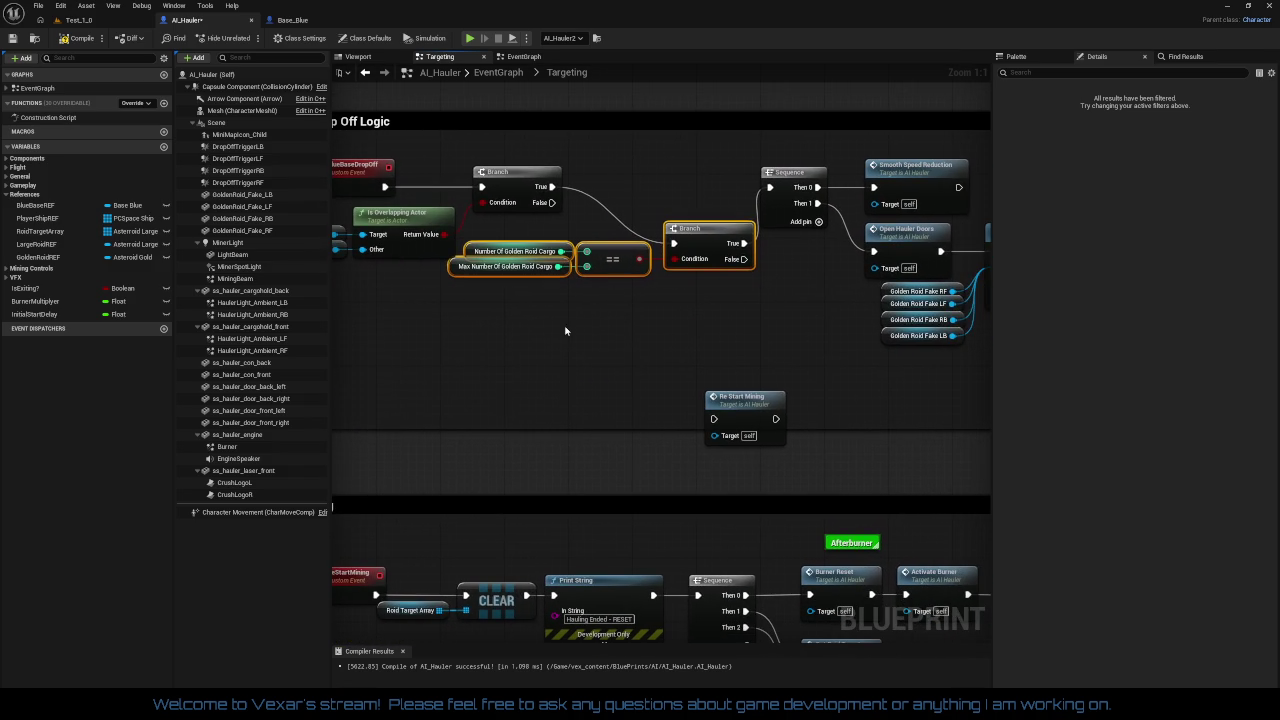
{"action": "key", "text": "ctrl+z"}
{"action": "key", "text": "ctrl+z"}
{"action": "key", "text": "ctrl+z"}
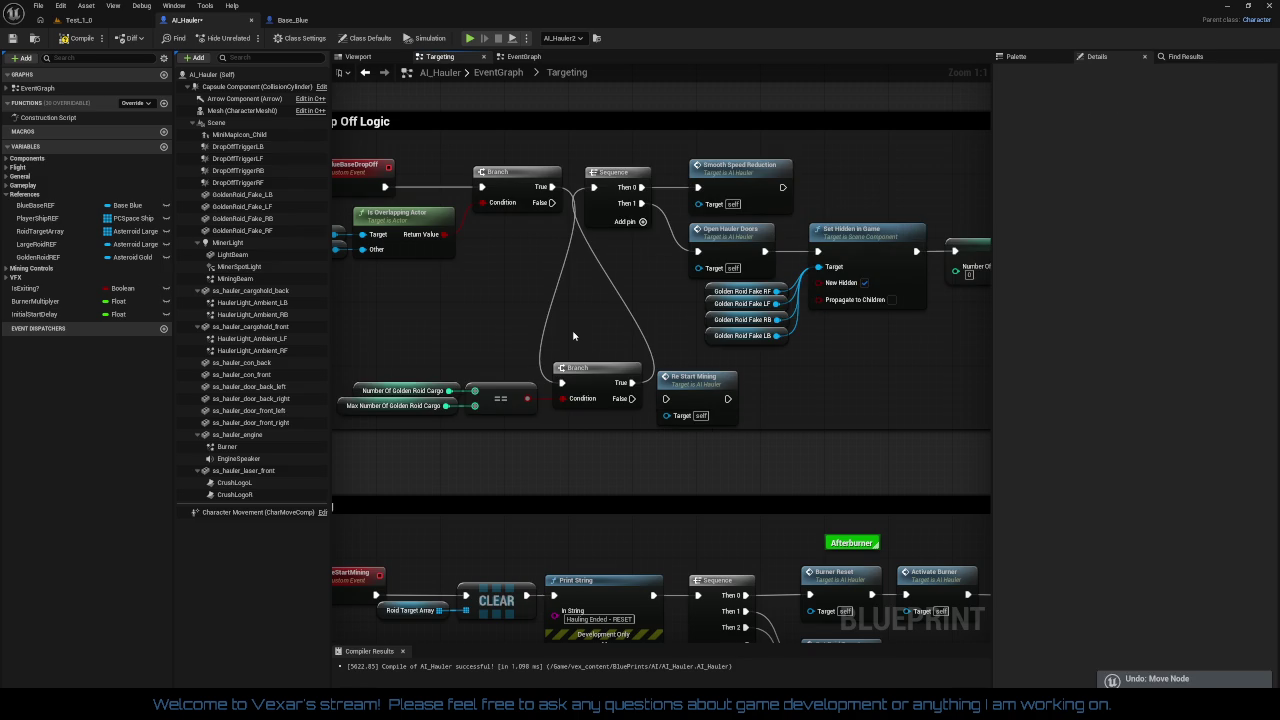
{"action": "key", "text": "ctrl+z"}
{"action": "key", "text": "ctrl+z"}
{"action": "key", "text": "ctrl+z"}
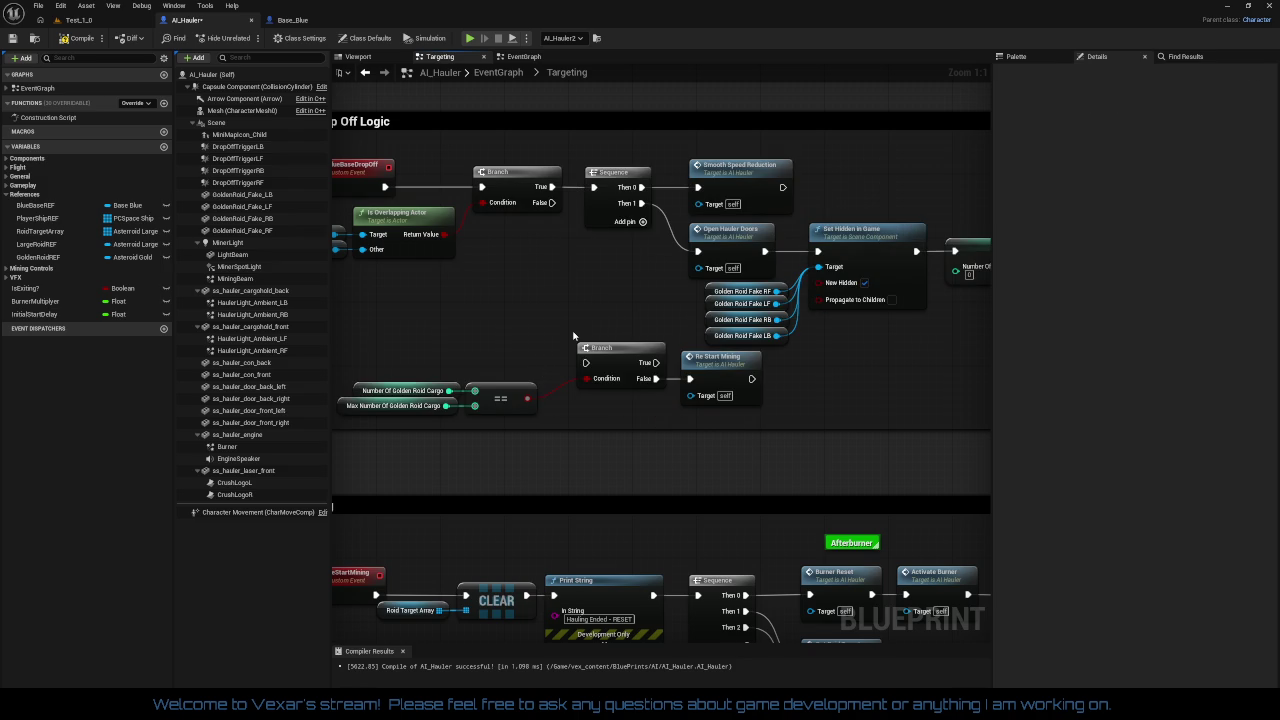
{"action": "key", "text": "ctrl+z"}
{"action": "key", "text": "ctrl+z"}
{"action": "key", "text": "ctrl+z"}
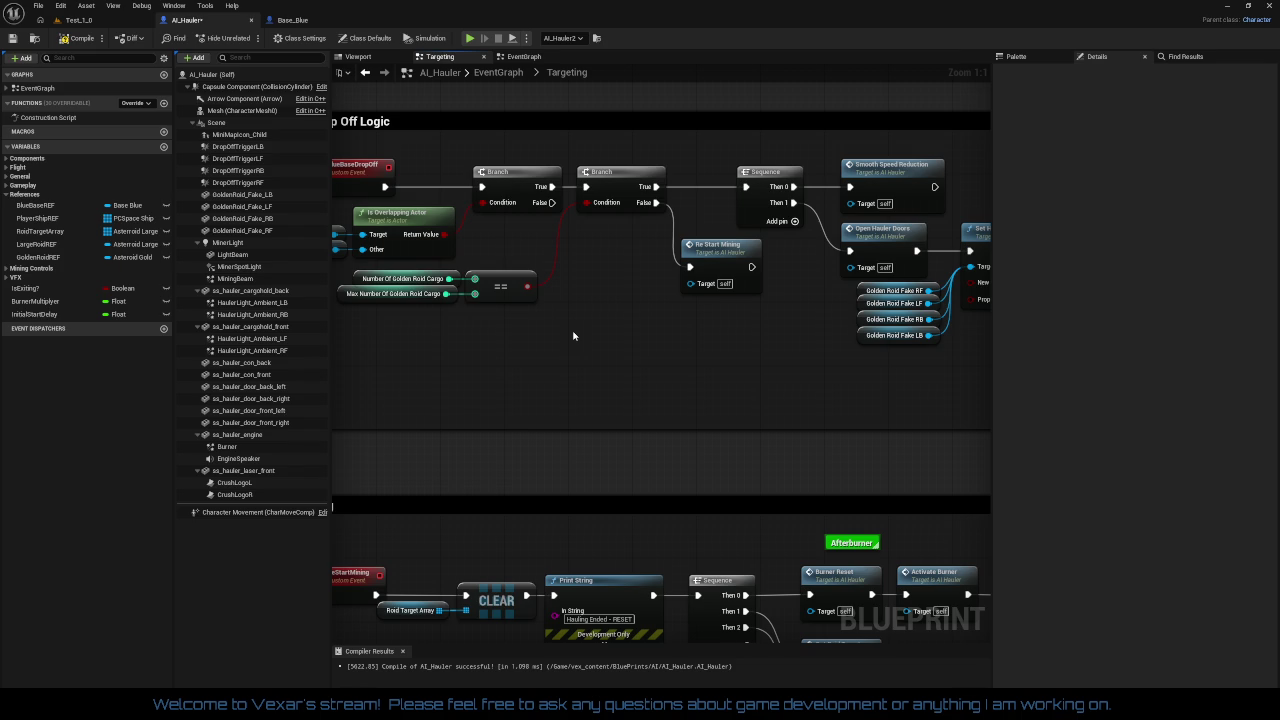
Step: Break the incoming execution link on the Re Start Mining node
{"action": "mouse_move", "coordinate": [573, 336]}
{"action": "left_mouse_down"}
{"action": "mouse_move", "coordinate": [630, 355]}
{"action": "mouse_move", "coordinate": [535, 379]}
{"action": "left_mouse_up"}
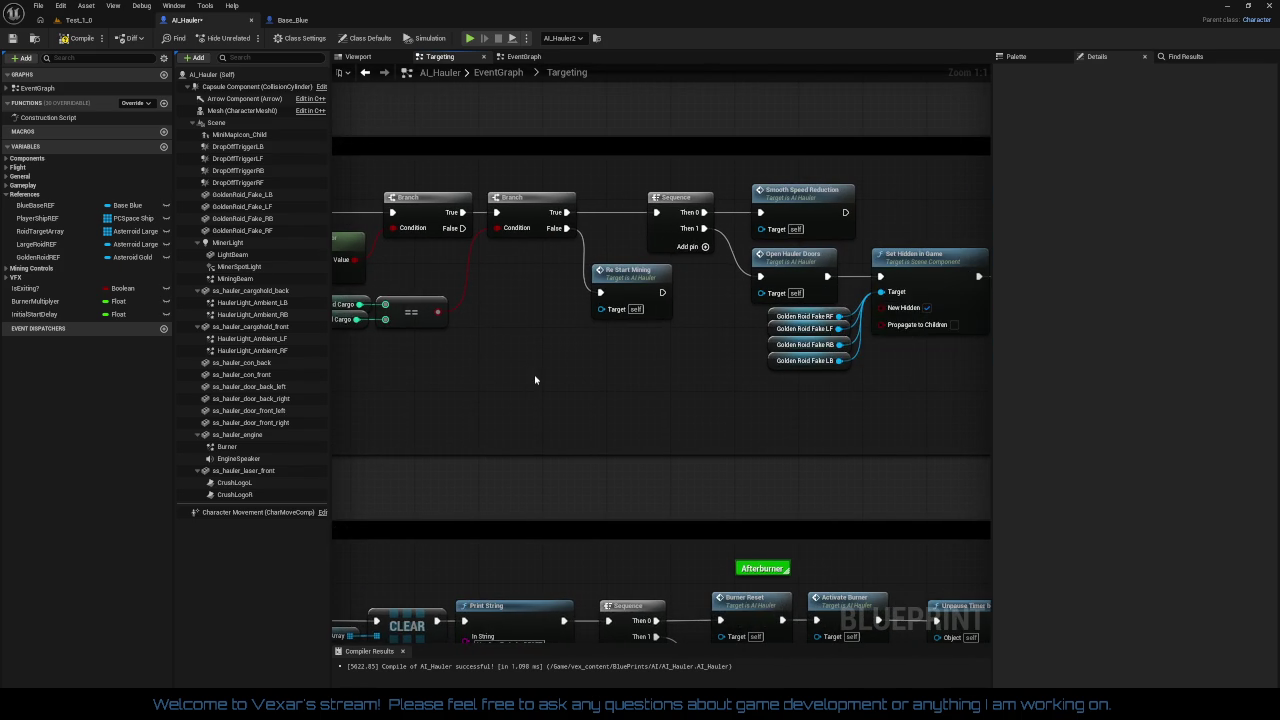
{"action": "right_click", "coordinate": [601, 293]}
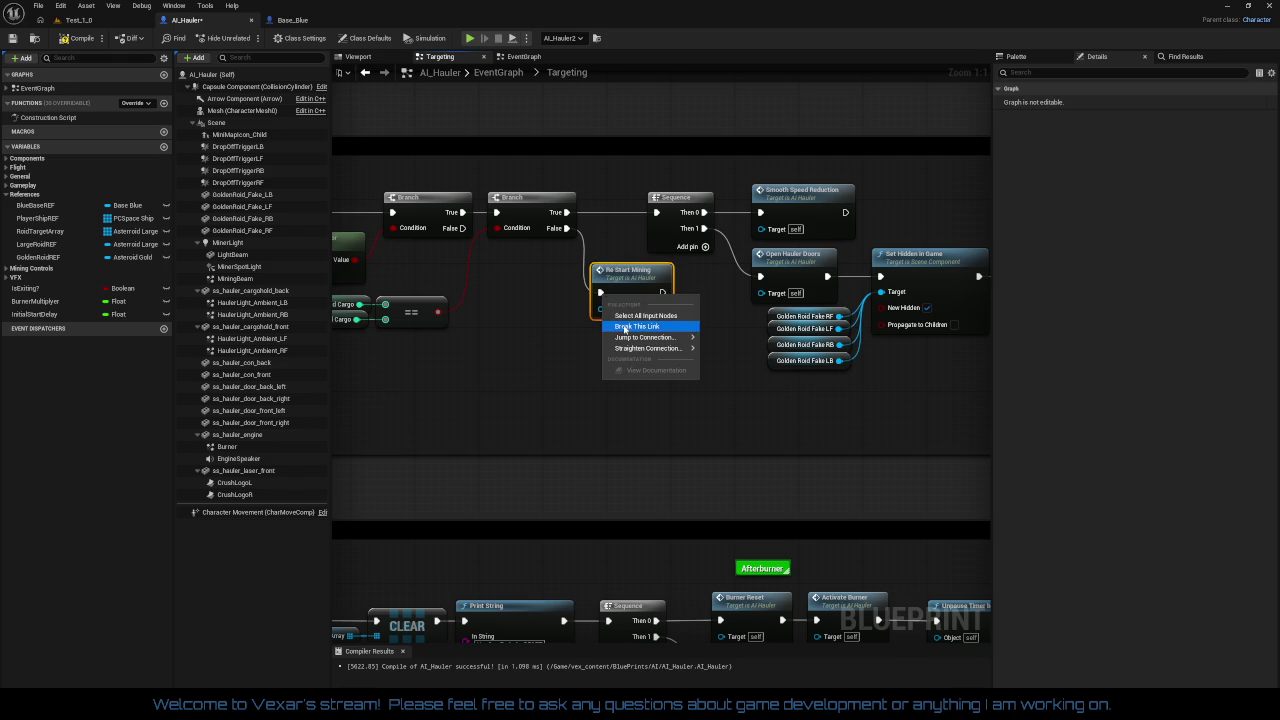
{"action": "left_click", "coordinate": [627, 328]}
Step: Line up the cargo-full Branch, the == comparison with its getters, and the Sequence chain in a row
{"action": "left_click_drag", "start_coordinate": [672, 462], "coordinate": [822, 456]}
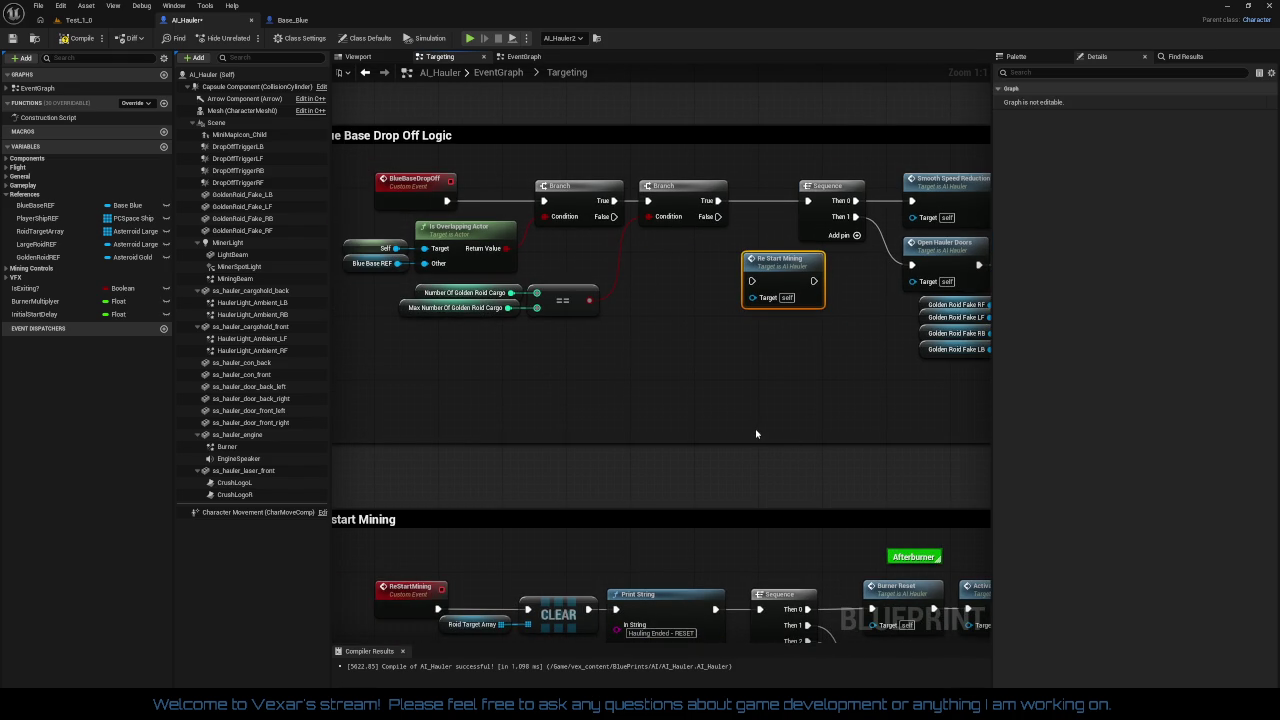
{"action": "left_click_drag", "start_coordinate": [749, 431], "coordinate": [659, 447]}
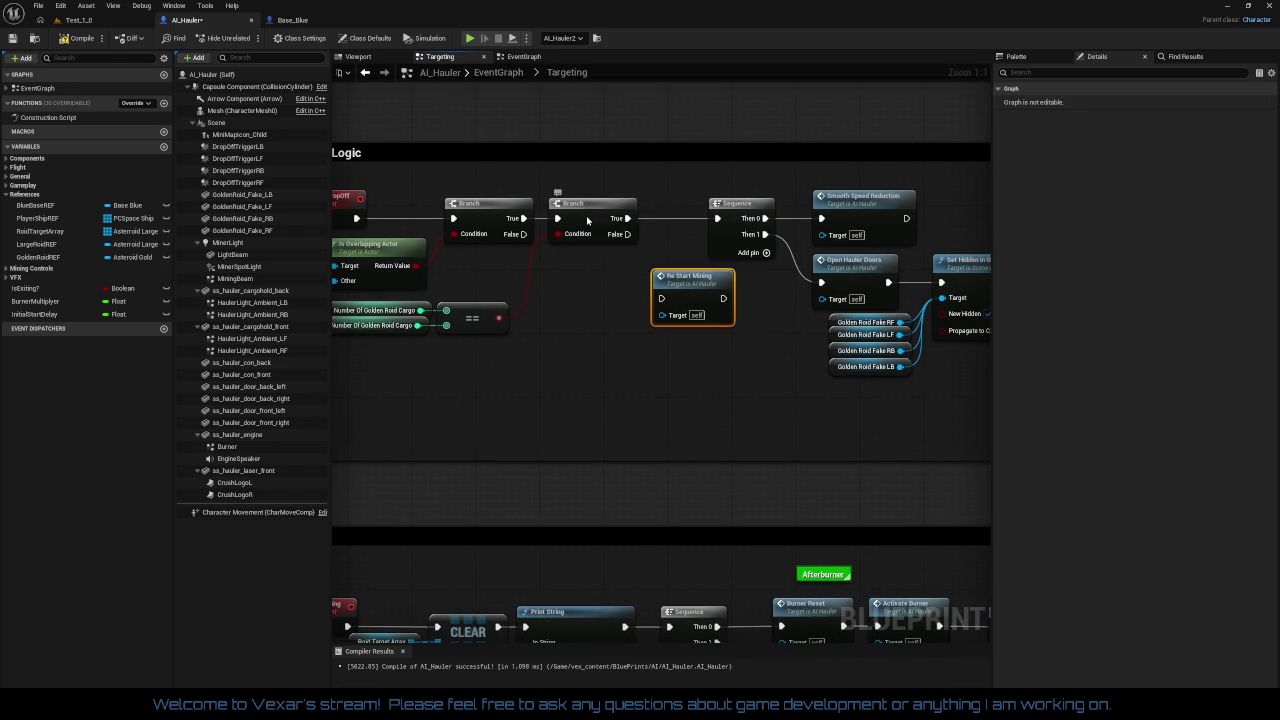
{"action": "left_click_drag", "start_coordinate": [587, 220], "coordinate": [648, 221]}
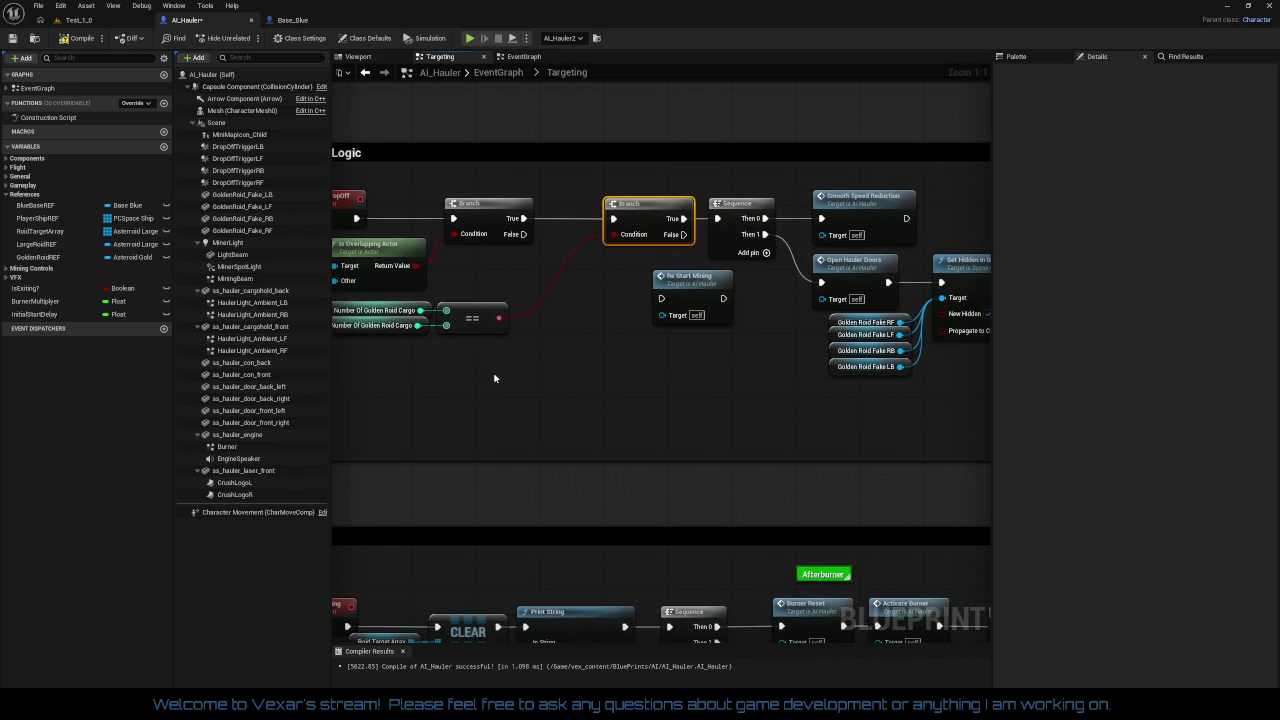
{"action": "left_click_drag", "start_coordinate": [397, 316], "coordinate": [400, 318]}
{"action": "left_click_drag", "start_coordinate": [487, 338], "coordinate": [603, 286]}
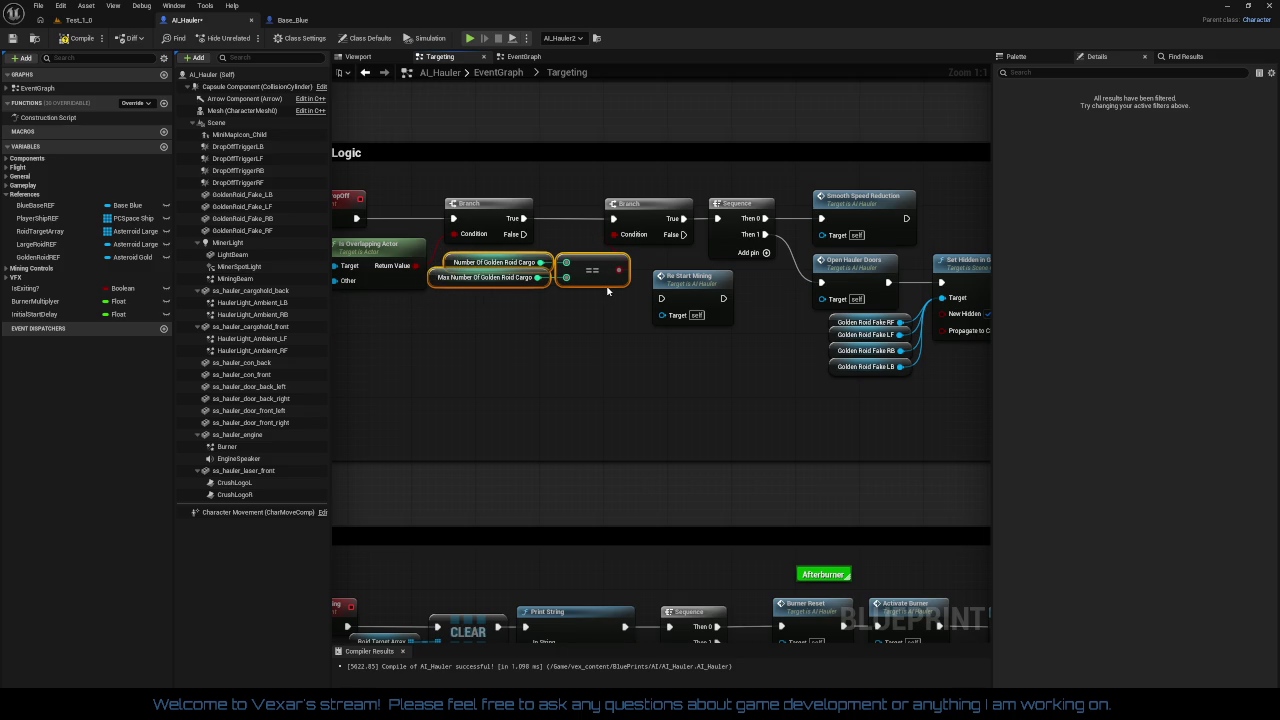
{"action": "left_click_drag", "start_coordinate": [650, 364], "coordinate": [552, 302]}
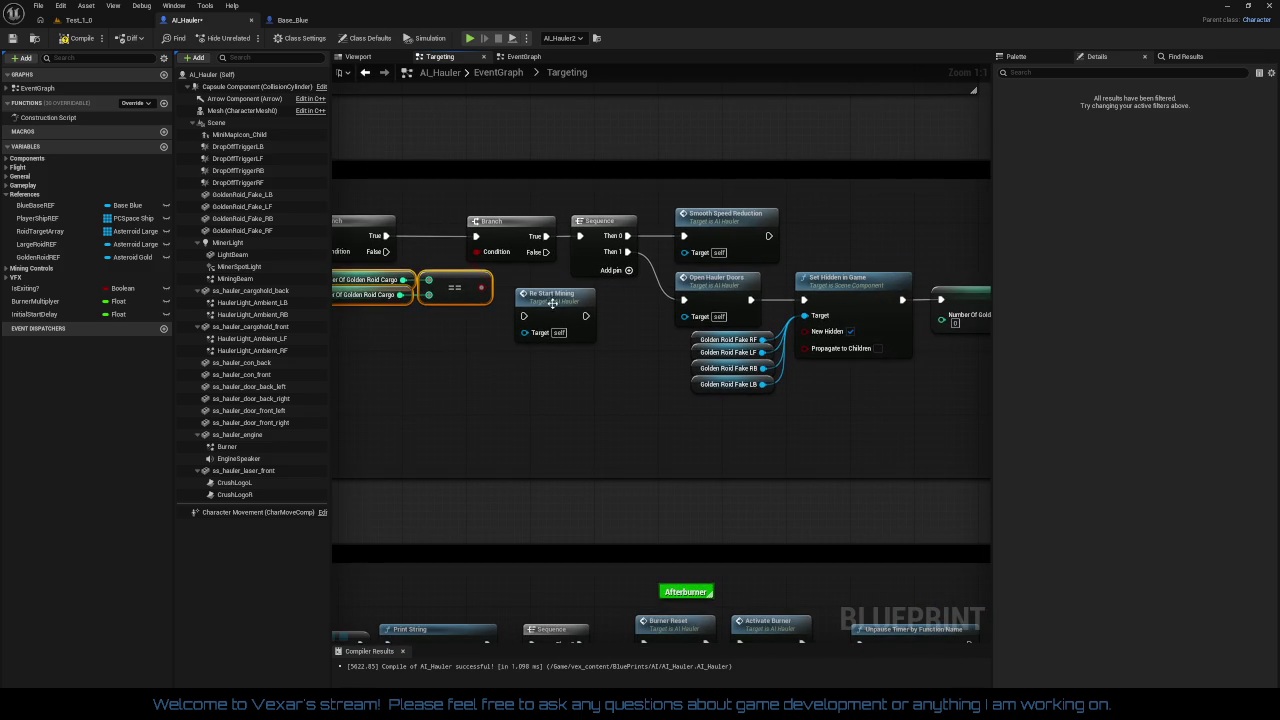
{"action": "mouse_move", "coordinate": [518, 212]}
{"action": "left_mouse_down"}
{"action": "mouse_move", "coordinate": [690, 268]}
{"action": "mouse_move", "coordinate": [797, 283]}
{"action": "left_mouse_up"}
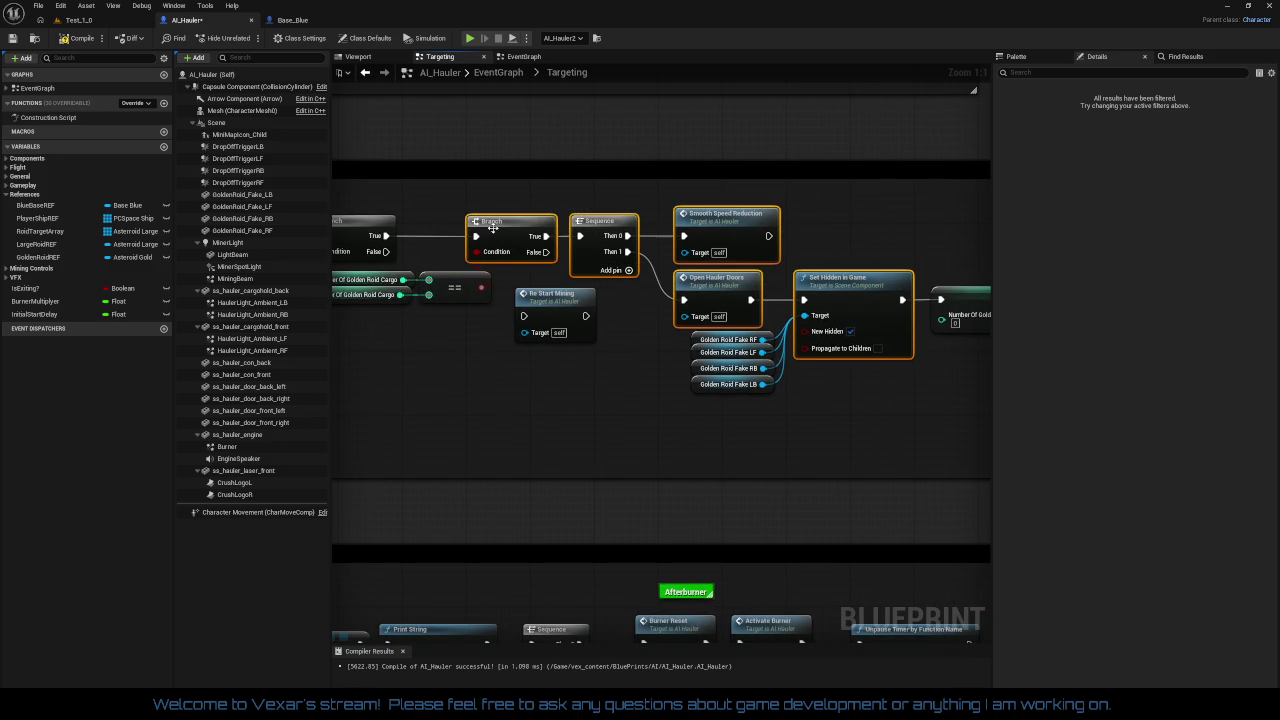
{"action": "left_click_drag", "start_coordinate": [492, 228], "coordinate": [552, 232]}
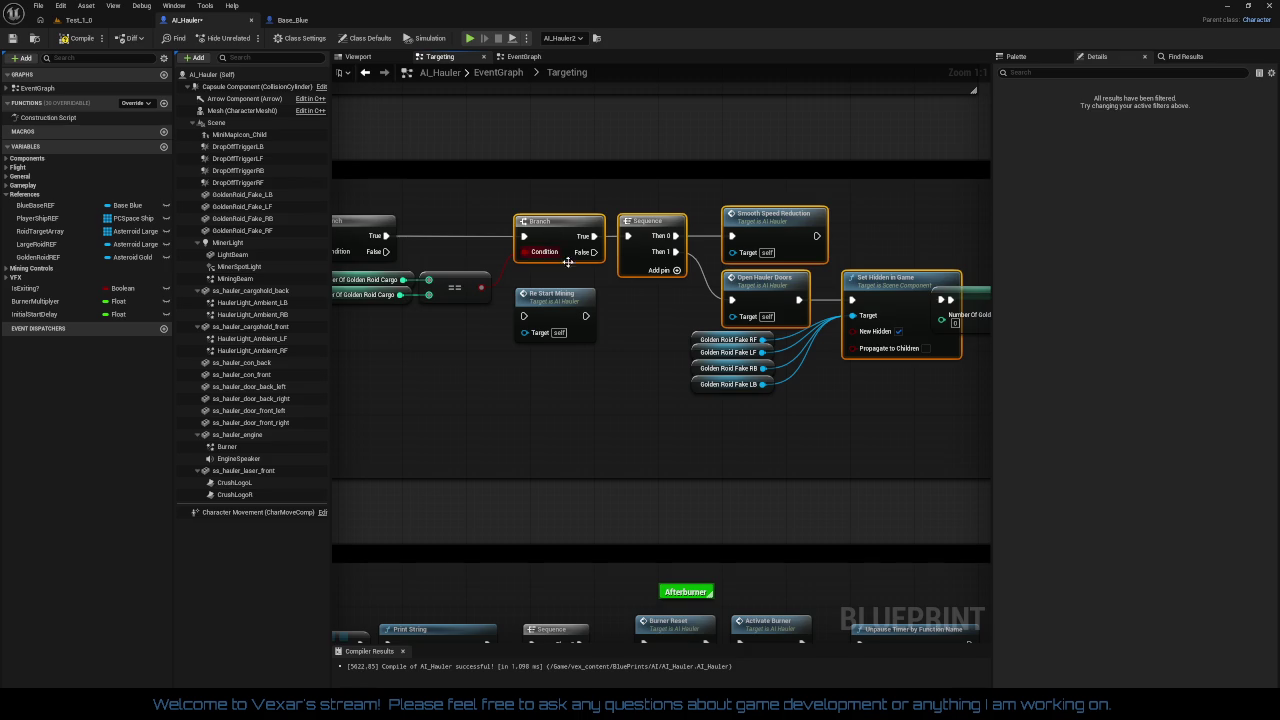
{"action": "mouse_move", "coordinate": [746, 445]}
{"action": "left_mouse_down"}
{"action": "mouse_move", "coordinate": [463, 466]}
{"action": "mouse_move", "coordinate": [552, 428]}
{"action": "left_mouse_up"}
Step: Move the SET, Delay and Re Start Mining nodes right and nudge the Golden Roid Fake getters down
{"action": "left_click", "coordinate": [552, 428]}
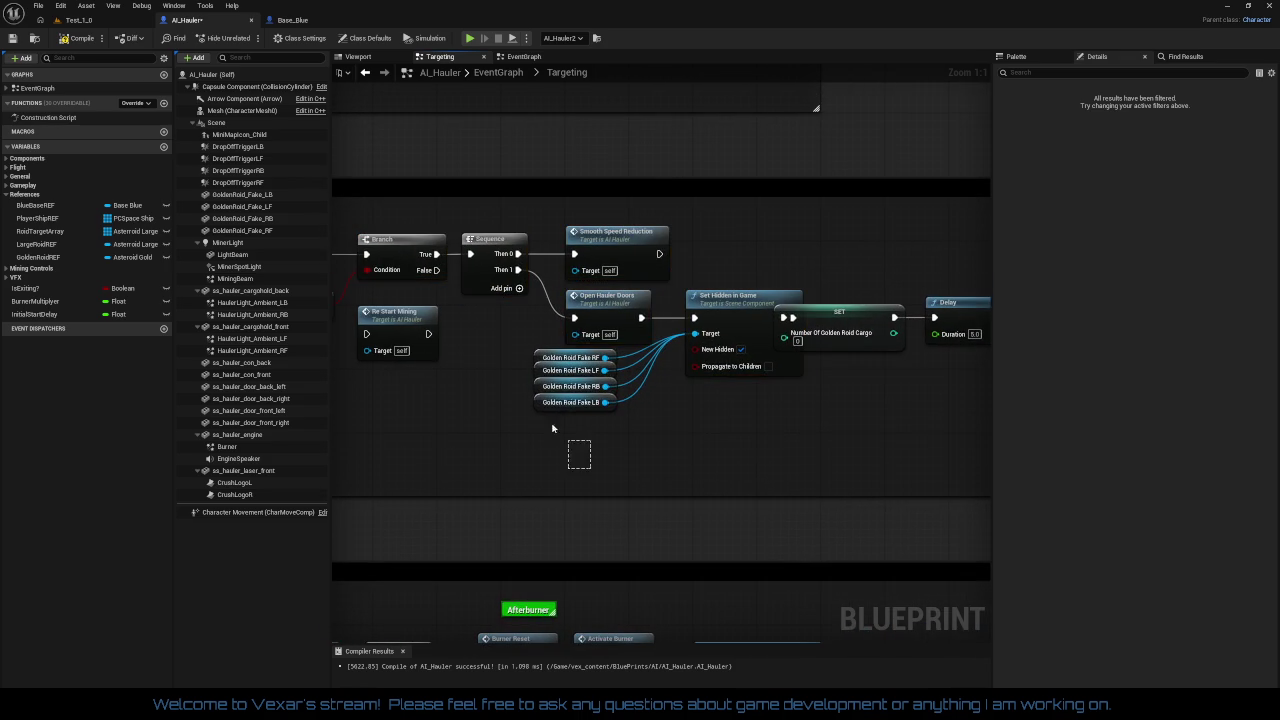
{"action": "mouse_move", "coordinate": [510, 338]}
{"action": "left_mouse_down"}
{"action": "mouse_move", "coordinate": [549, 385]}
{"action": "mouse_move", "coordinate": [575, 358]}
{"action": "left_mouse_up"}
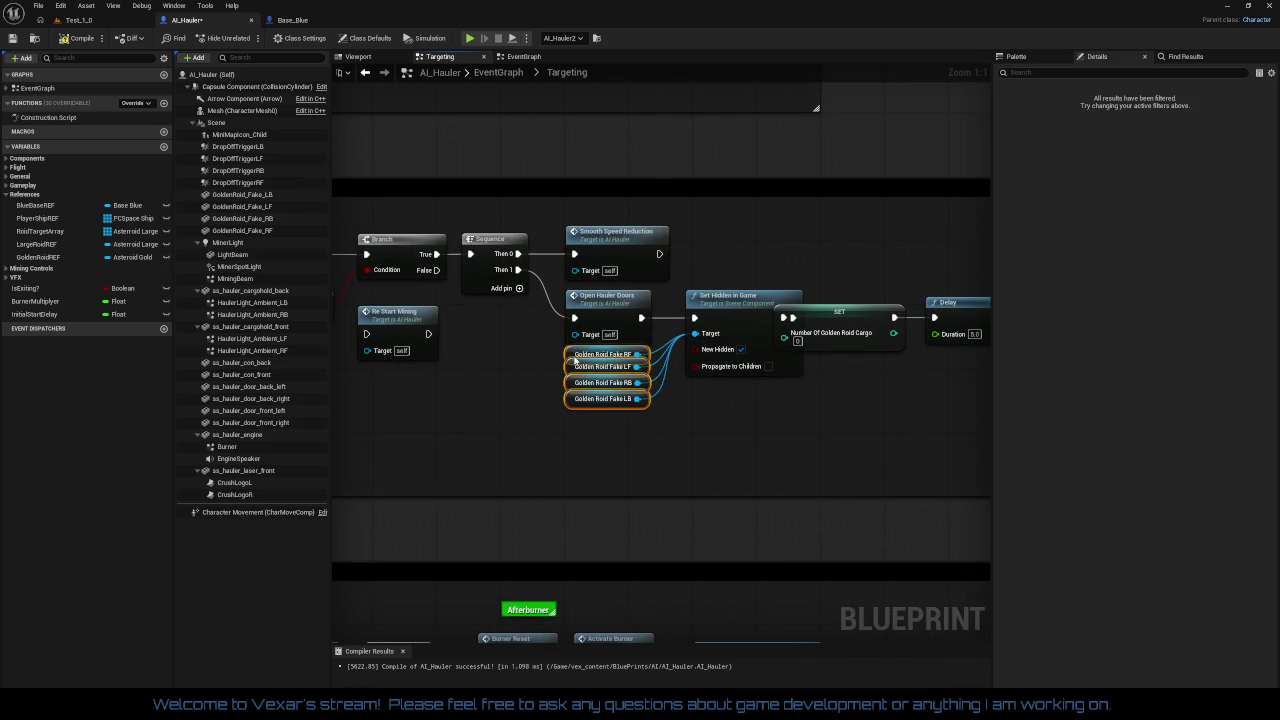
{"action": "left_click_drag", "start_coordinate": [690, 410], "coordinate": [436, 433]}
{"action": "left_click_drag", "start_coordinate": [620, 293], "coordinate": [901, 447]}
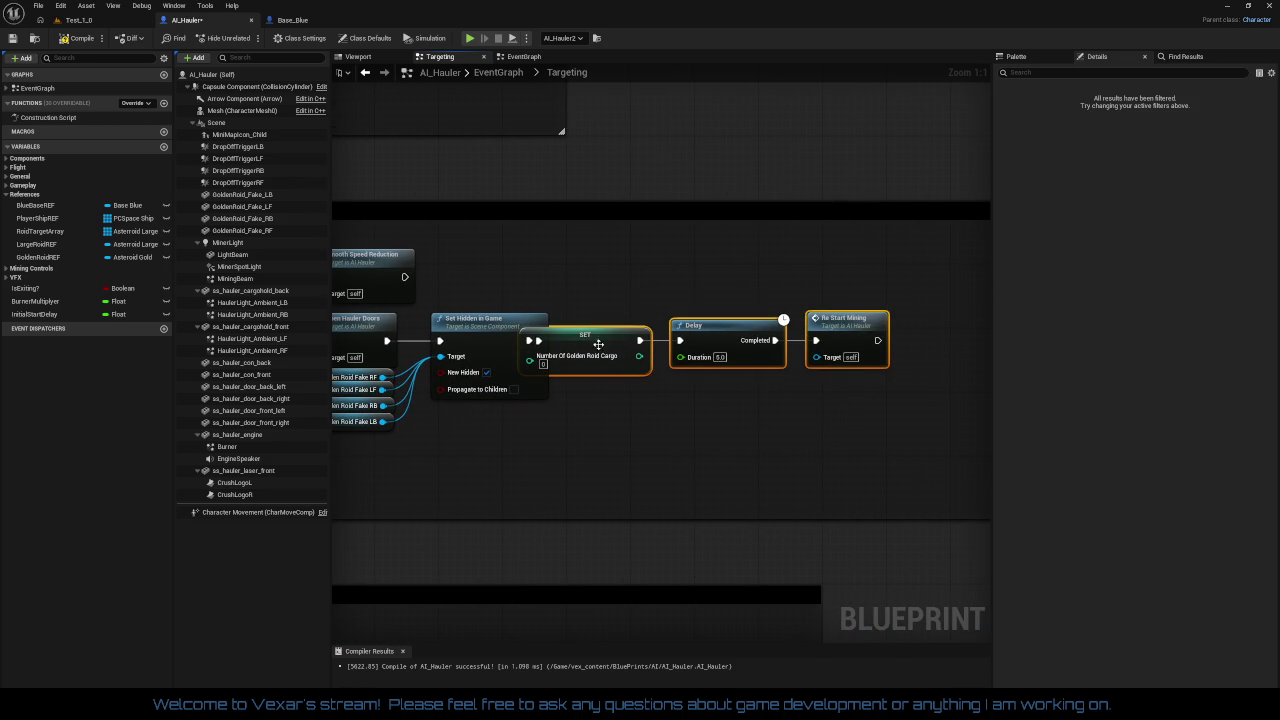
{"action": "mouse_move", "coordinate": [598, 344]}
{"action": "left_mouse_down"}
{"action": "mouse_move", "coordinate": [660, 345]}
{"action": "mouse_move", "coordinate": [595, 387]}
{"action": "mouse_move", "coordinate": [666, 371]}
{"action": "mouse_move", "coordinate": [906, 384]}
{"action": "left_mouse_up"}
{"action": "left_click", "coordinate": [673, 430]}
{"action": "scroll", "coordinate": [672, 425], "scroll_direction": "down", "scroll_amount": 1}
{"action": "left_click_drag", "start_coordinate": [722, 391], "coordinate": [711, 444]}
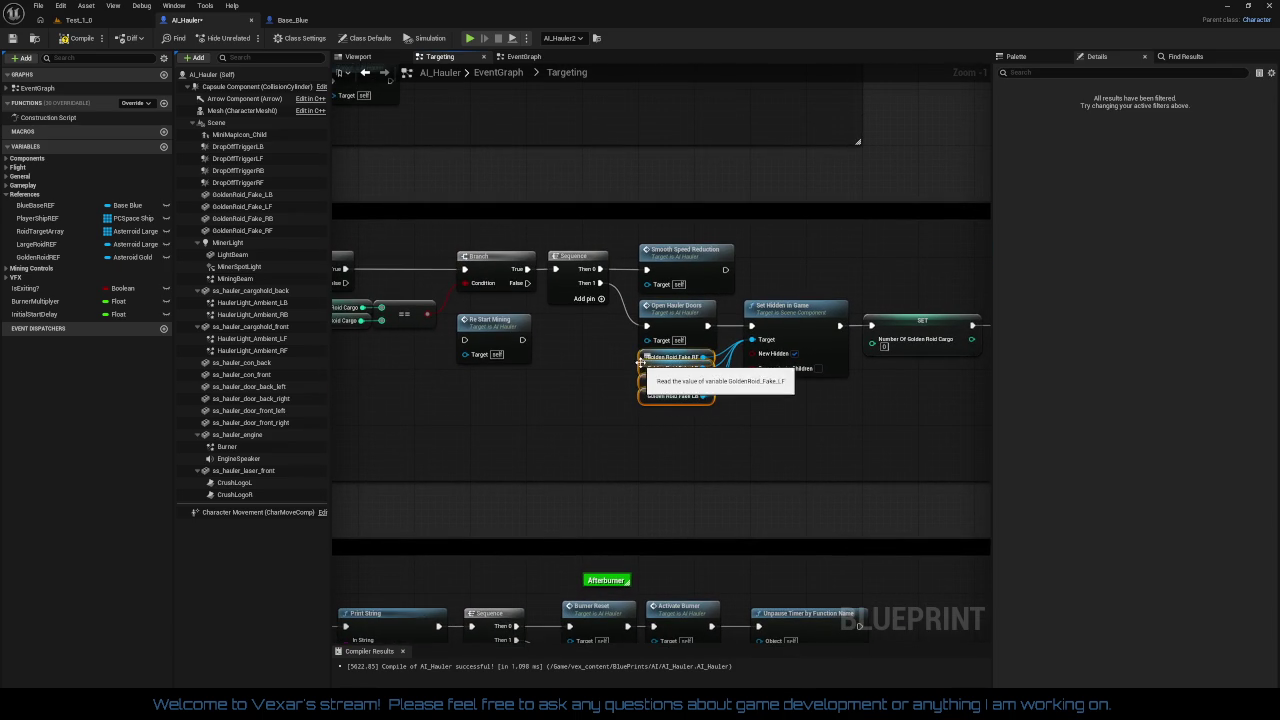
{"action": "left_click_drag", "start_coordinate": [640, 365], "coordinate": [744, 390]}
{"action": "left_click", "coordinate": [600, 385]}
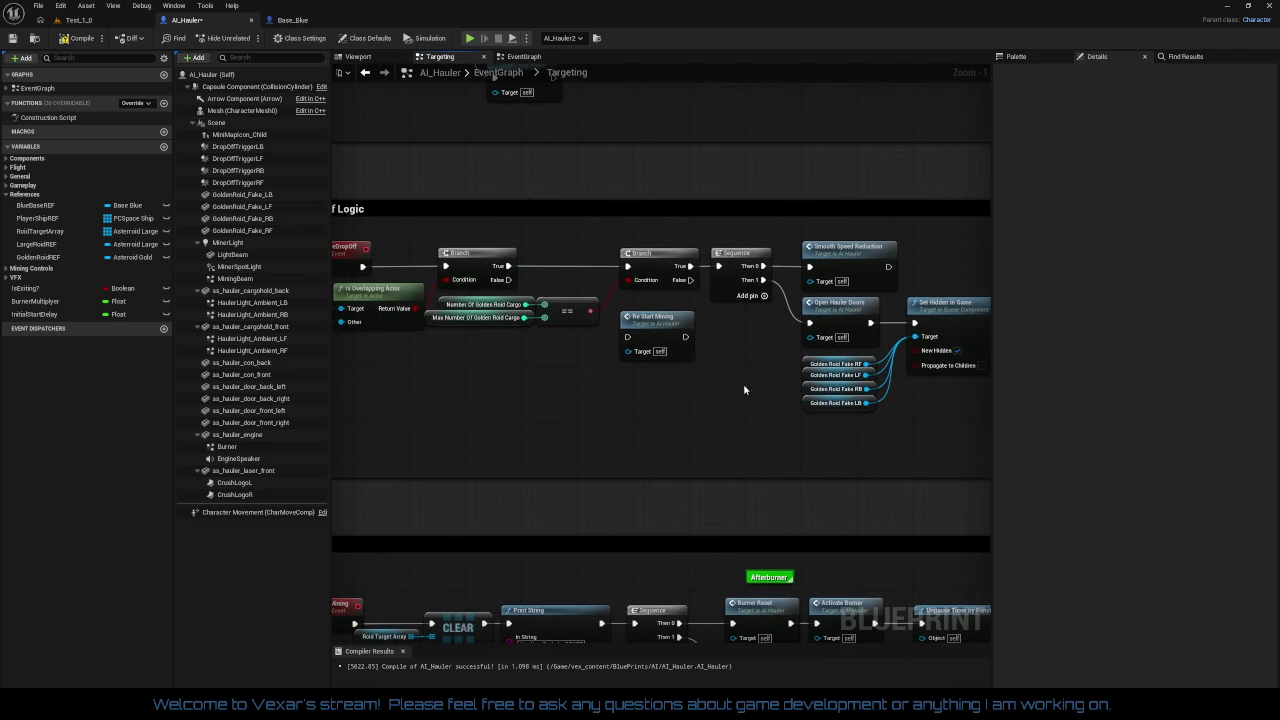
Step: Shift Re Start Mining down-right and review the Branch, Sequence and Smooth Speed Reduction layout
{"action": "left_click_drag", "start_coordinate": [507, 303], "coordinate": [505, 300]}
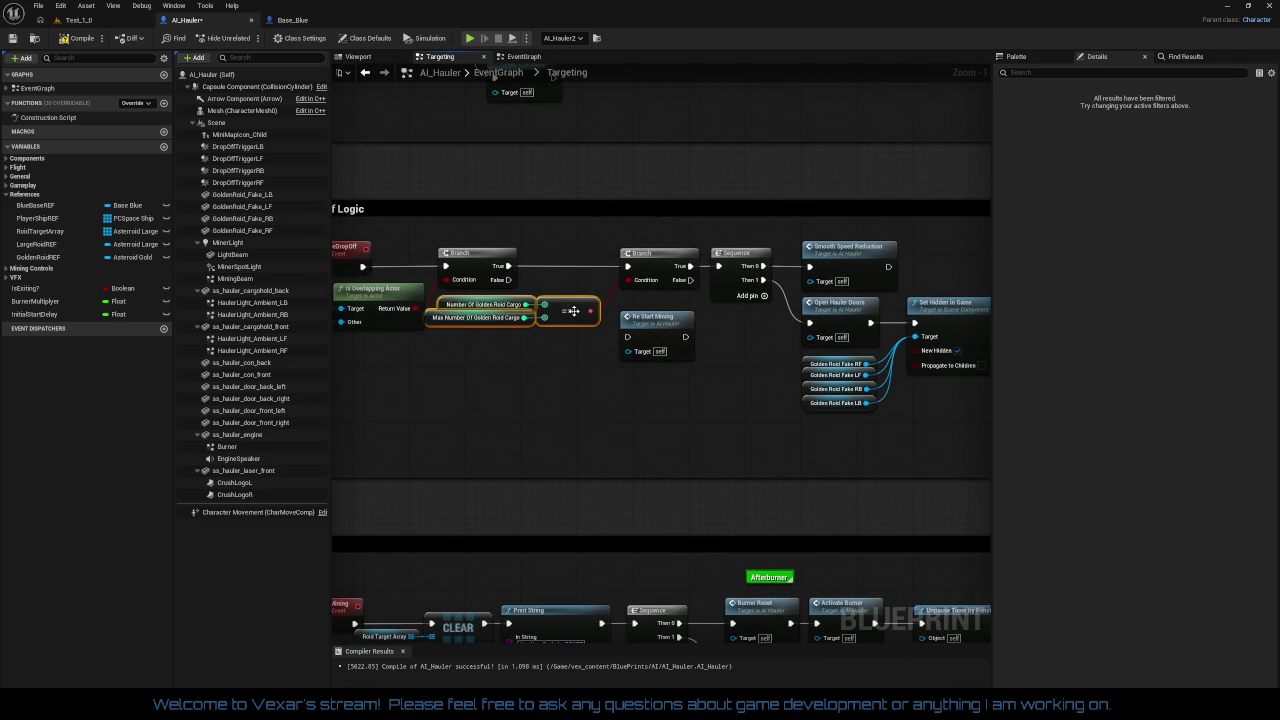
{"action": "left_click", "coordinate": [686, 371]}
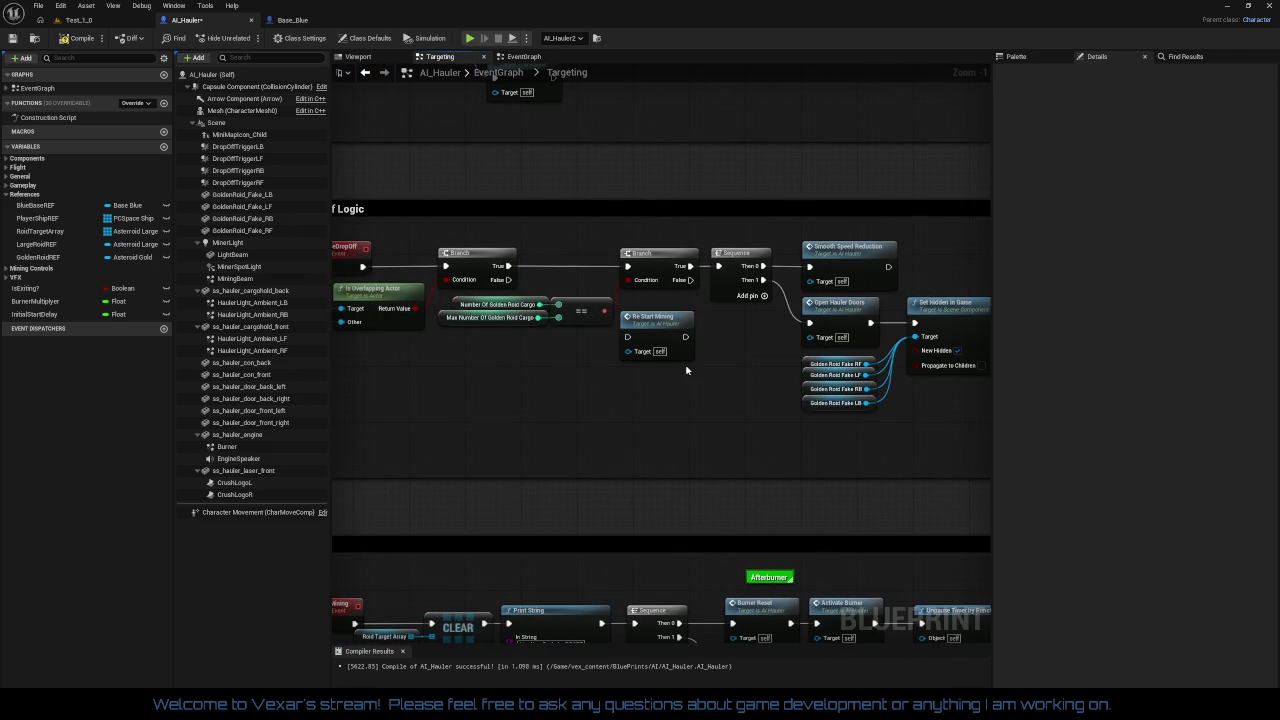
{"action": "left_click_drag", "start_coordinate": [674, 327], "coordinate": [717, 350]}
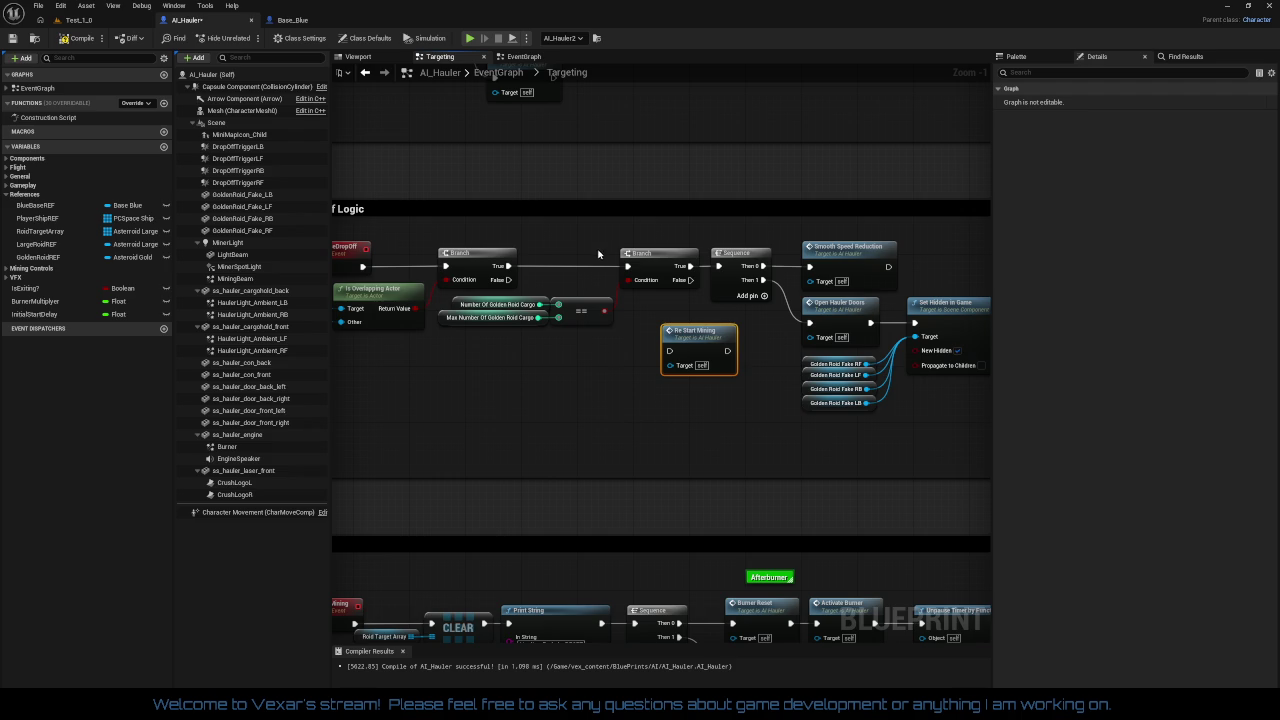
{"action": "left_click_drag", "start_coordinate": [592, 232], "coordinate": [898, 267]}
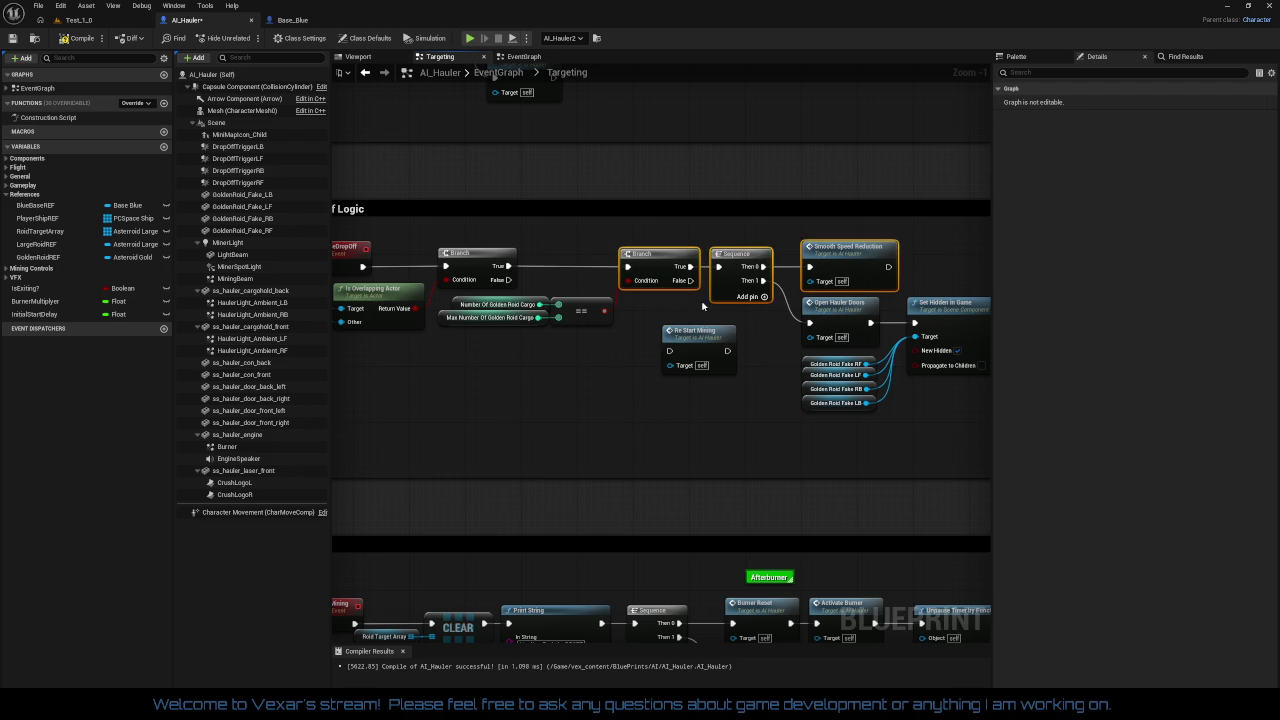
{"action": "left_click_drag", "start_coordinate": [703, 306], "coordinate": [818, 313]}
{"action": "left_click", "coordinate": [694, 367]}
{"action": "left_click_drag", "start_coordinate": [692, 369], "coordinate": [462, 388]}
{"action": "mouse_move", "coordinate": [969, 445]}
{"action": "left_mouse_down"}
{"action": "mouse_move", "coordinate": [613, 430]}
{"action": "mouse_move", "coordinate": [700, 420]}
{"action": "left_mouse_up"}
Step: Check the Delay node's duration before mining restarts
{"action": "left_click", "coordinate": [818, 318]}
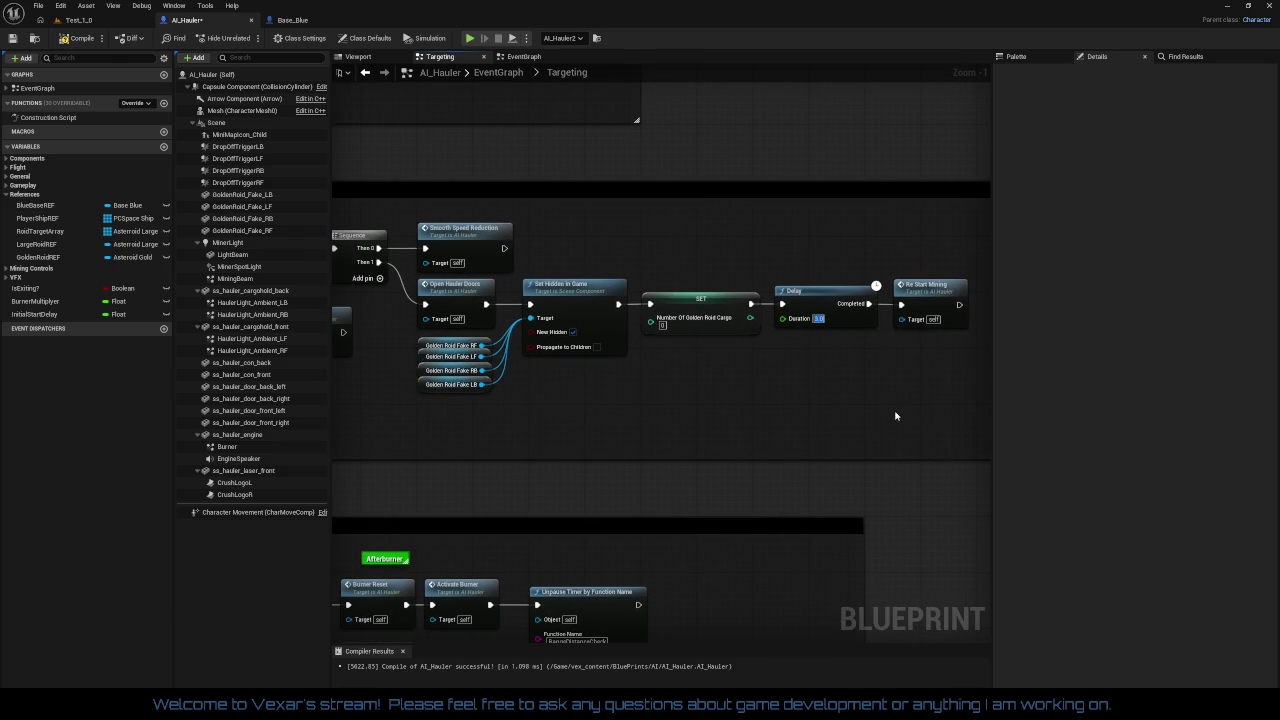
{"action": "mouse_move", "coordinate": [737, 433]}
{"action": "left_mouse_down"}
{"action": "mouse_move", "coordinate": [776, 398]}
{"action": "mouse_move", "coordinate": [856, 409]}
{"action": "mouse_move", "coordinate": [703, 418]}
{"action": "mouse_move", "coordinate": [829, 431]}
{"action": "left_mouse_up"}
{"action": "left_click_drag", "start_coordinate": [541, 383], "coordinate": [638, 367]}
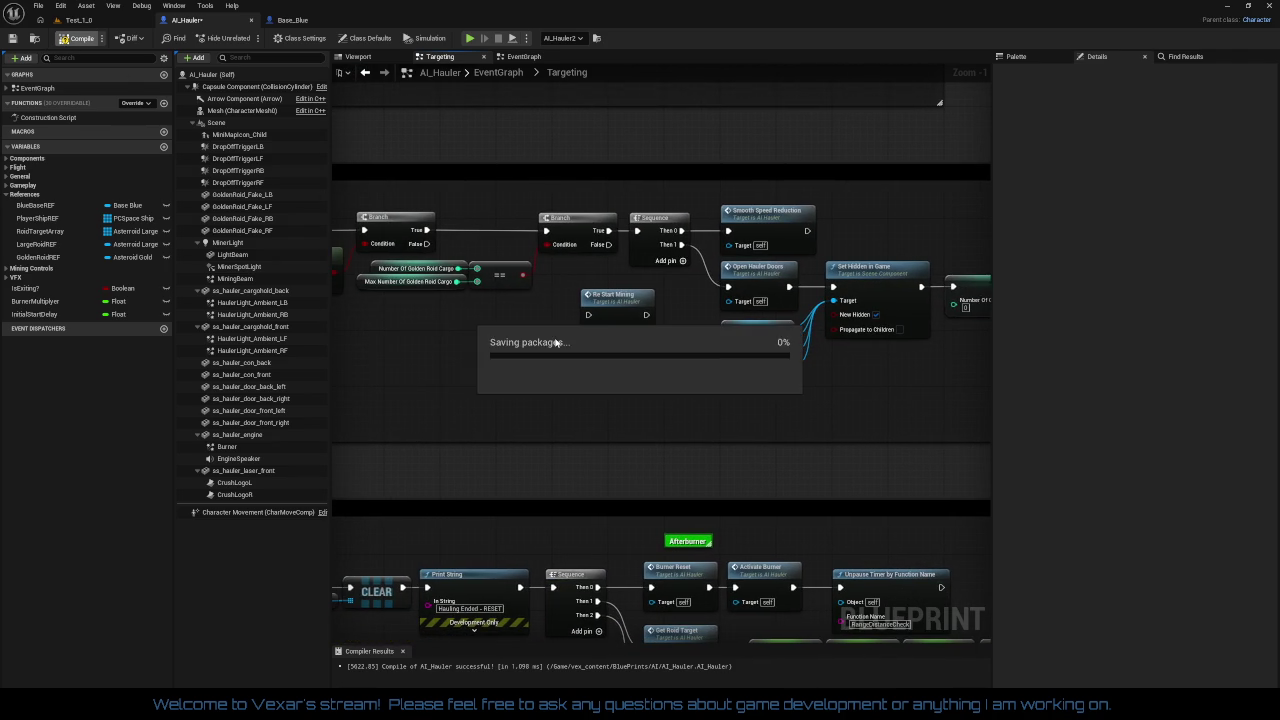
Step: Undo the last graph edit, save the Test_1 level and launch Play in a maximized viewport
{"action": "mouse_move", "coordinate": [931, 400]}
{"action": "left_mouse_down"}
{"action": "mouse_move", "coordinate": [494, 389]}
{"action": "mouse_move", "coordinate": [612, 389]}
{"action": "left_mouse_up"}
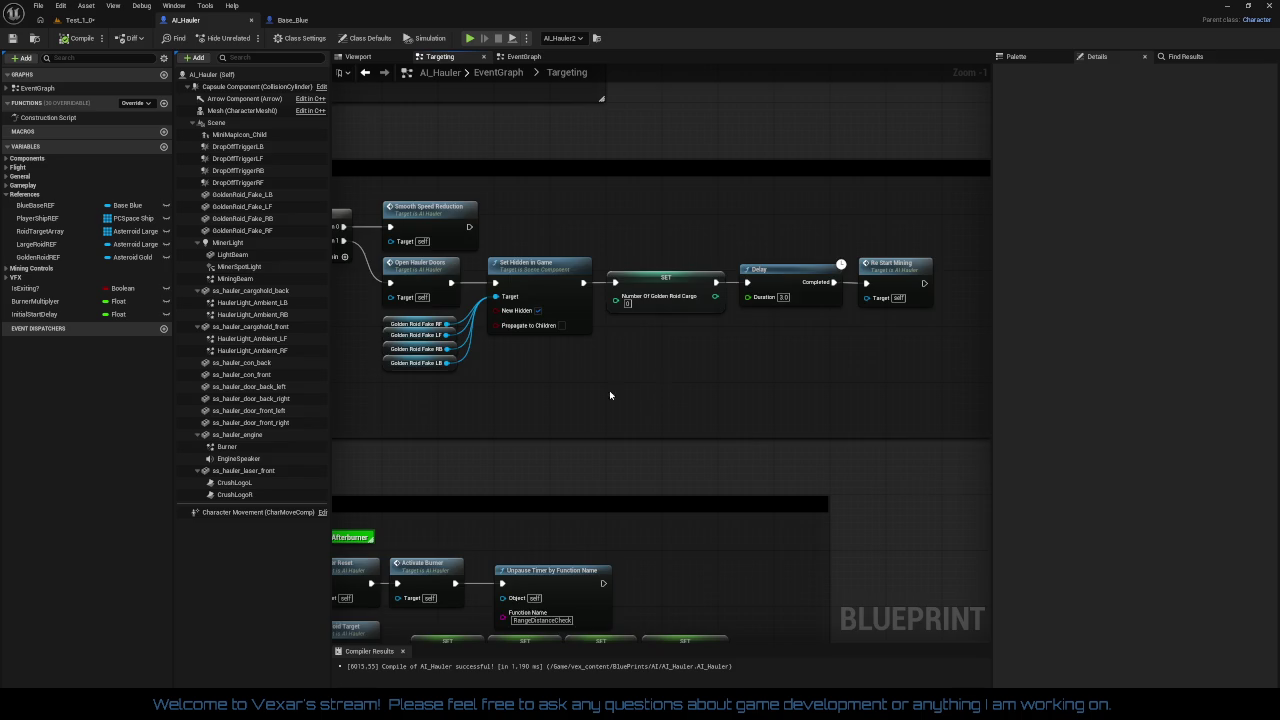
{"action": "key", "text": "ctrl+z"}
{"action": "left_click", "coordinate": [88, 21]}
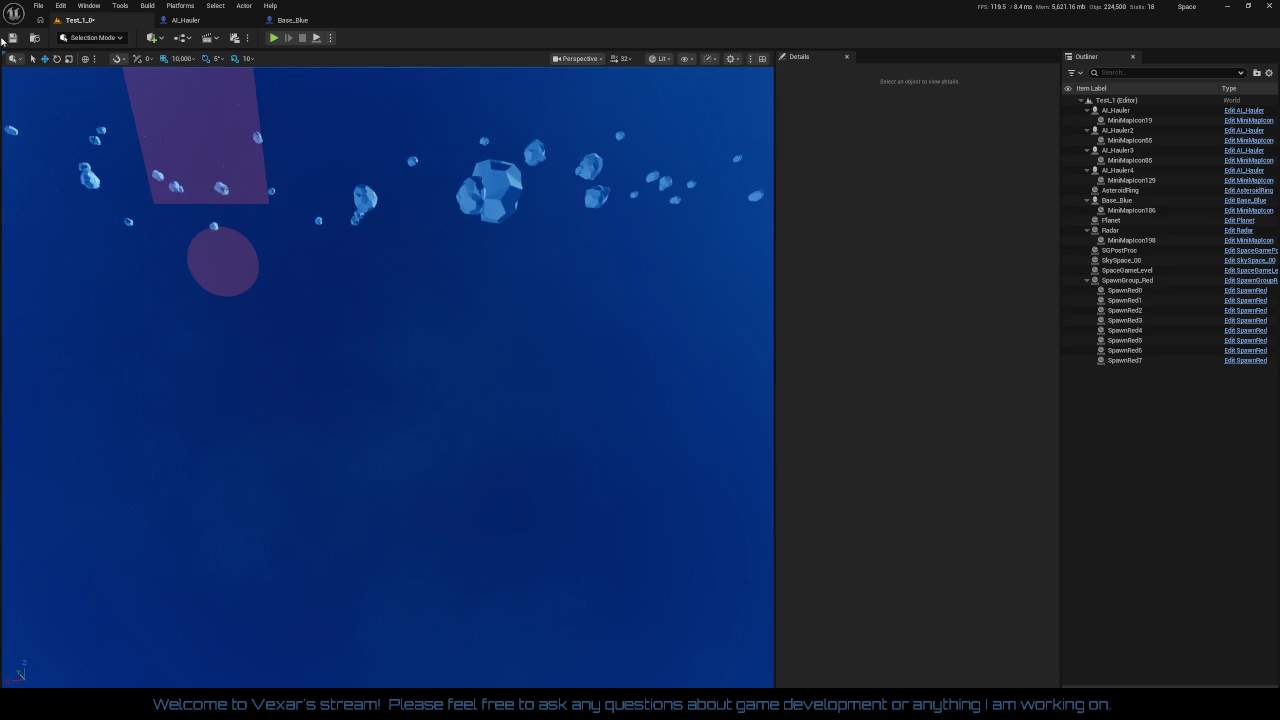
{"action": "left_click", "coordinate": [12, 38]}
{"action": "left_click", "coordinate": [275, 38]}
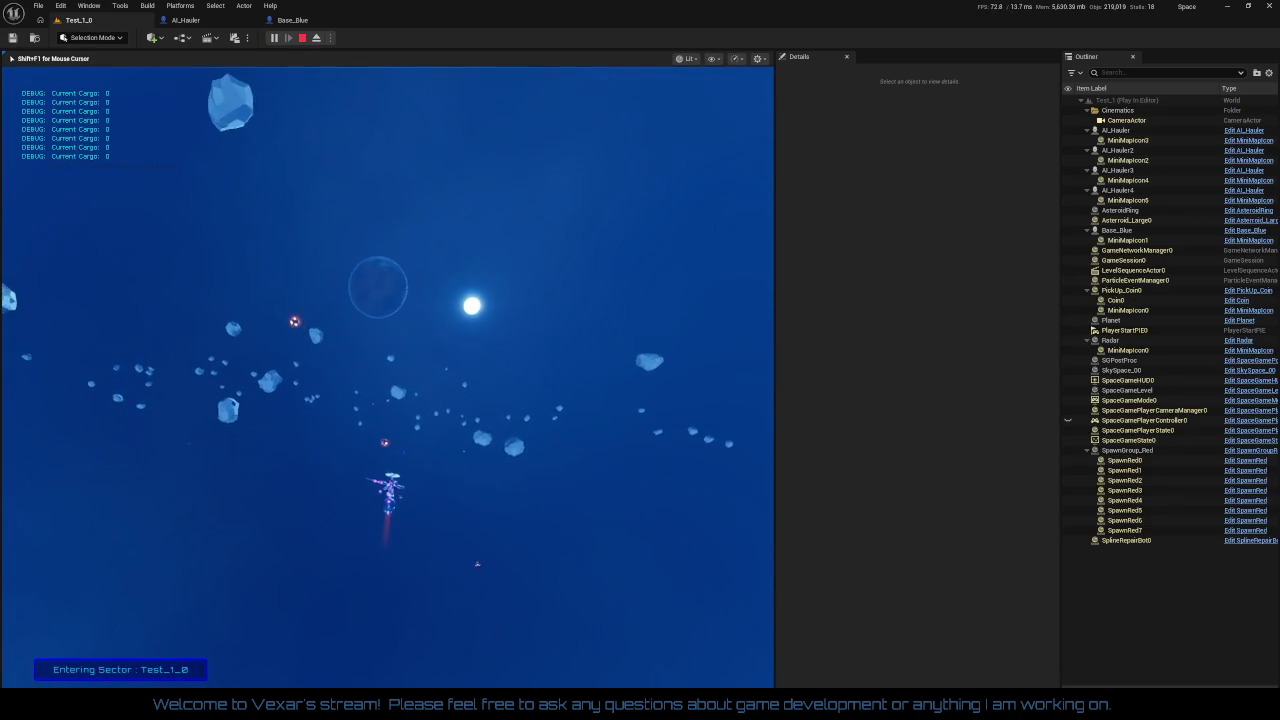
{"action": "key", "text": "F11"}
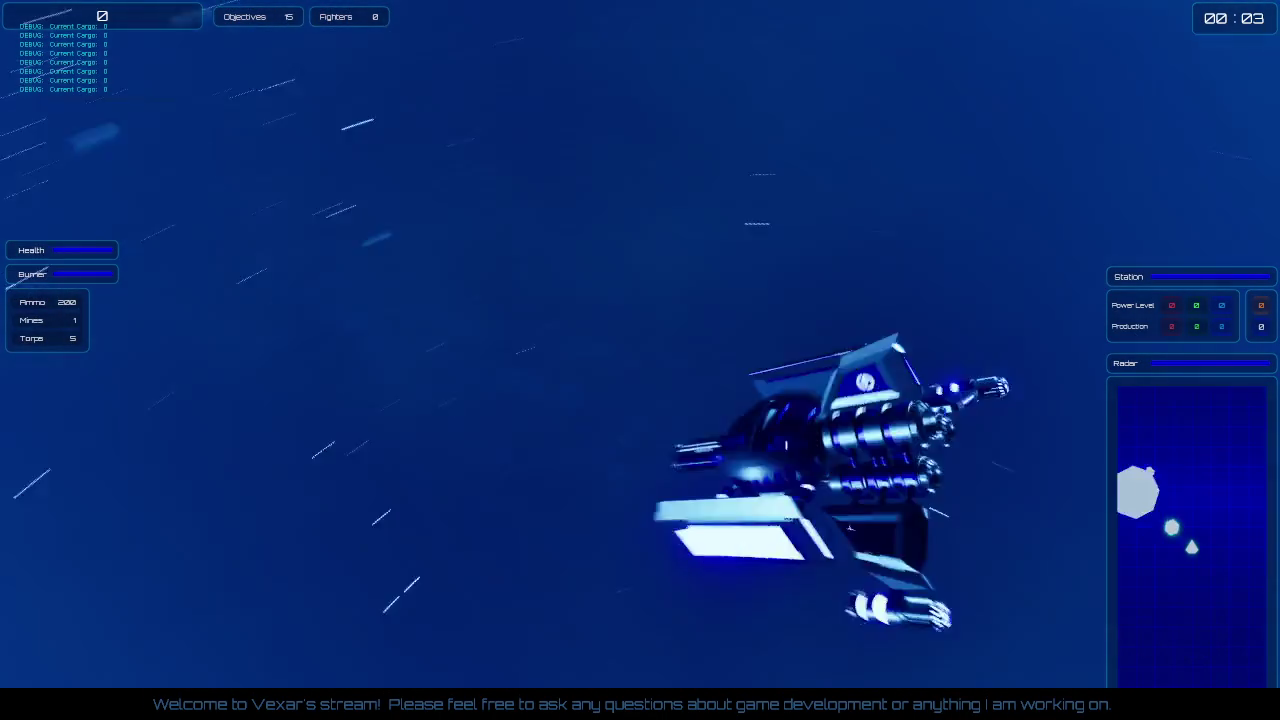
Step: Boost and steer the ship through the asteroid field as hauler cargo counts climb to 3
{"action": "key", "text": "shift"}
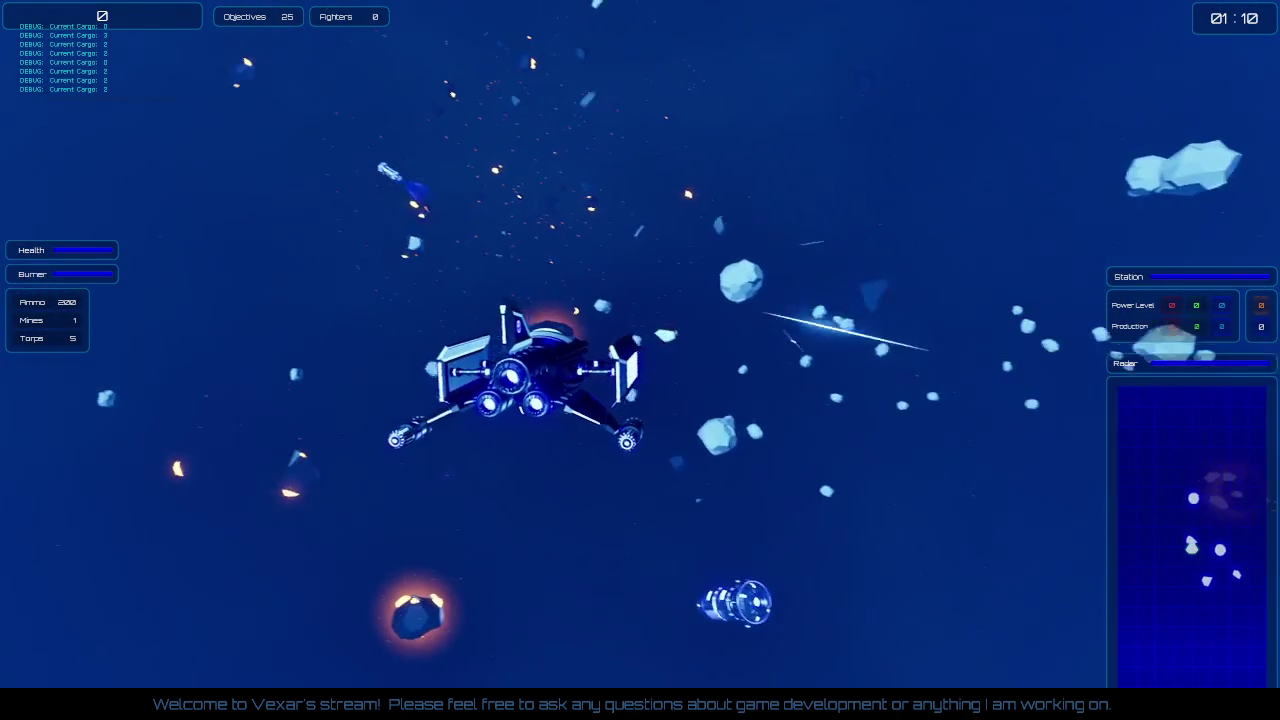
{"action": "key", "text": "w"}
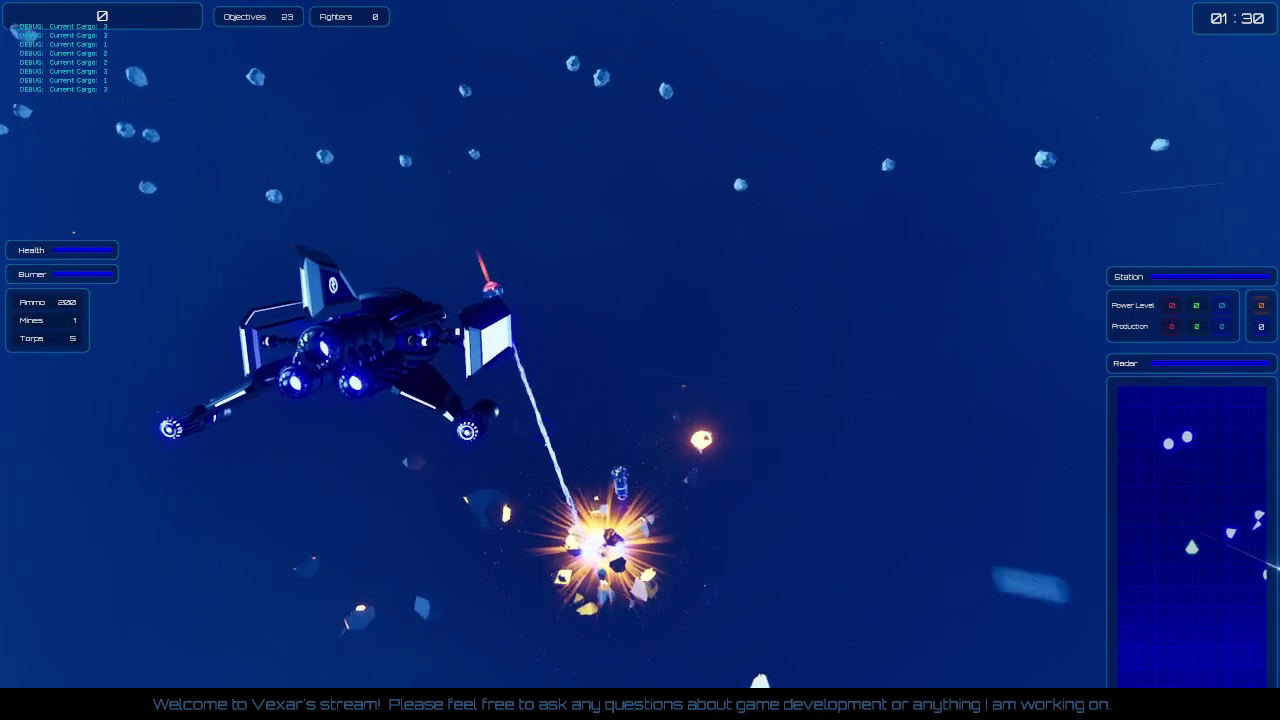
Step: Fly on with the afterburner back to the blue base station to watch the drop-off
{"action": "key", "text": "shift"}
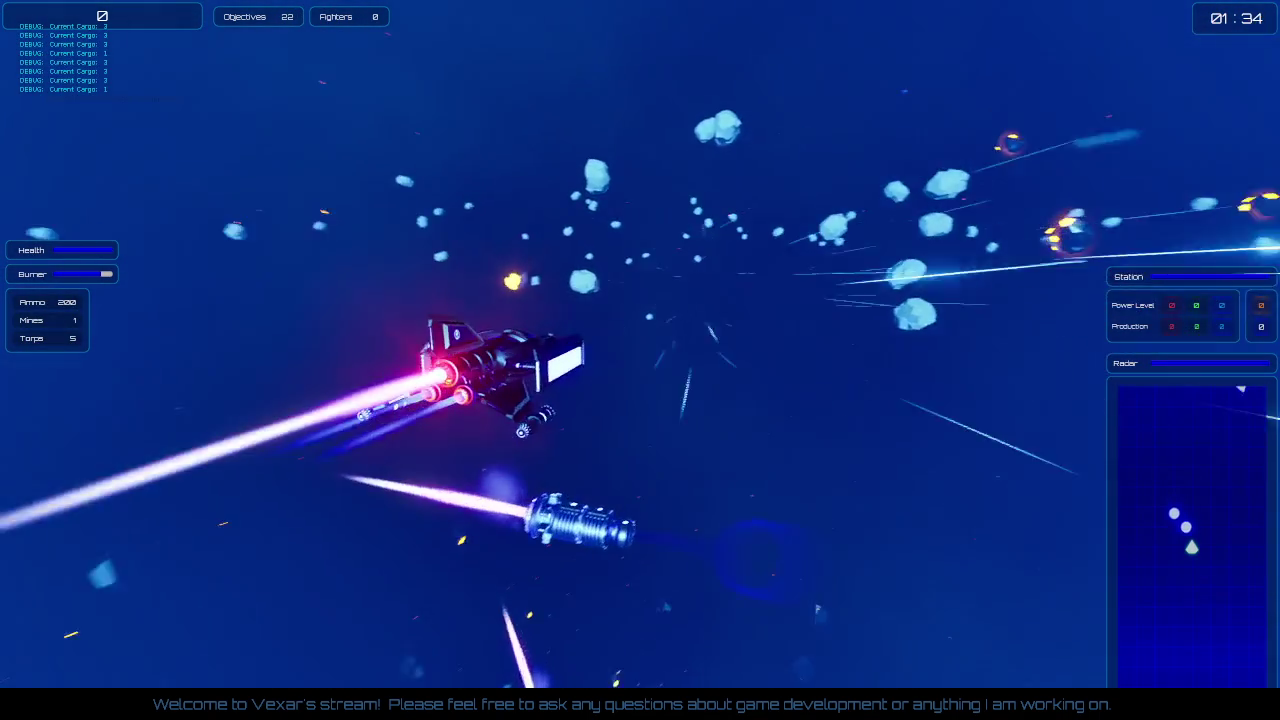
{"action": "key", "text": "shift"}
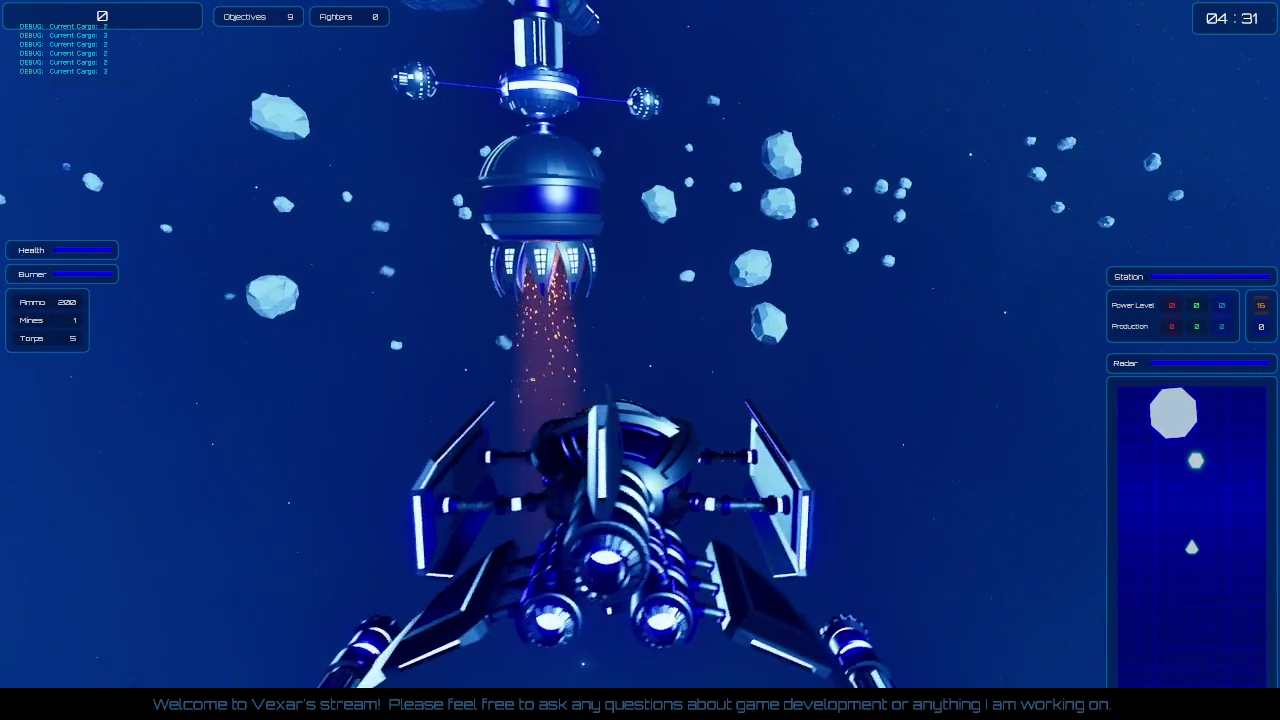
Step: Turn the fighter toward the space station and boost over to it while Current Cargo prints scroll
{"action": "key", "text": "a"}
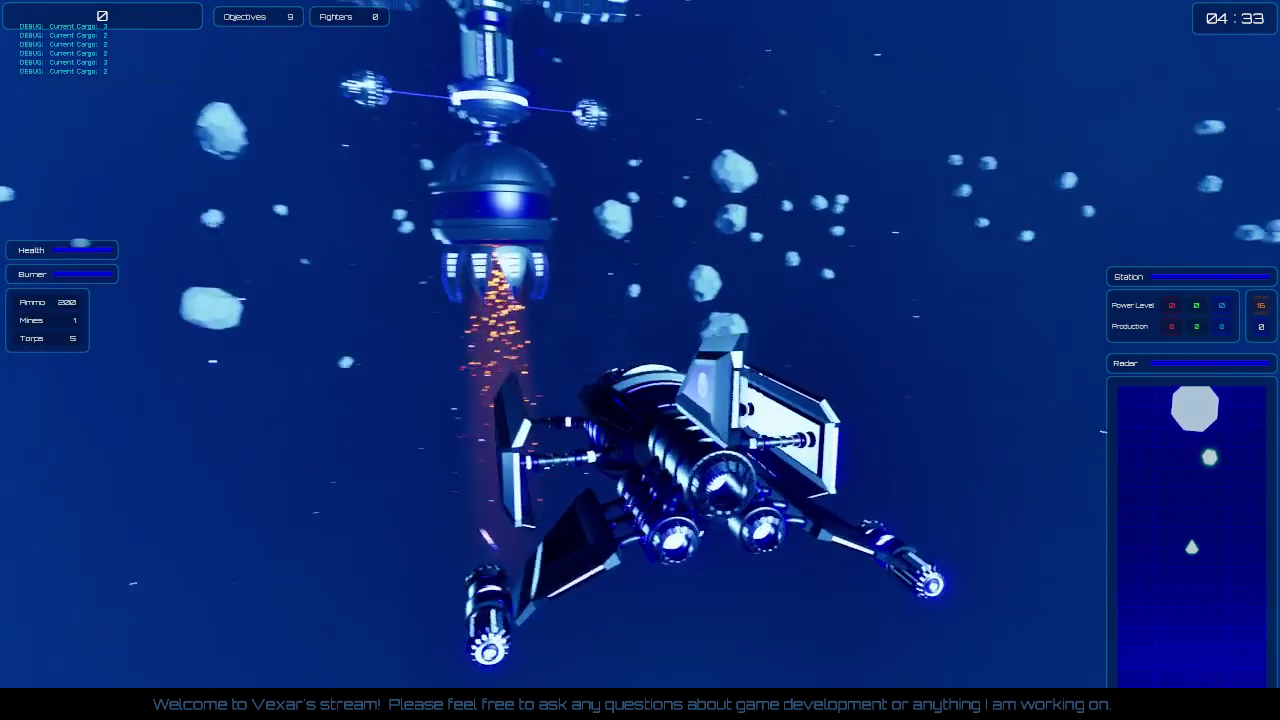
{"action": "key", "text": "a"}
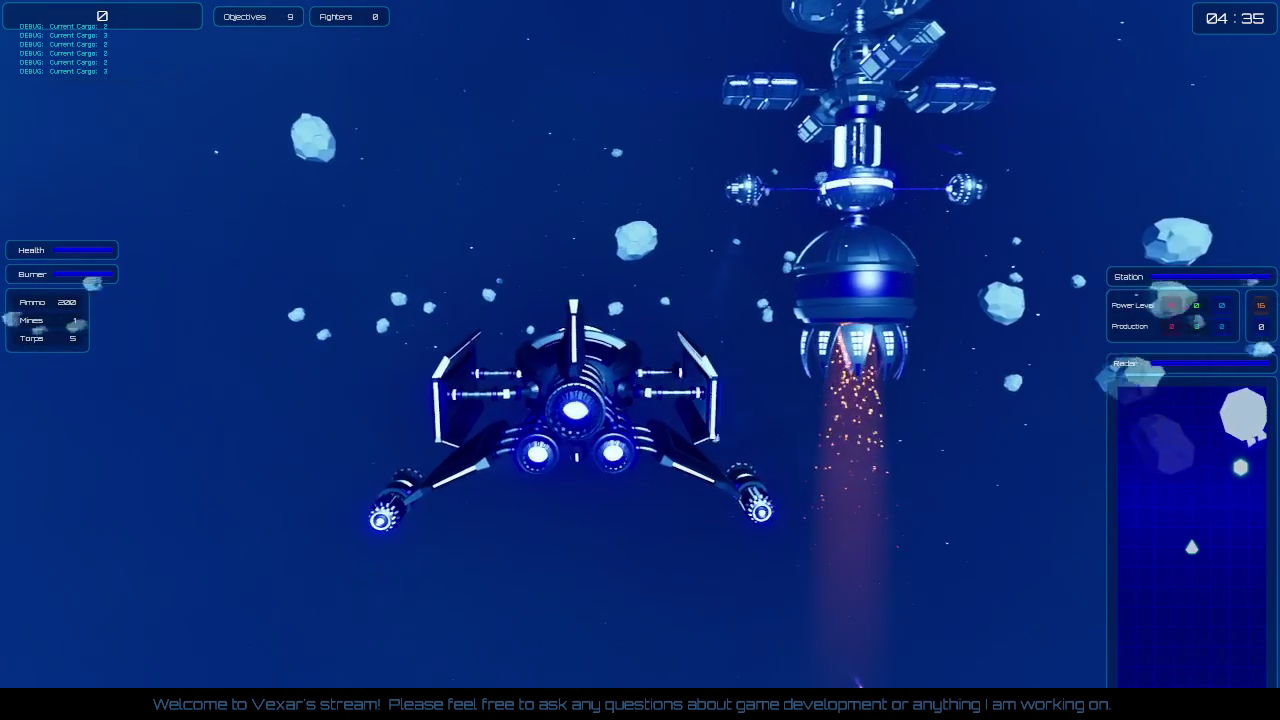
{"action": "key", "text": "d"}
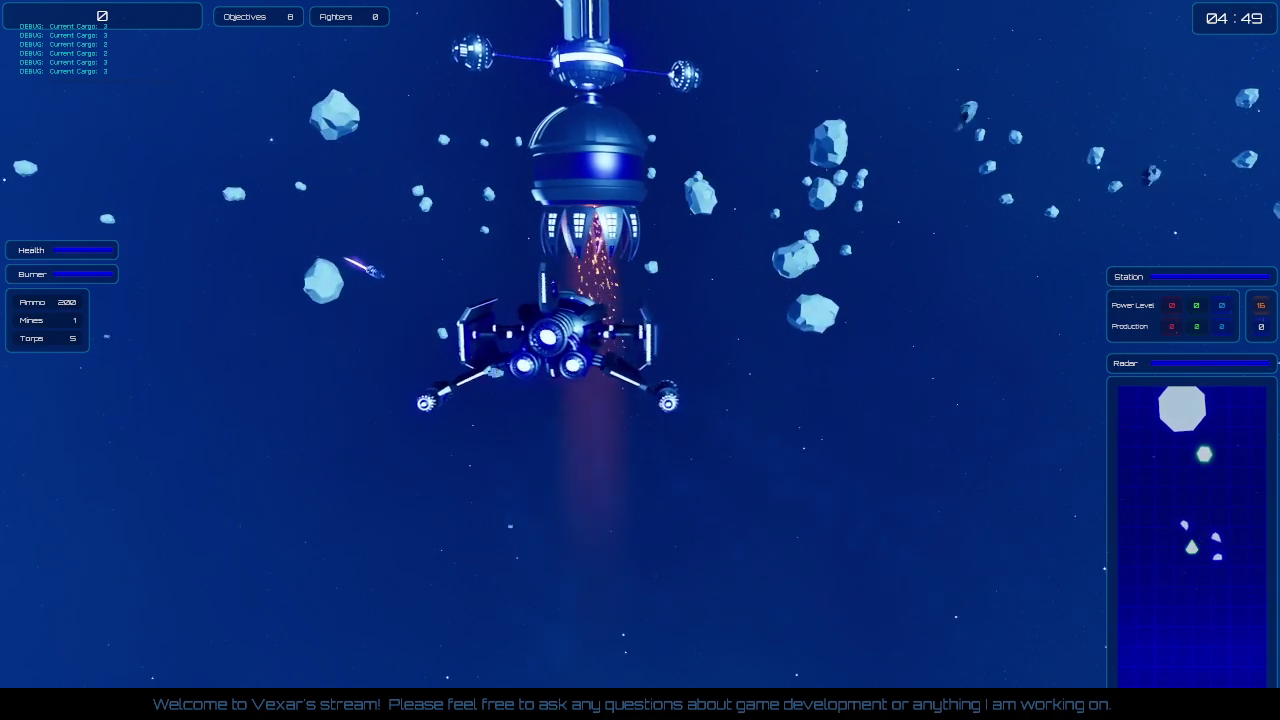
{"action": "key", "text": "shift"}
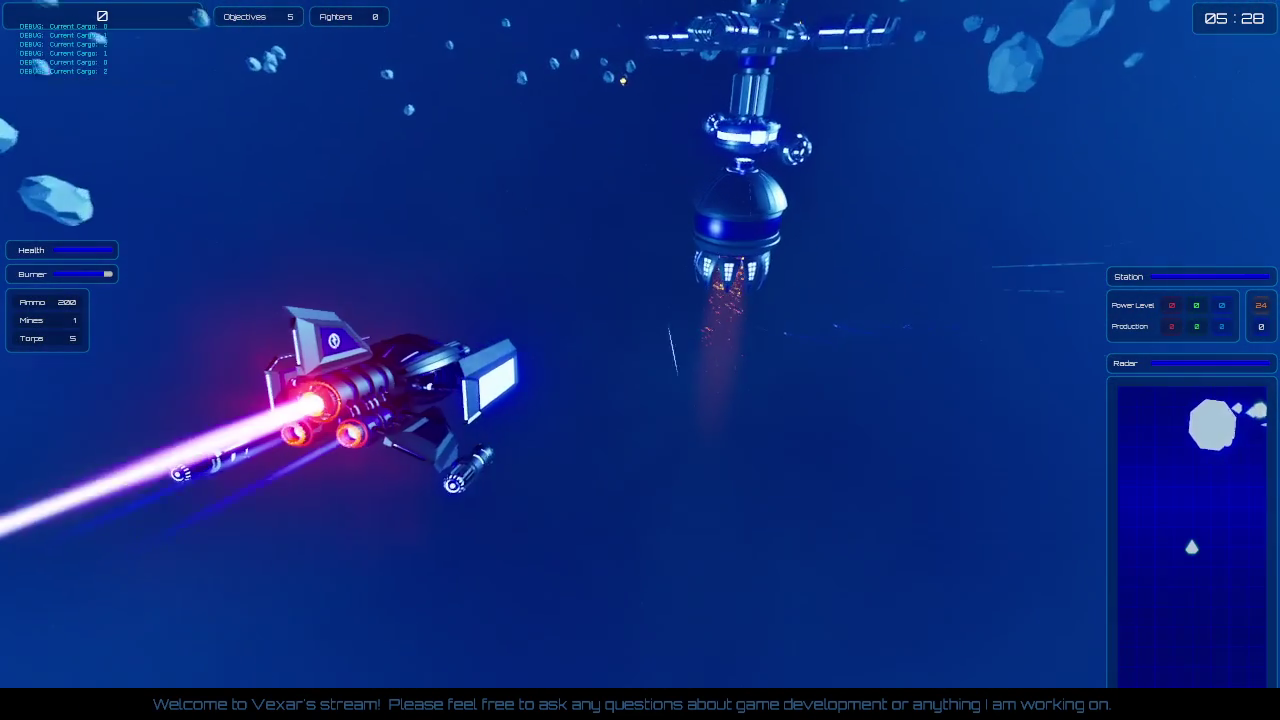
{"action": "key", "text": "shift"}
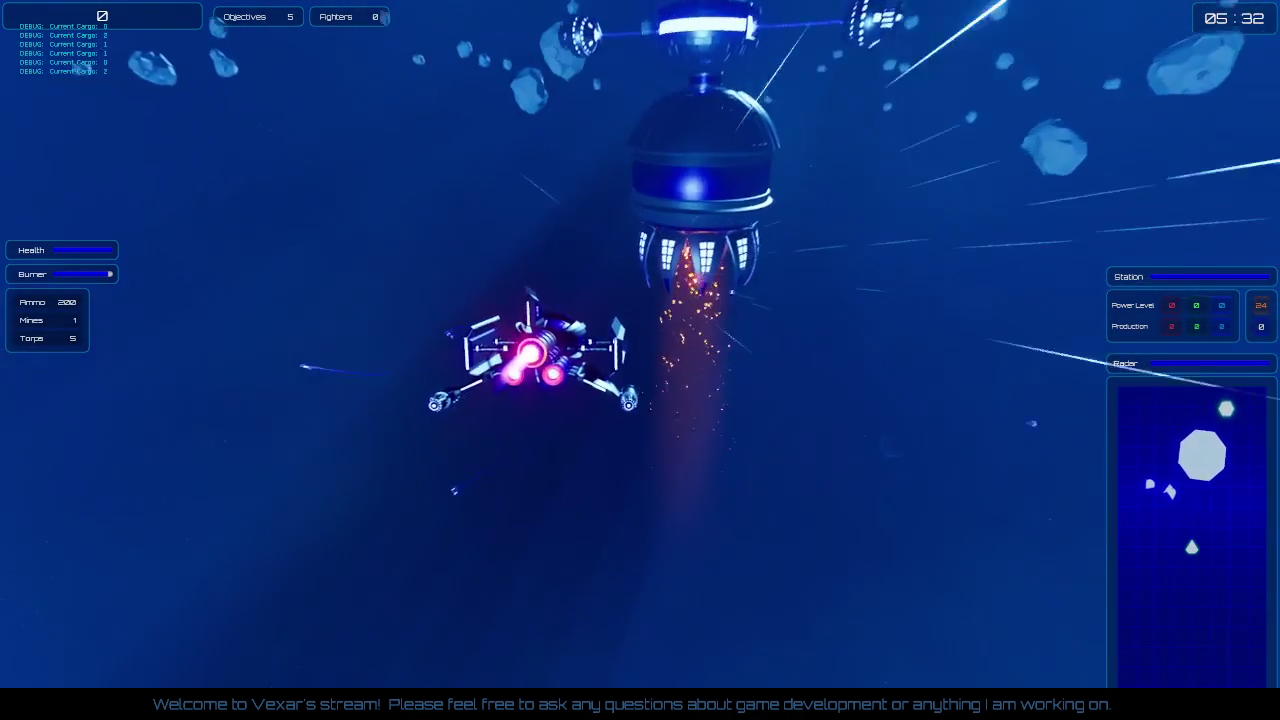
{"action": "key", "text": "shift"}
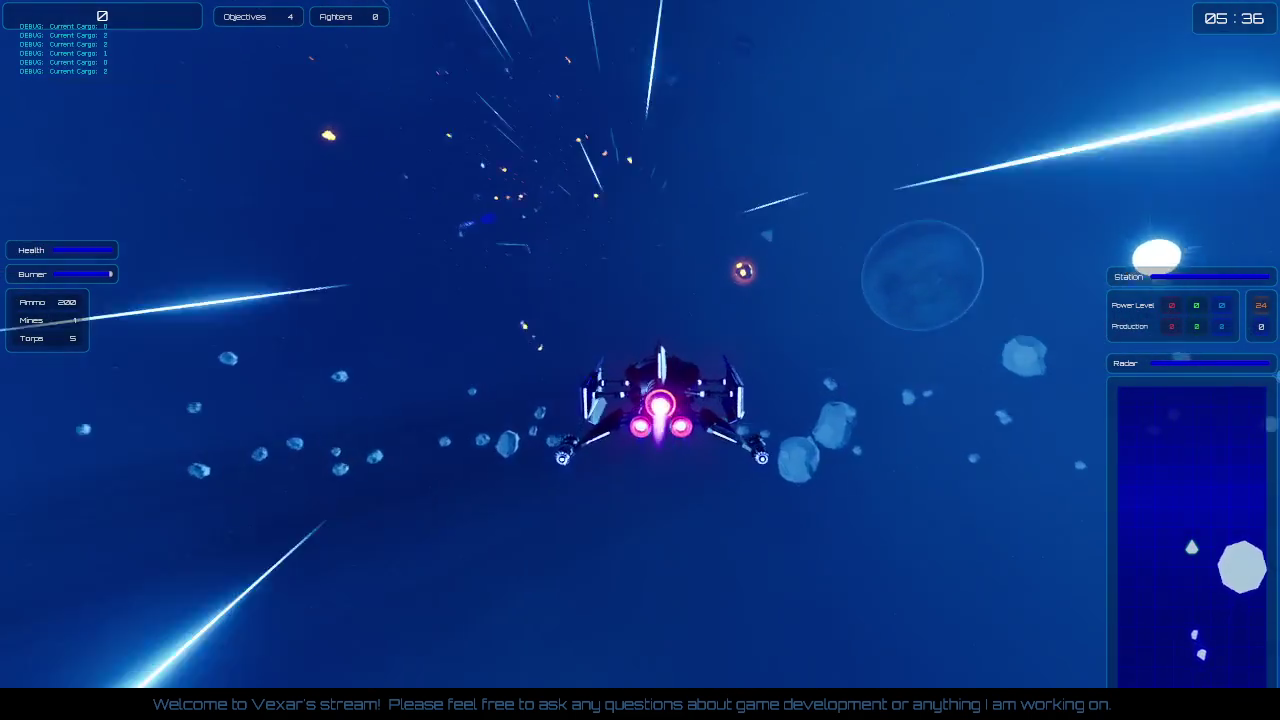
Step: Boost around to face the station while Objectives drop to 2 and haulers carry 3 cargo
{"action": "key", "text": "shift"}
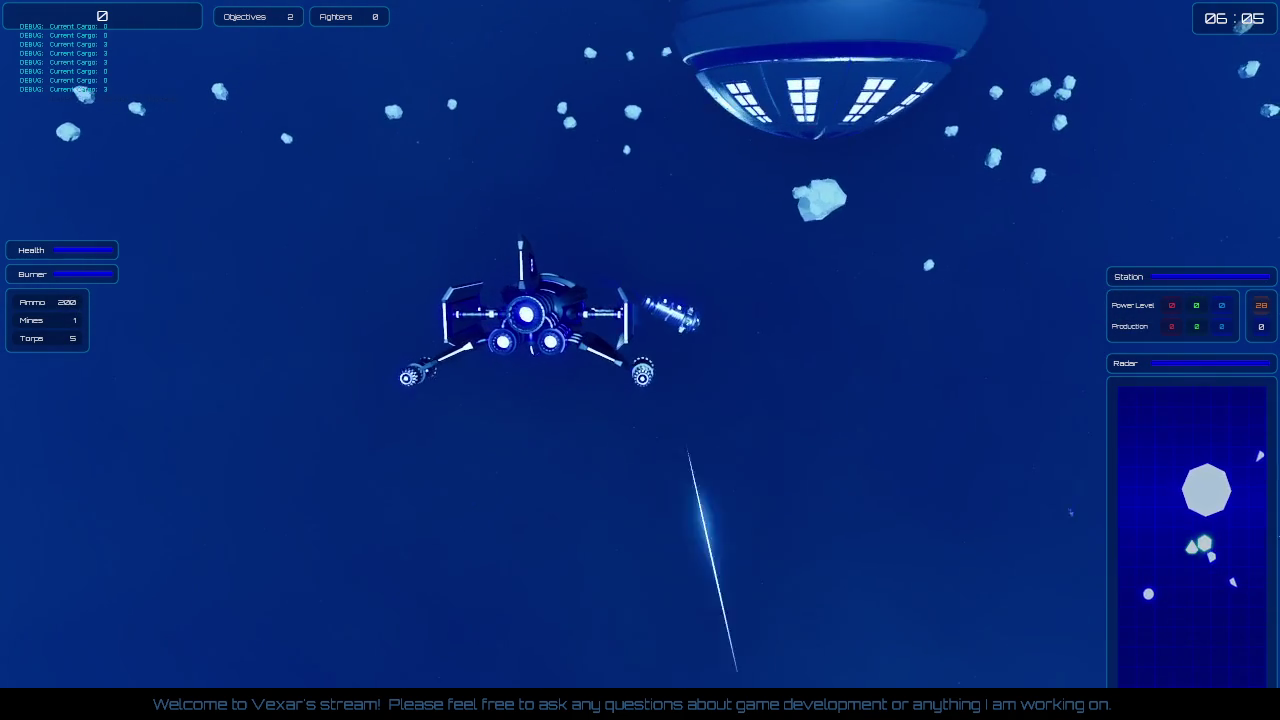
Step: Boost forward through the asteroids and past the station as Objectives fall to 1
{"action": "key", "text": "shift"}
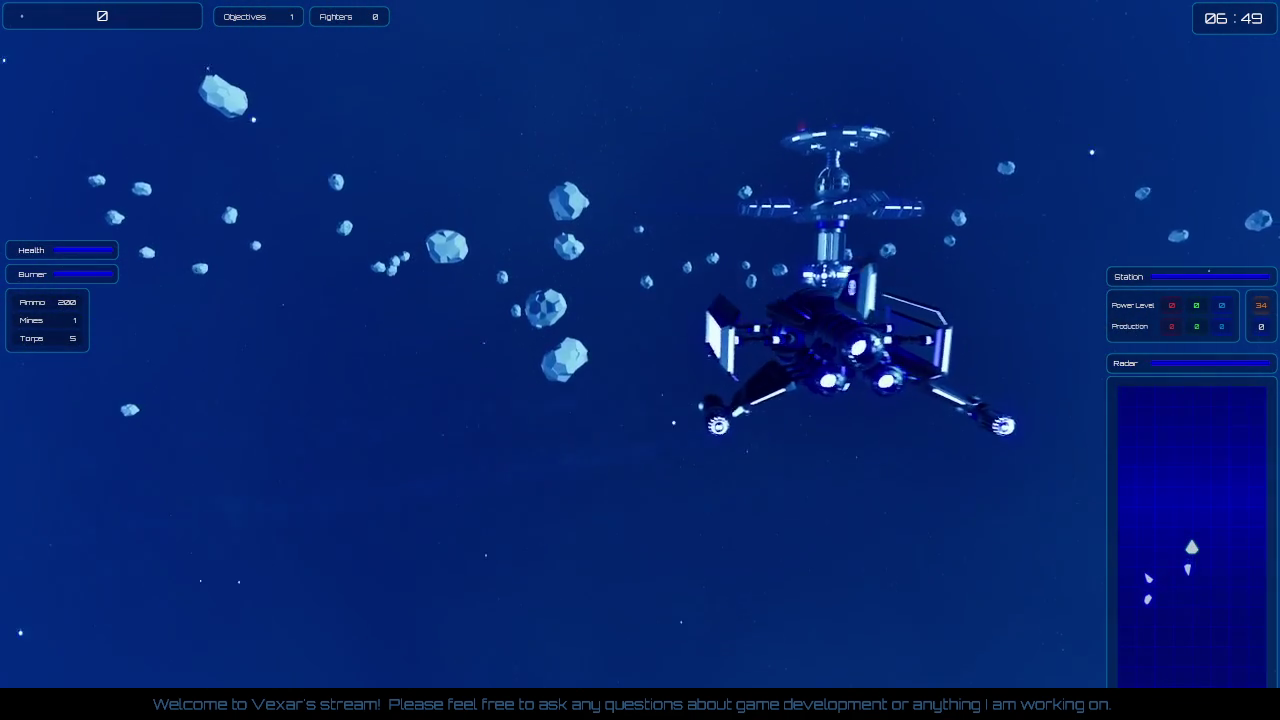
{"action": "key", "text": "shift"}
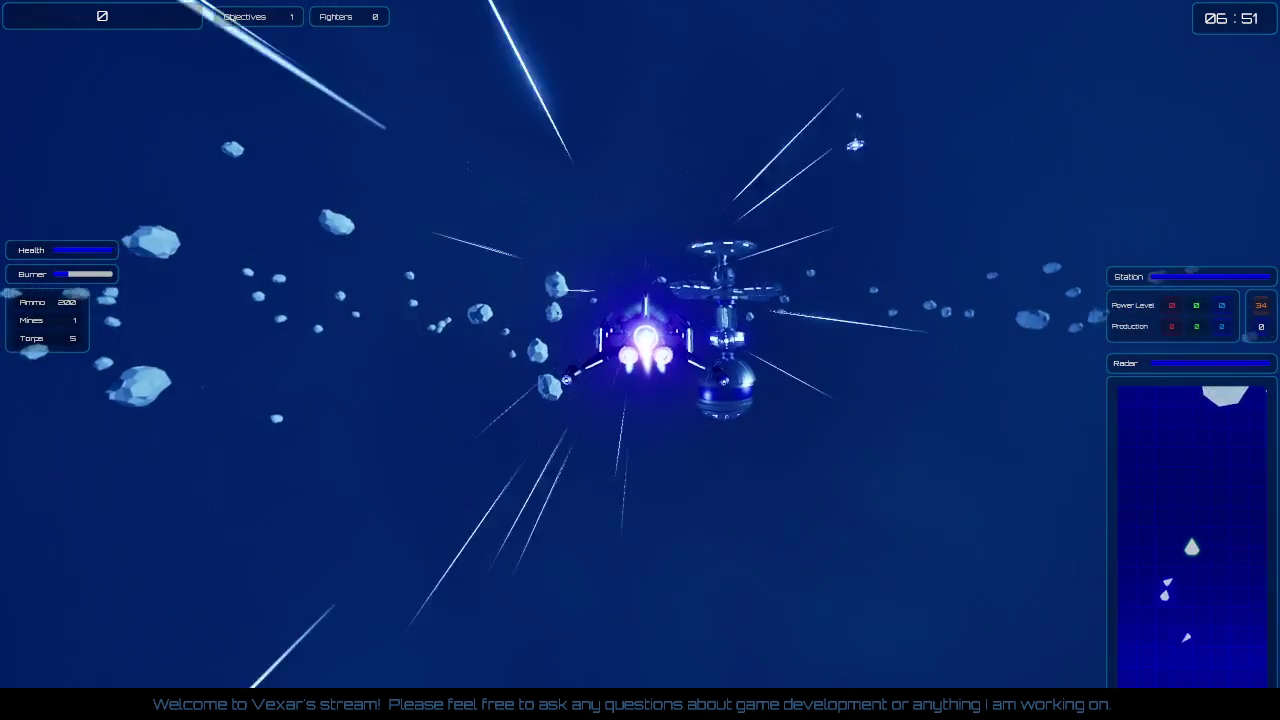
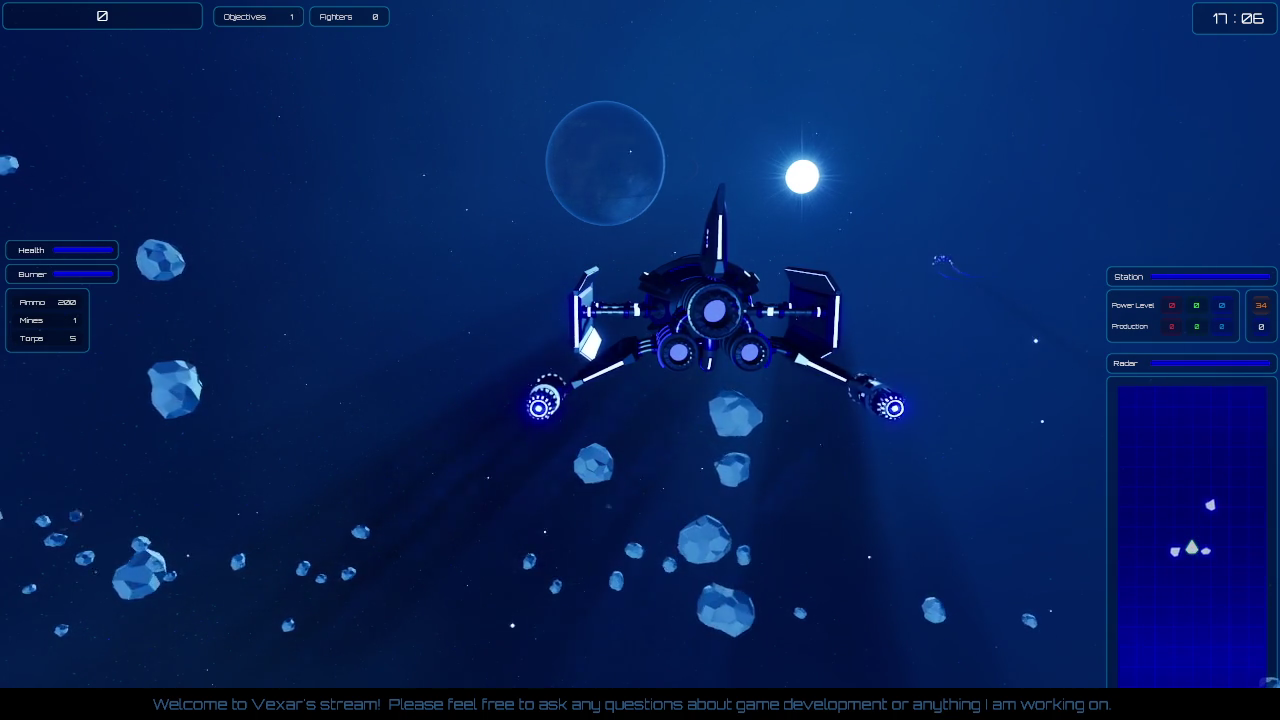
Step: Fly the ship forward with W and Shift afterburner boosts, then end the play session
{"action": "key", "text": "w"}
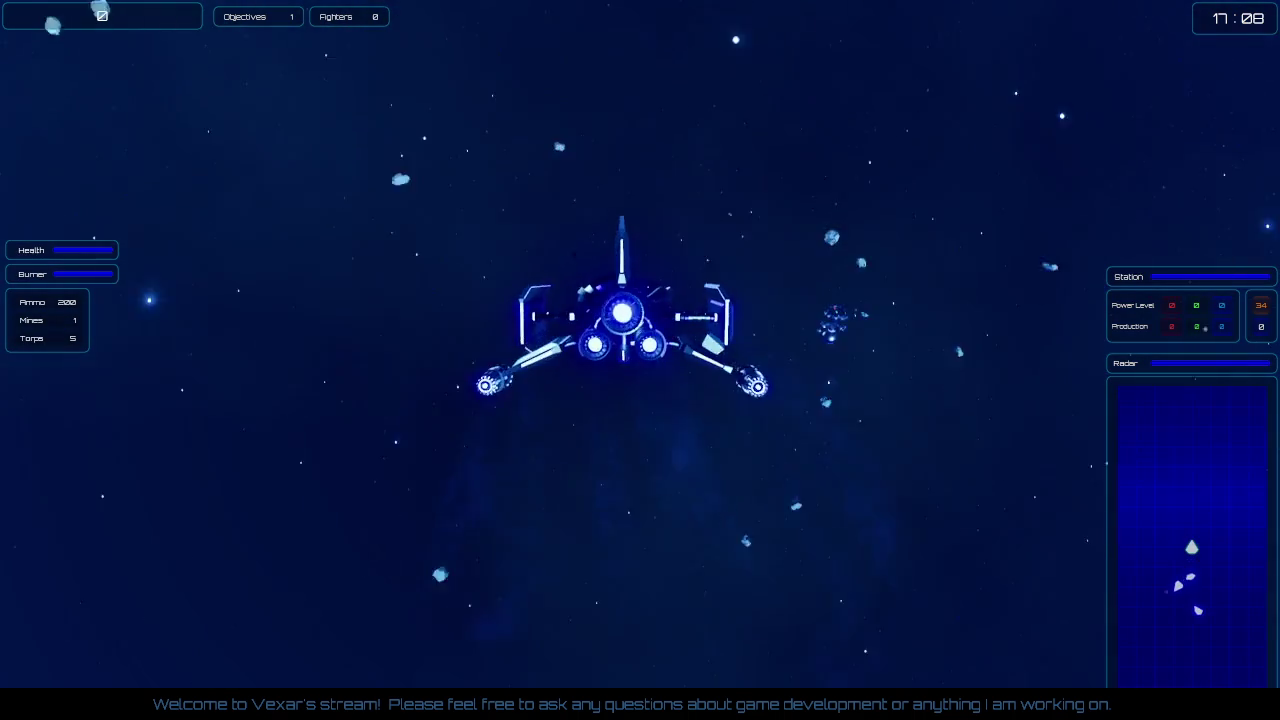
{"action": "key", "text": "shift"}
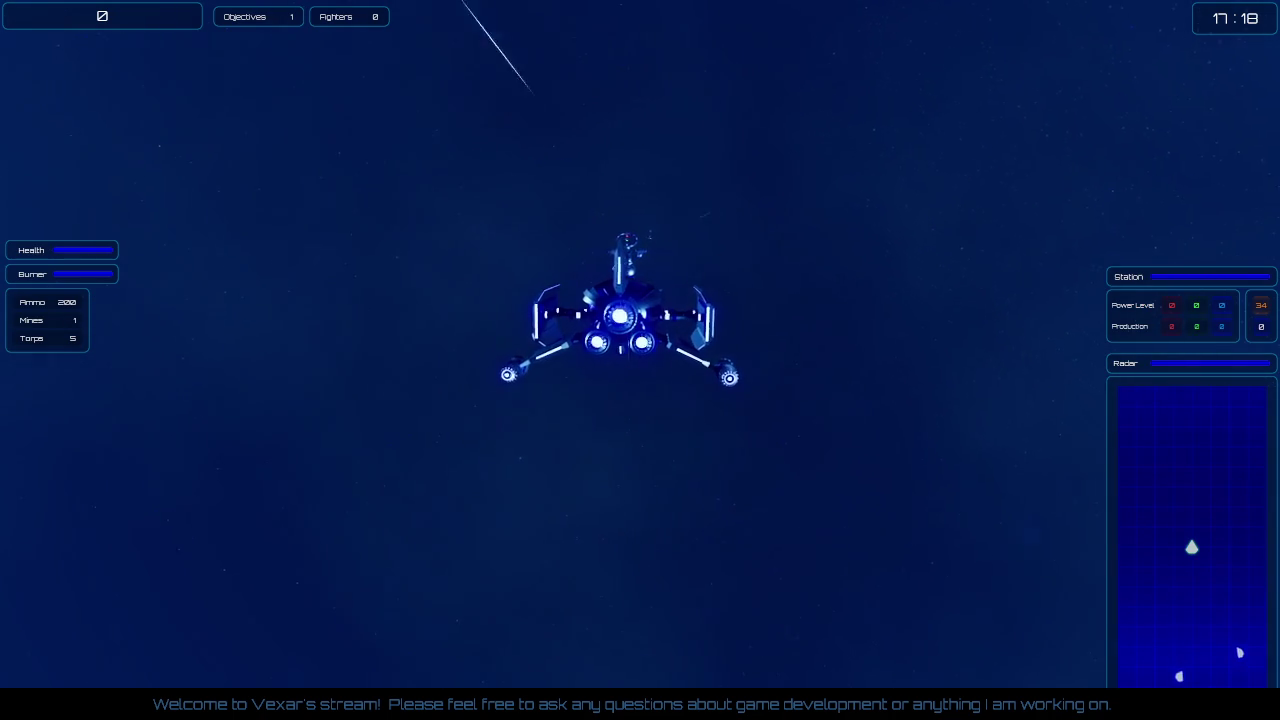
{"action": "key", "text": "shift"}
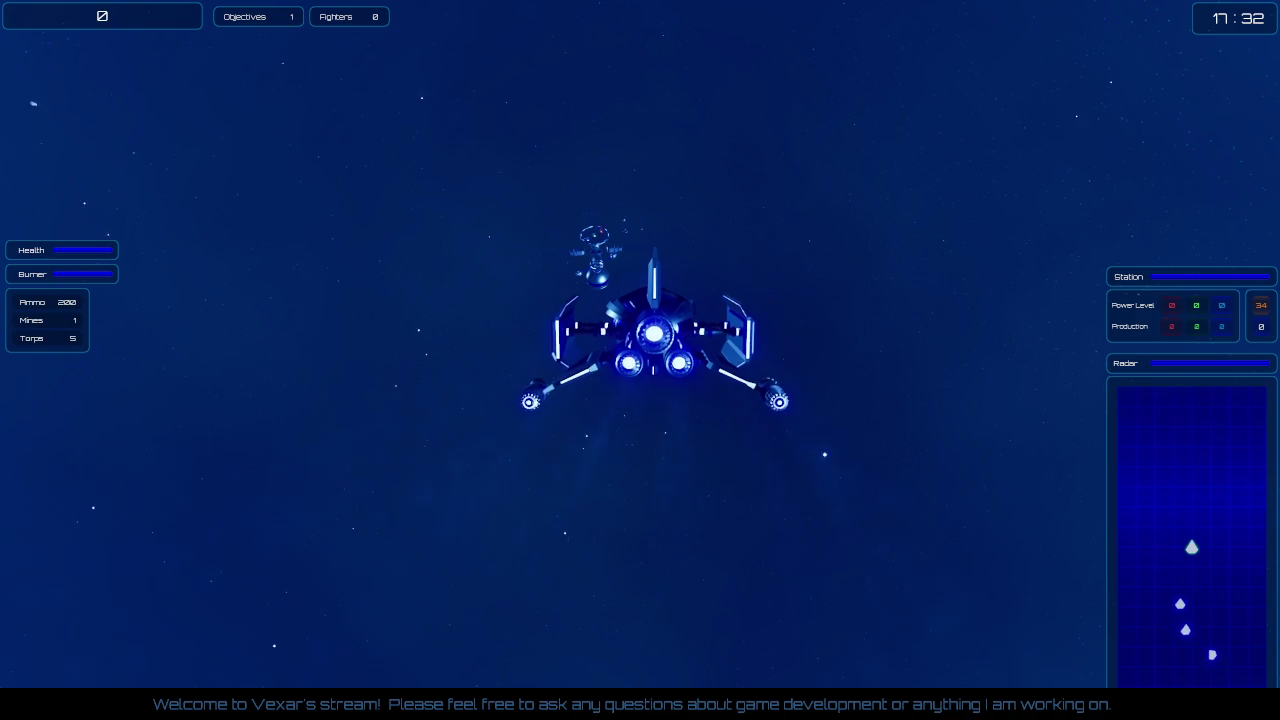
{"action": "key", "text": "Escape"}
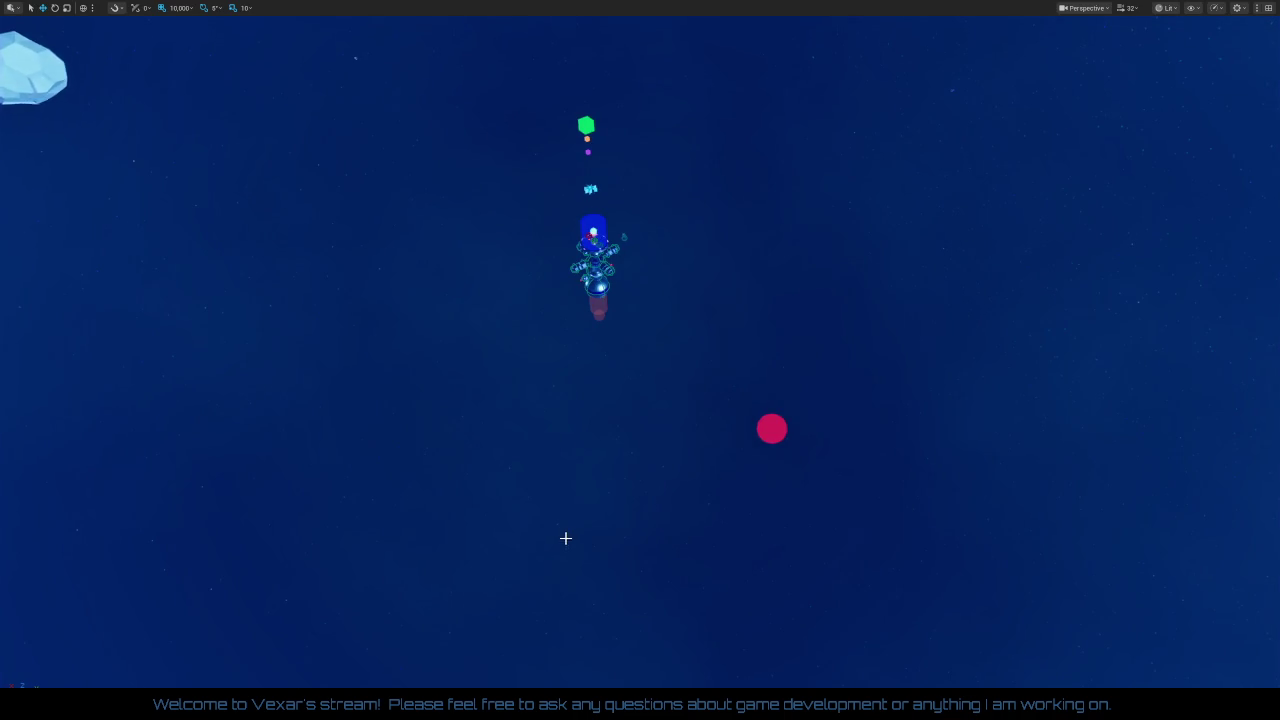
Step: Leave immersive mode with F11 and switch to the Base_Blue Blueprint's golden roid drop-off graph
{"action": "mouse_move", "coordinate": [565, 538]}
{"action": "left_mouse_down"}
{"action": "mouse_move", "coordinate": [545, 558]}
{"action": "mouse_move", "coordinate": [563, 580]}
{"action": "left_mouse_up"}
{"action": "key", "text": "F11"}
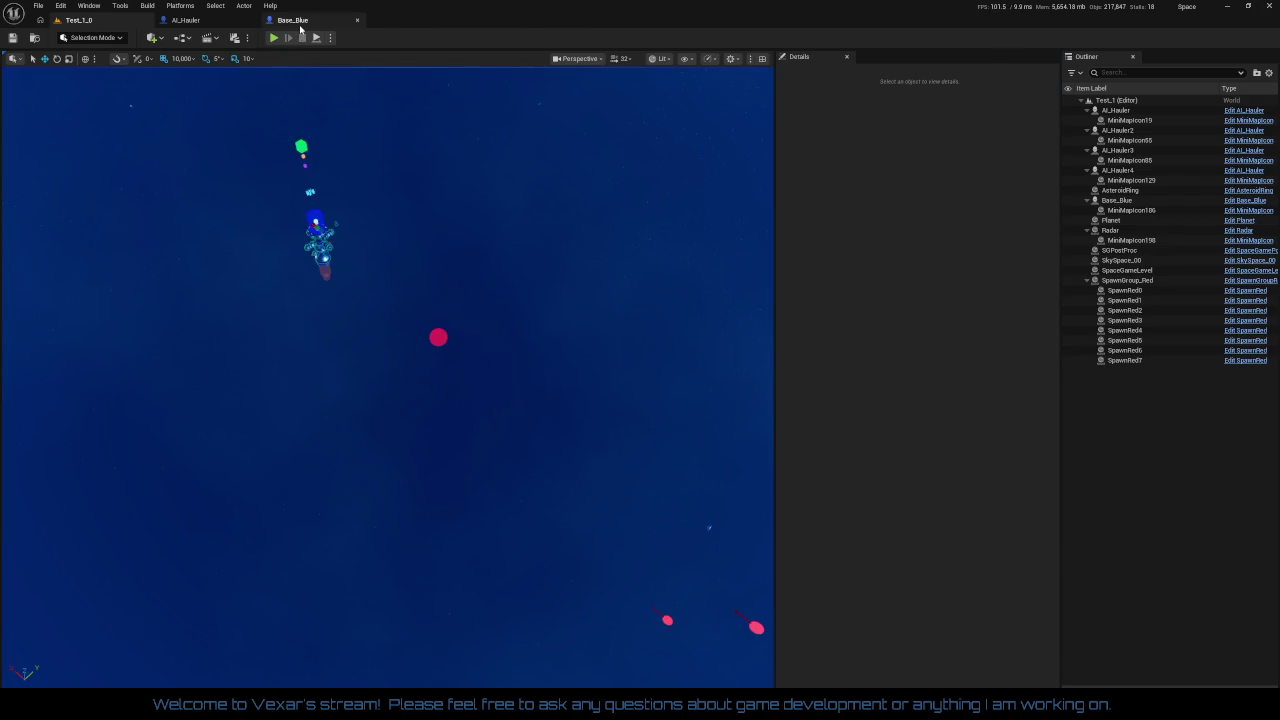
{"action": "left_click", "coordinate": [295, 21]}
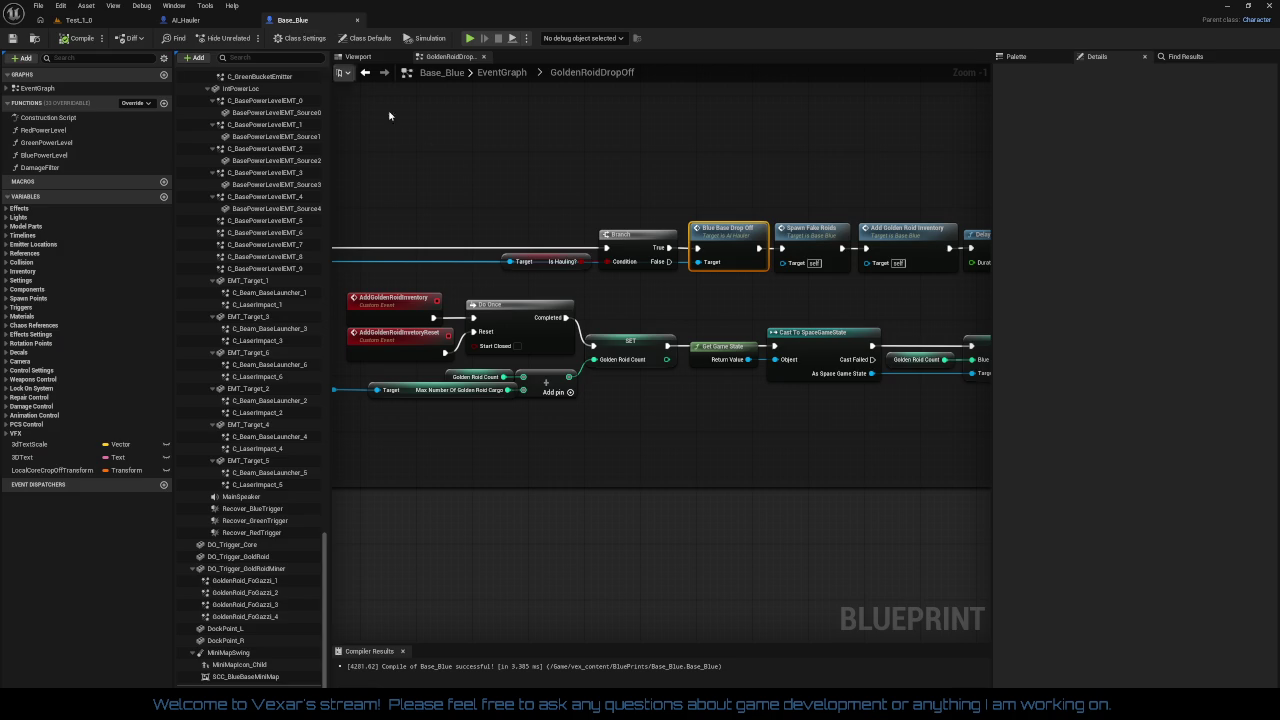
Step: In AI_Hauler, pan across the Branch and SET nodes and select the Number Of Golden Roid Cargo getter
{"action": "left_click", "coordinate": [216, 25]}
{"action": "scroll", "coordinate": [751, 351], "scroll_direction": "down", "scroll_amount": 7}
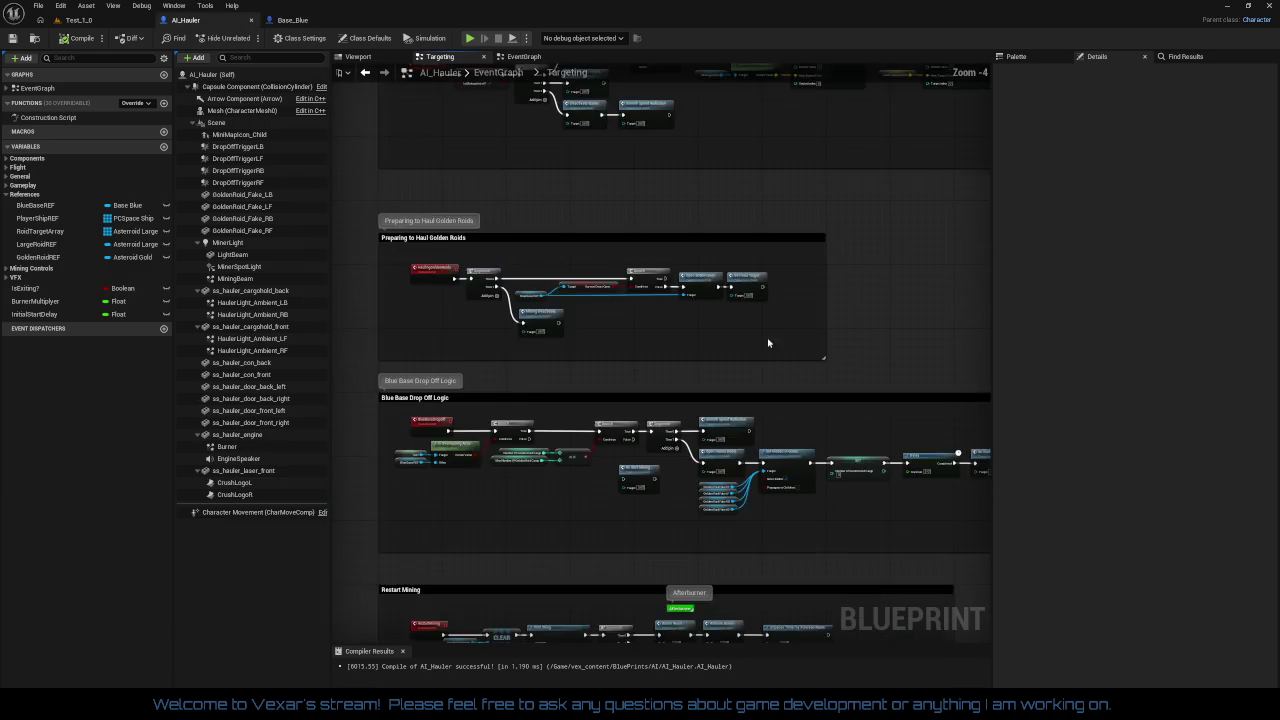
{"action": "scroll", "coordinate": [494, 320], "scroll_direction": "up", "scroll_amount": 6}
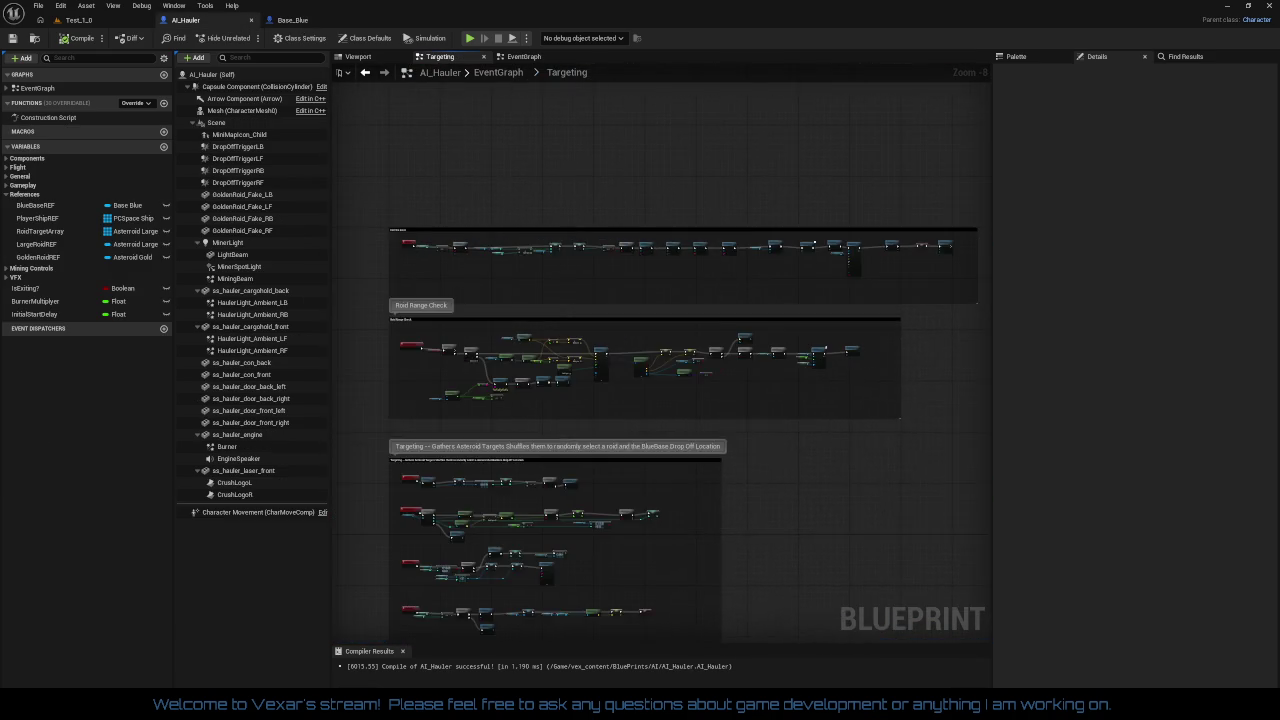
{"action": "scroll", "coordinate": [806, 363], "scroll_direction": "up", "scroll_amount": 1}
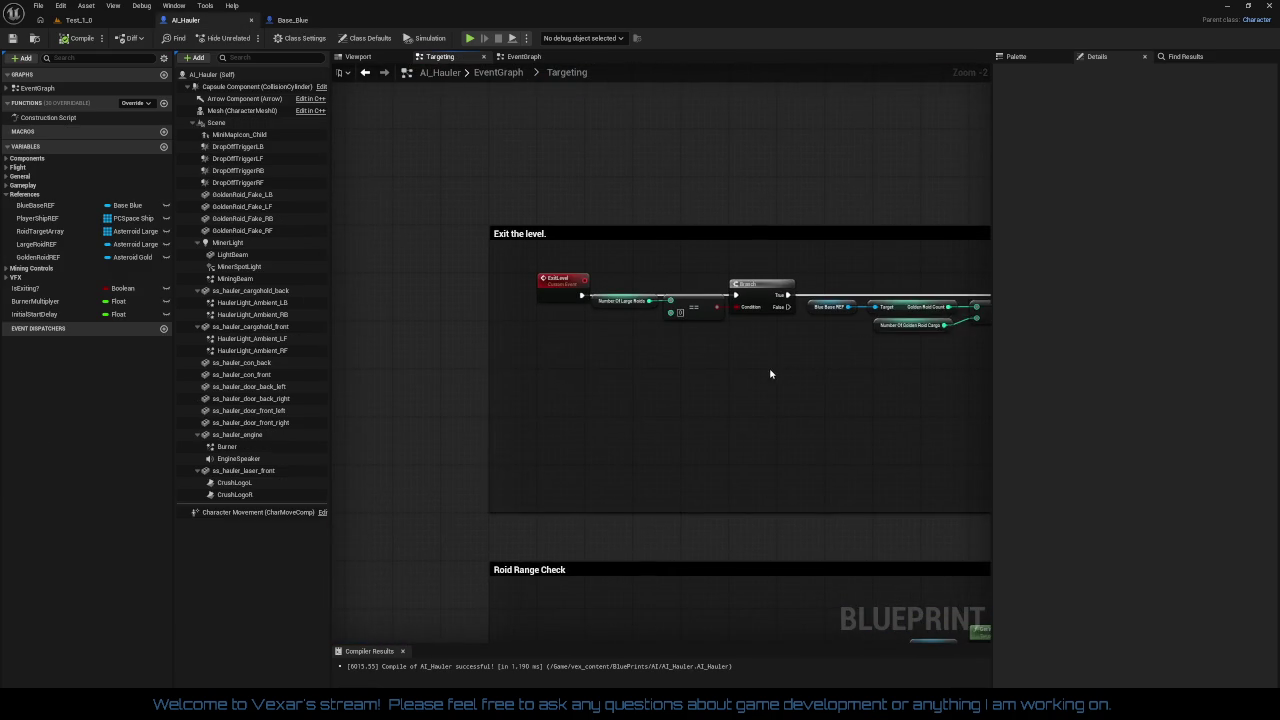
{"action": "scroll", "coordinate": [720, 371], "scroll_direction": "up", "scroll_amount": 1}
{"action": "left_click_drag", "start_coordinate": [721, 371], "coordinate": [518, 364]}
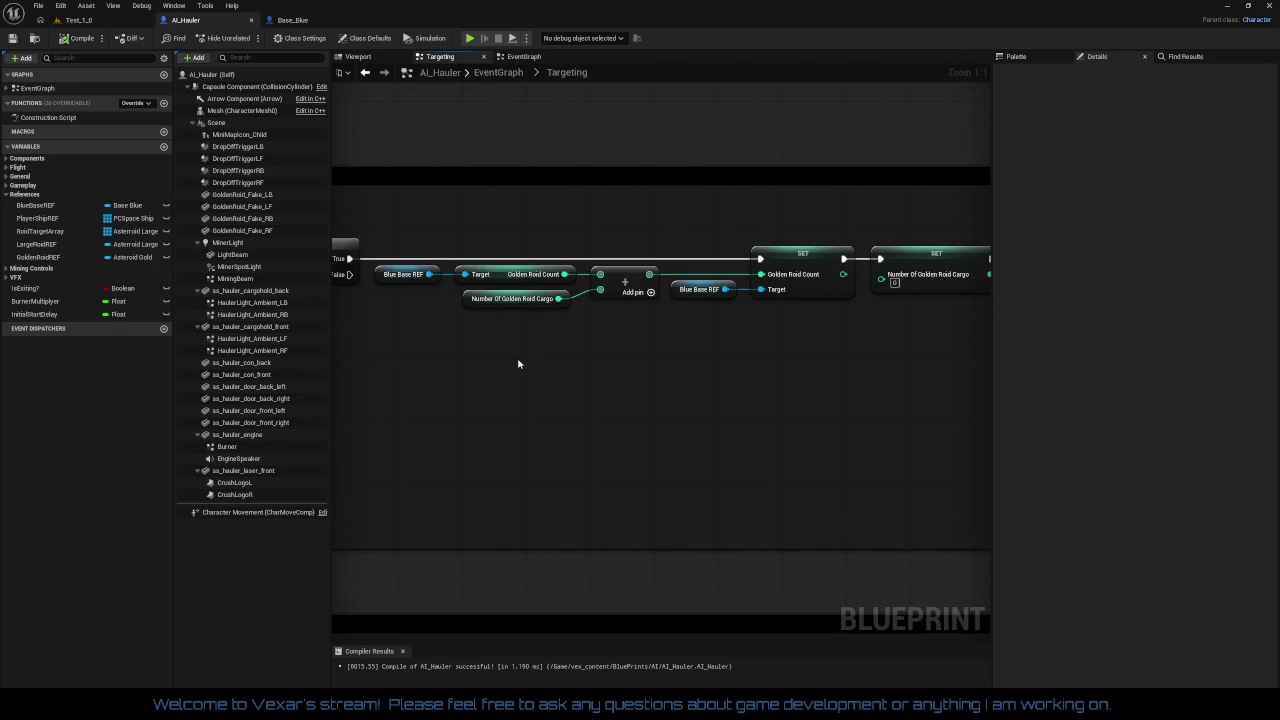
{"action": "mouse_move", "coordinate": [518, 364]}
{"action": "left_mouse_down"}
{"action": "mouse_move", "coordinate": [197, 361]}
{"action": "mouse_move", "coordinate": [117, 345]}
{"action": "mouse_move", "coordinate": [560, 341]}
{"action": "left_mouse_up"}
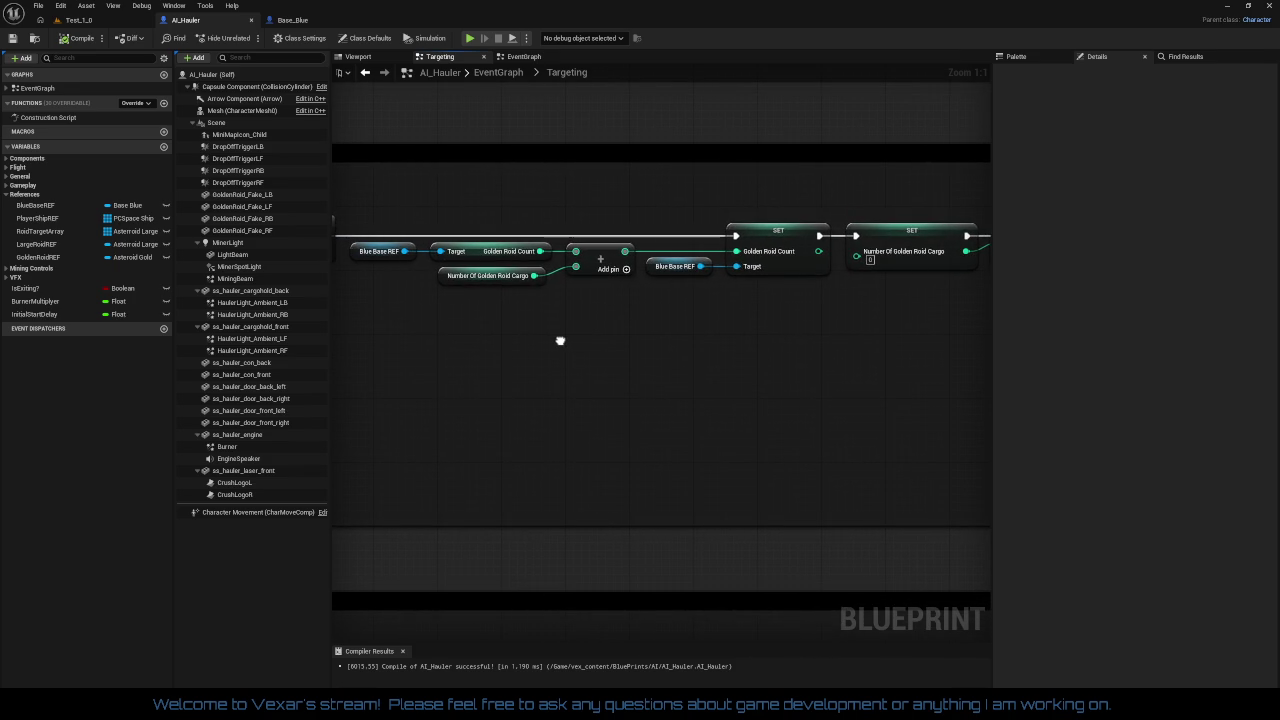
{"action": "left_click_drag", "start_coordinate": [560, 341], "coordinate": [607, 342]}
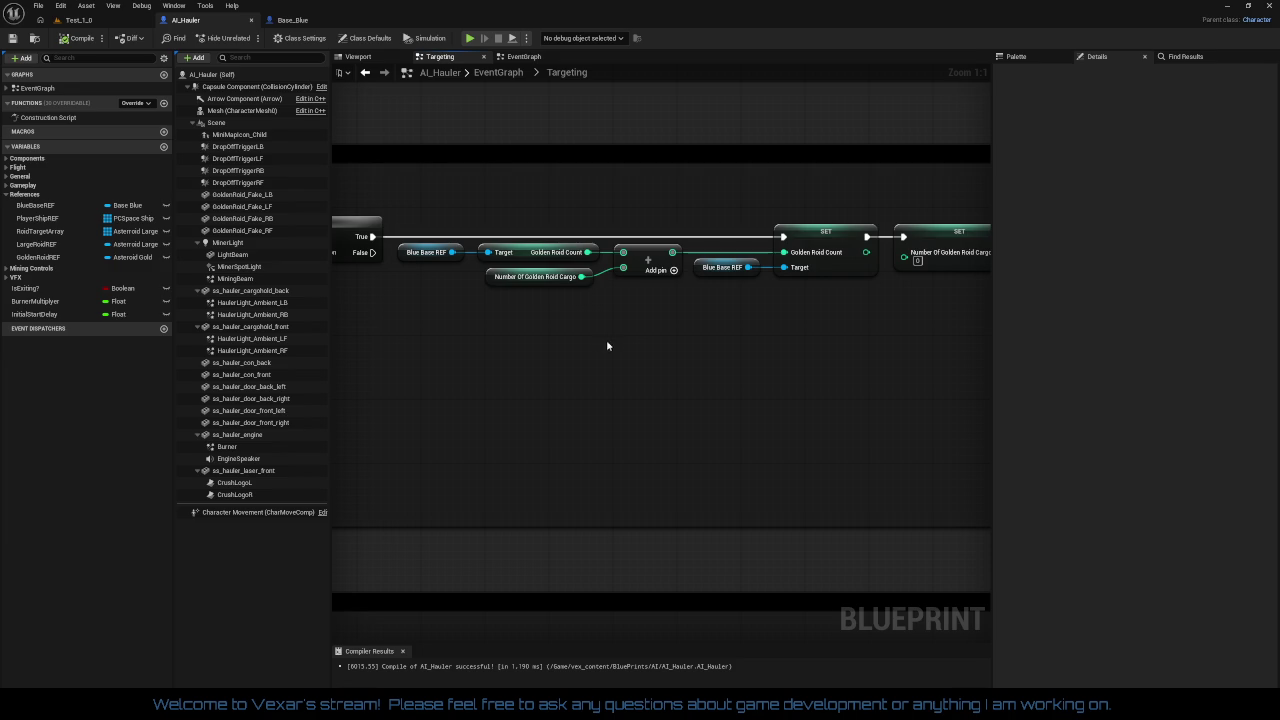
{"action": "left_click", "coordinate": [518, 281]}
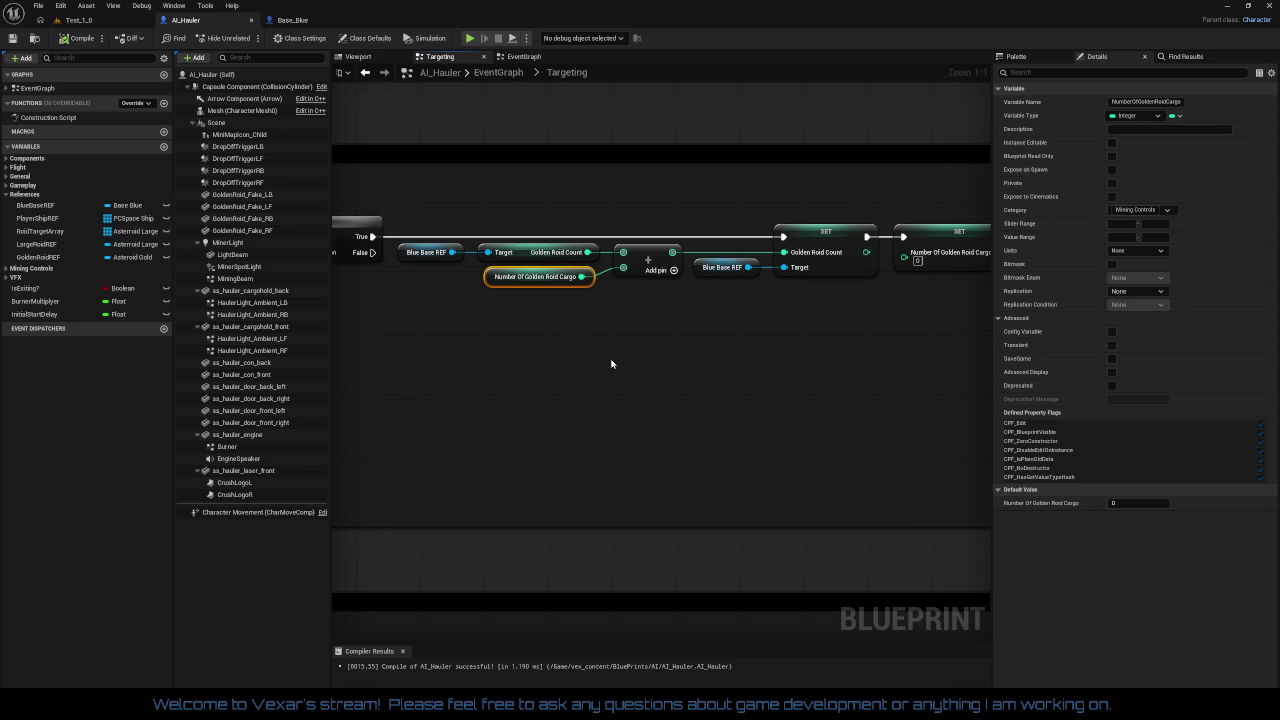
Step: Pan along the exit chain past the Branch, Pause Timer and Spawn Emitter Attached nodes
{"action": "left_click_drag", "start_coordinate": [634, 361], "coordinate": [493, 360]}
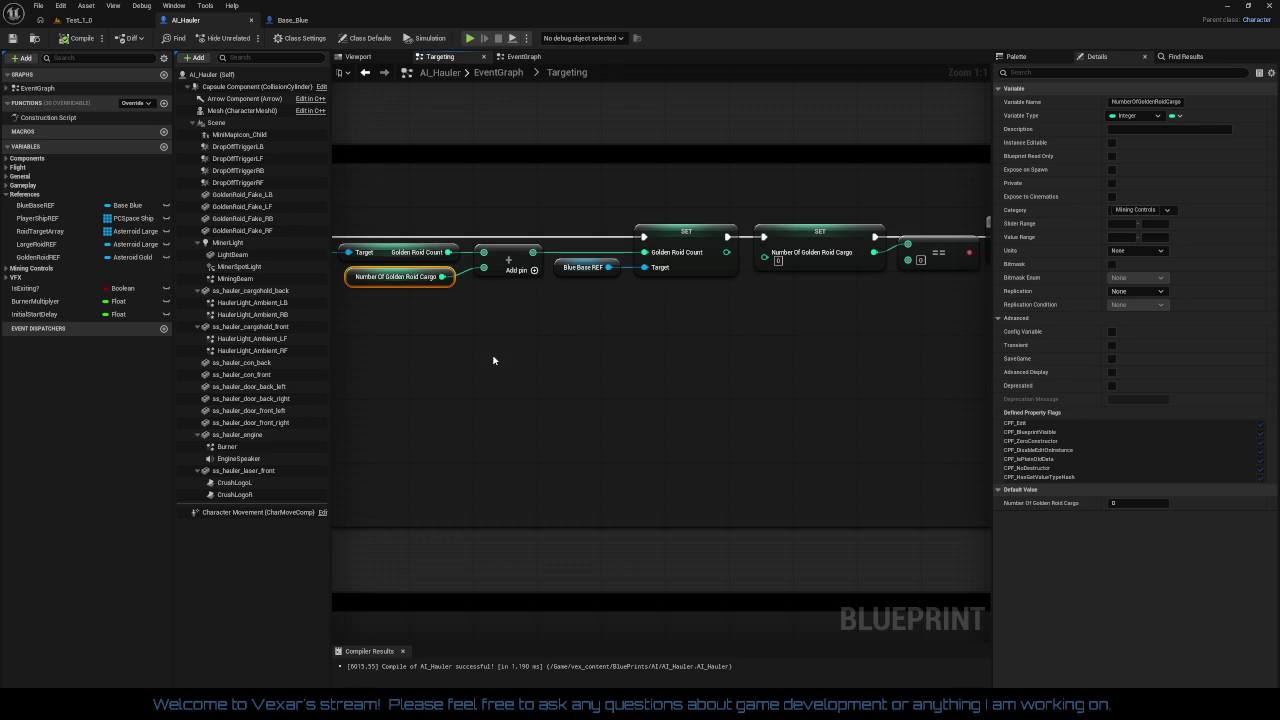
{"action": "left_click_drag", "start_coordinate": [514, 378], "coordinate": [692, 377]}
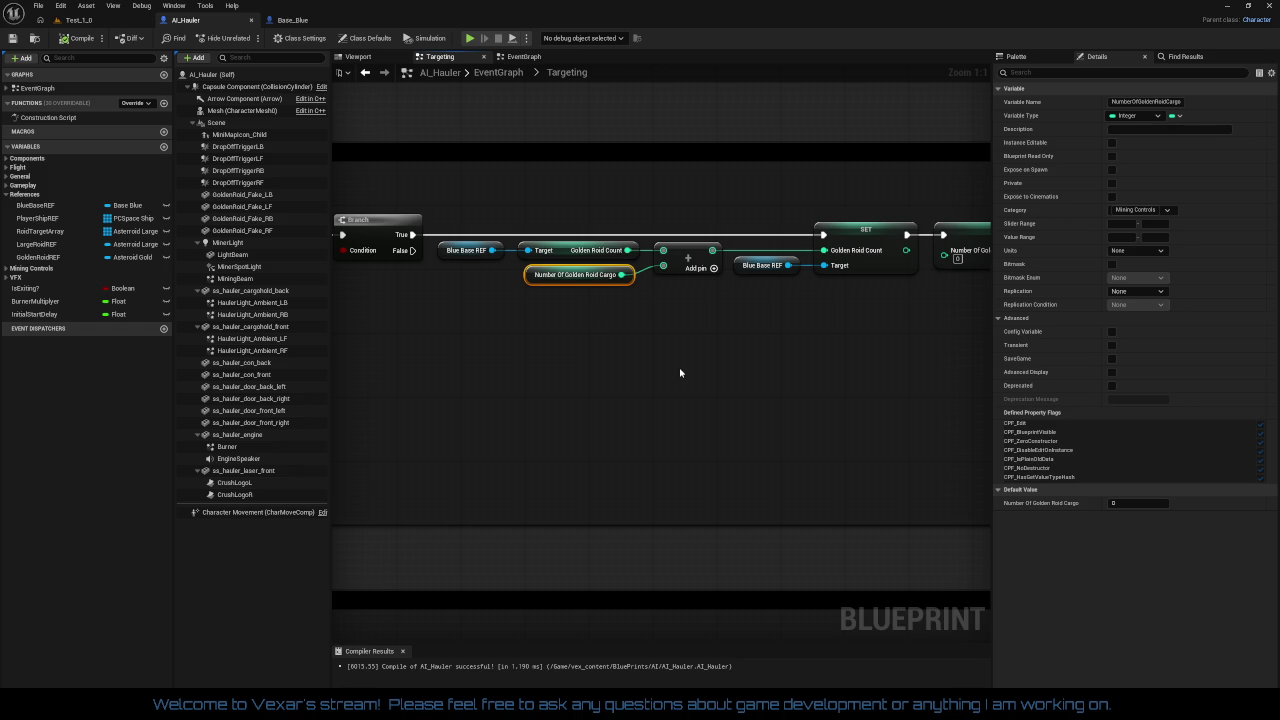
{"action": "mouse_move", "coordinate": [786, 371]}
{"action": "left_mouse_down"}
{"action": "mouse_move", "coordinate": [294, 360]}
{"action": "mouse_move", "coordinate": [686, 357]}
{"action": "left_mouse_up"}
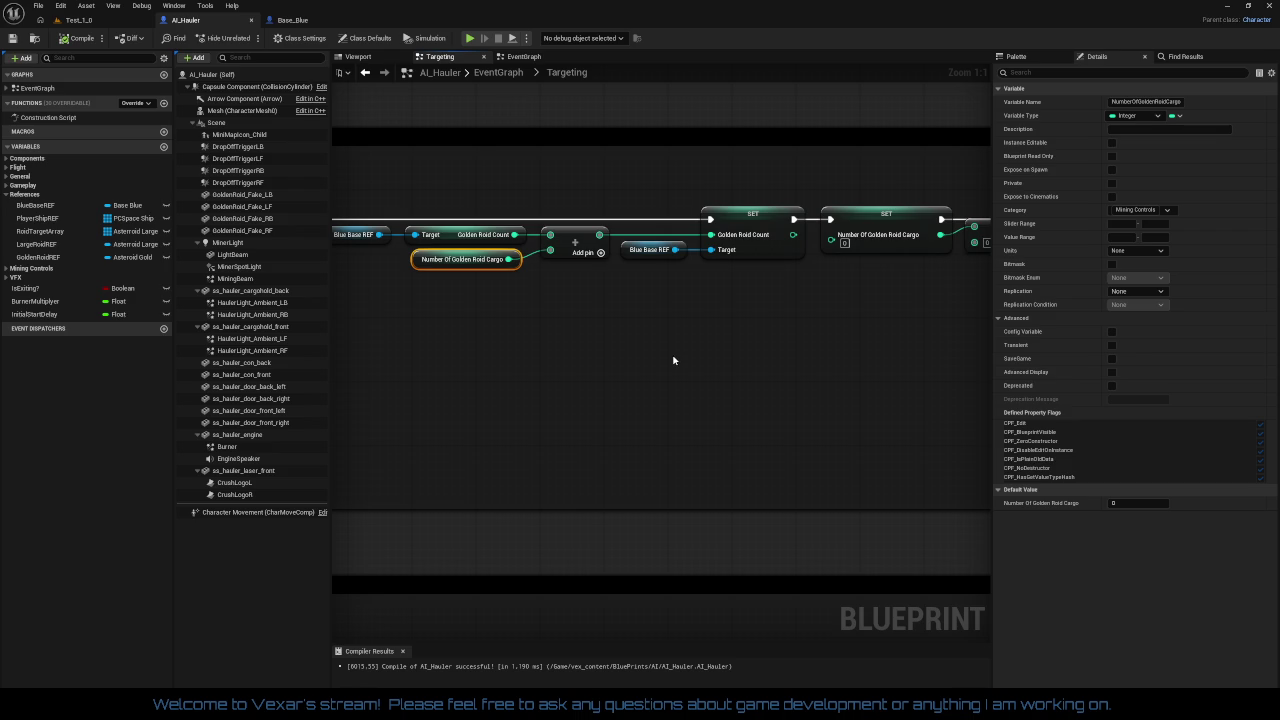
{"action": "left_click_drag", "start_coordinate": [751, 383], "coordinate": [403, 374]}
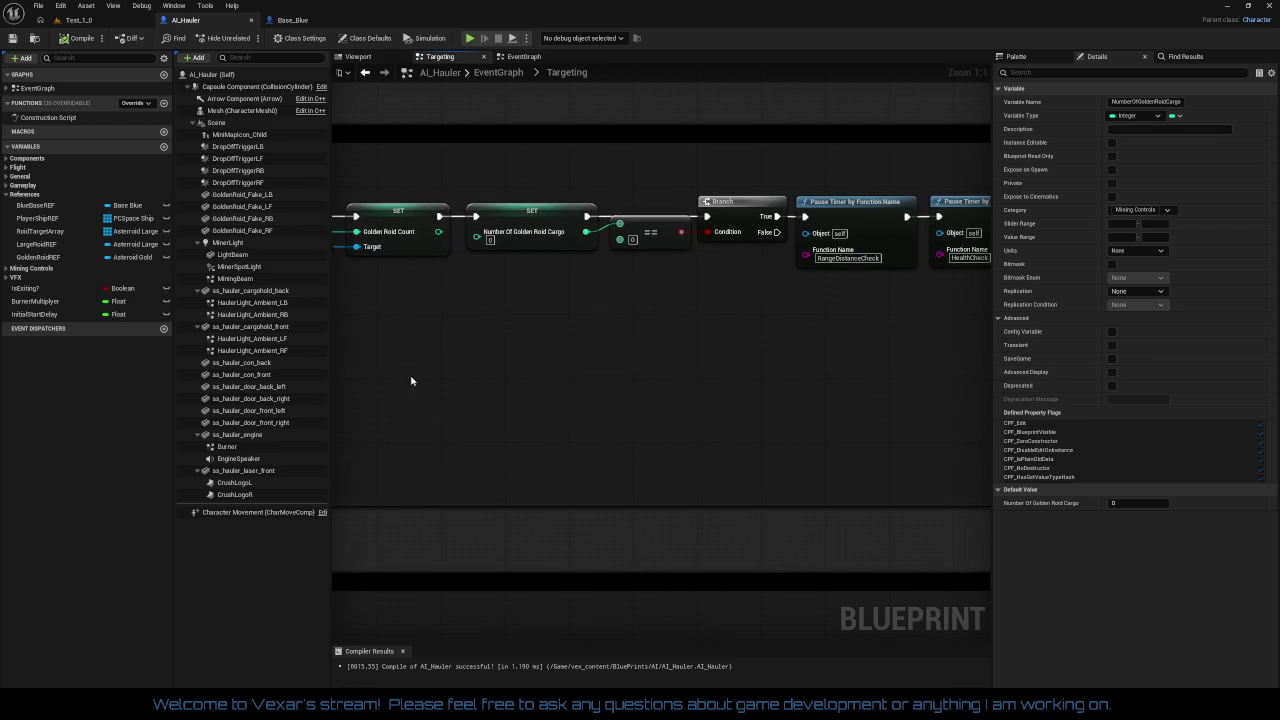
{"action": "mouse_move", "coordinate": [563, 378]}
{"action": "left_mouse_down"}
{"action": "mouse_move", "coordinate": [224, 400]}
{"action": "mouse_move", "coordinate": [854, 380]}
{"action": "left_mouse_up"}
{"action": "mouse_move", "coordinate": [697, 382]}
{"action": "left_mouse_down"}
{"action": "mouse_move", "coordinate": [917, 400]}
{"action": "mouse_move", "coordinate": [370, 391]}
{"action": "mouse_move", "coordinate": [550, 388]}
{"action": "mouse_move", "coordinate": [391, 385]}
{"action": "left_mouse_up"}
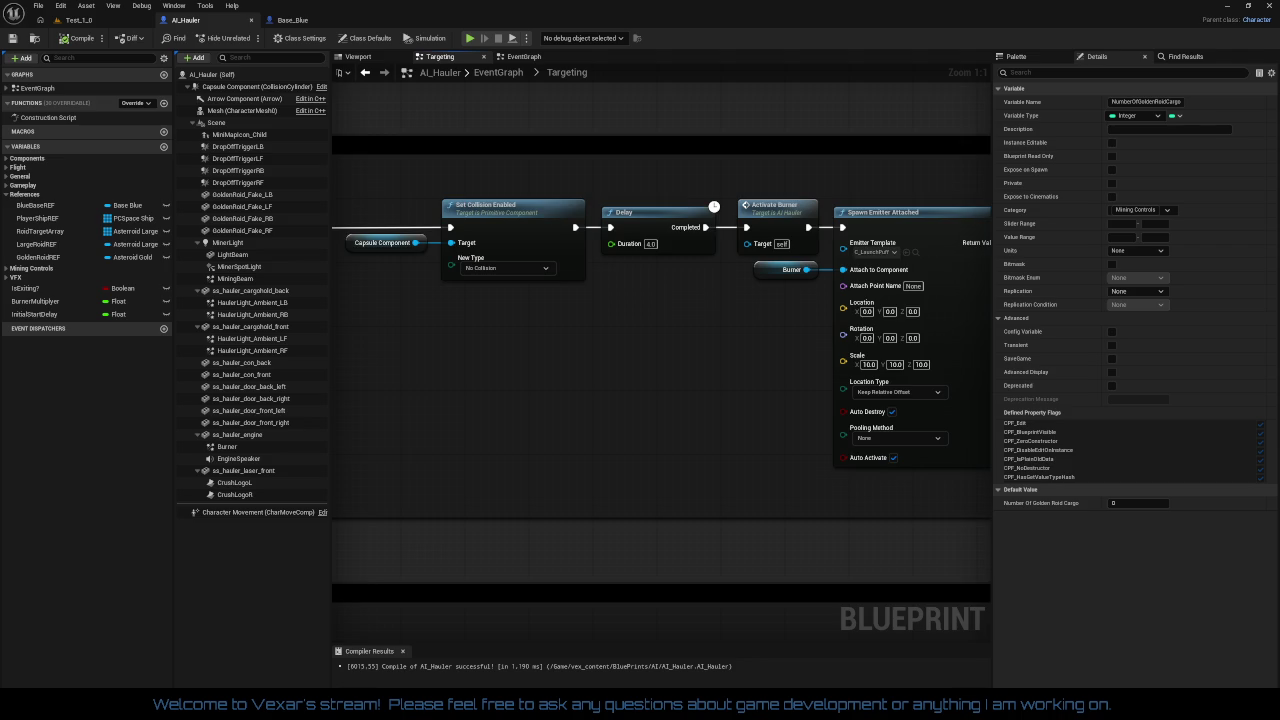
Step: Insert a Delay node with a 2-second duration after Spawn Emitter Attached
{"action": "mouse_move", "coordinate": [700, 390]}
{"action": "left_mouse_down"}
{"action": "mouse_move", "coordinate": [342, 390]}
{"action": "mouse_move", "coordinate": [402, 386]}
{"action": "left_mouse_up"}
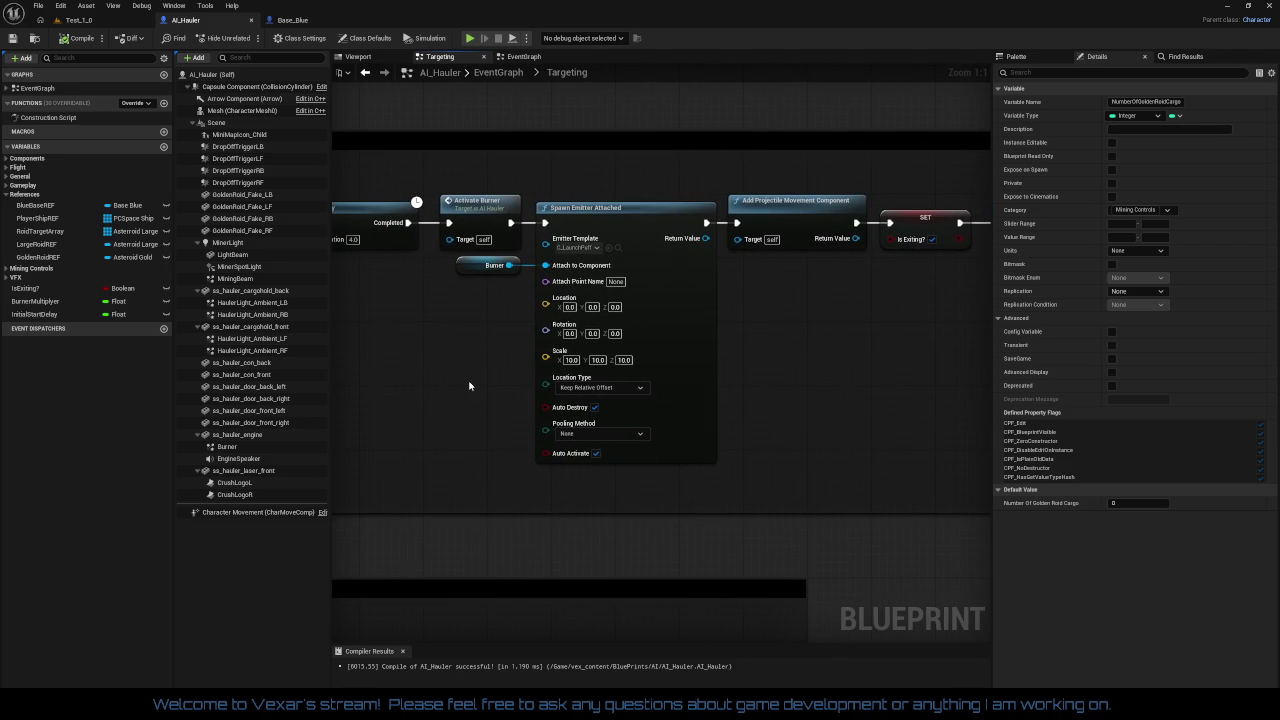
{"action": "left_click_drag", "start_coordinate": [726, 381], "coordinate": [622, 386]}
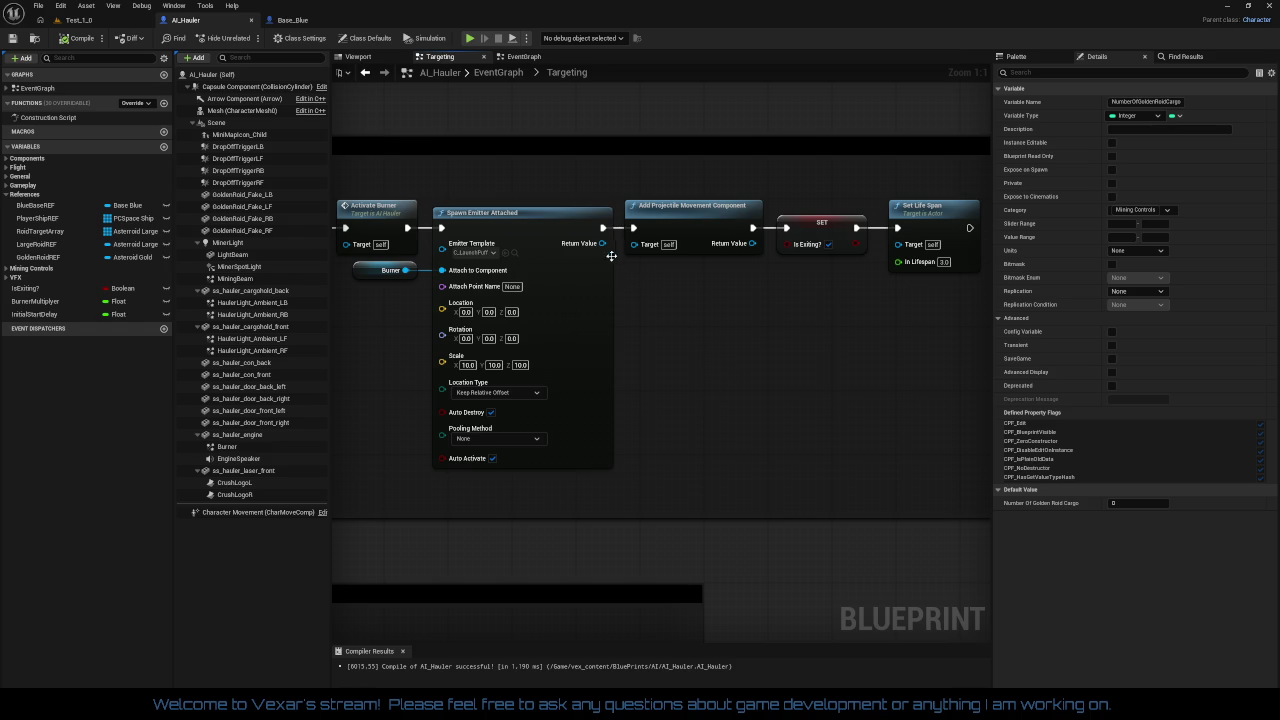
{"action": "left_click_drag", "start_coordinate": [604, 228], "coordinate": [710, 322]}
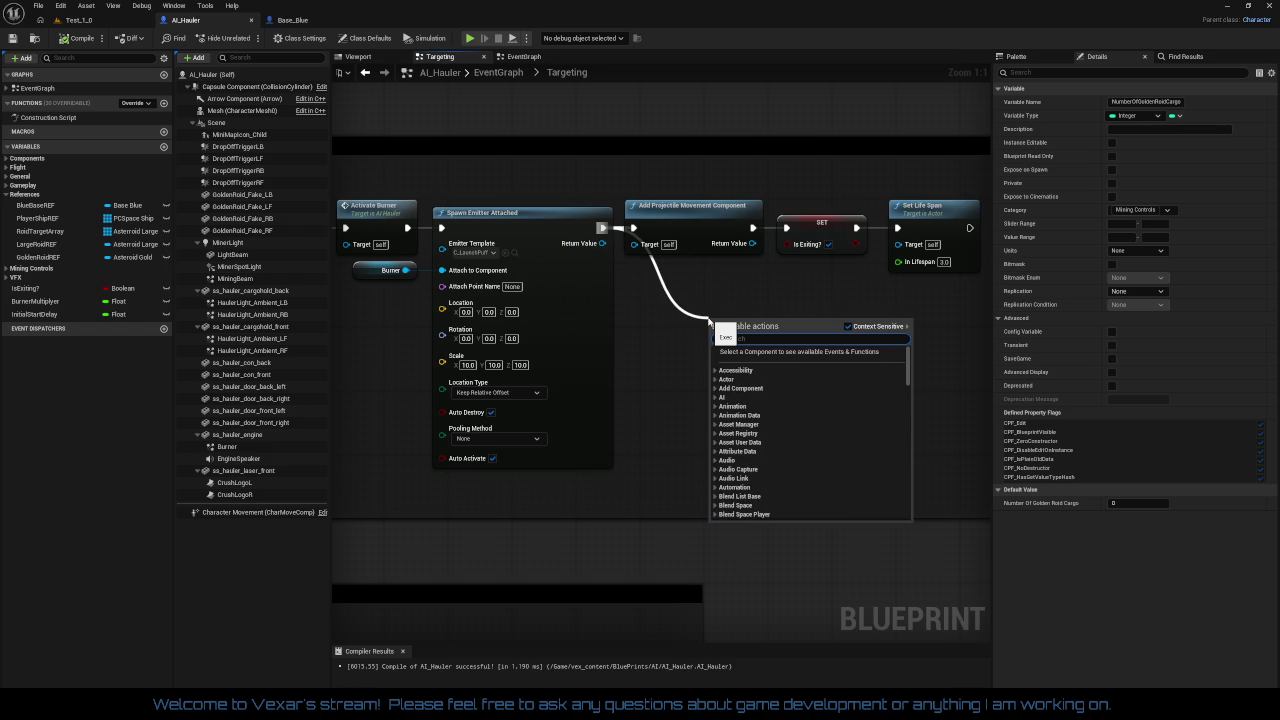
{"action": "type", "text": "delay"}
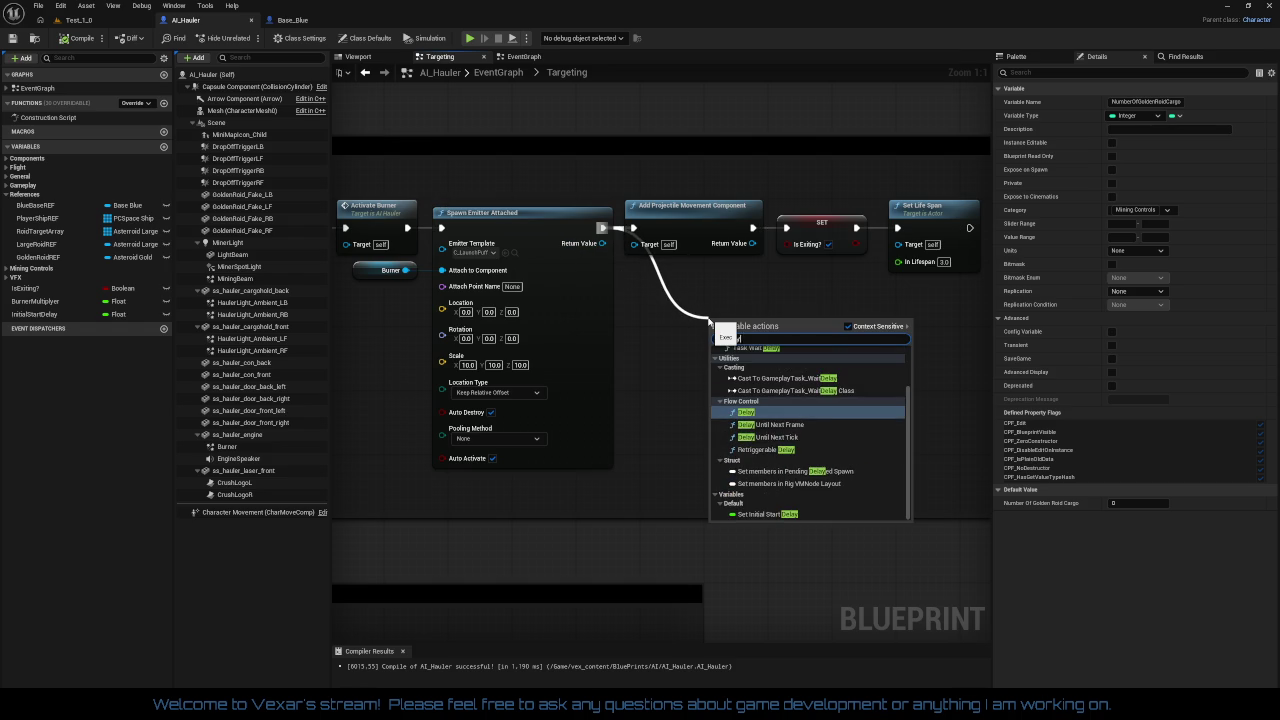
{"action": "key", "text": "Return"}
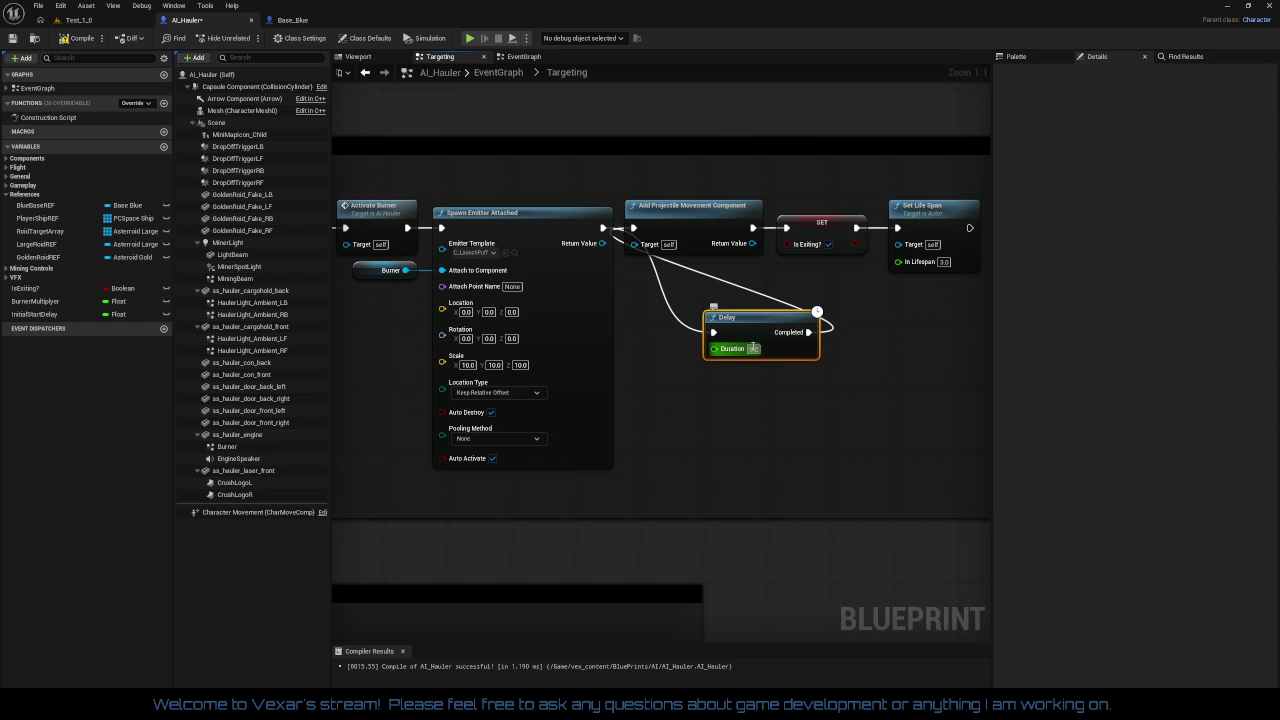
{"action": "left_click", "coordinate": [754, 349]}
{"action": "type", "text": "2"}
{"action": "key", "text": "Return"}
{"action": "key", "text": "Return"}
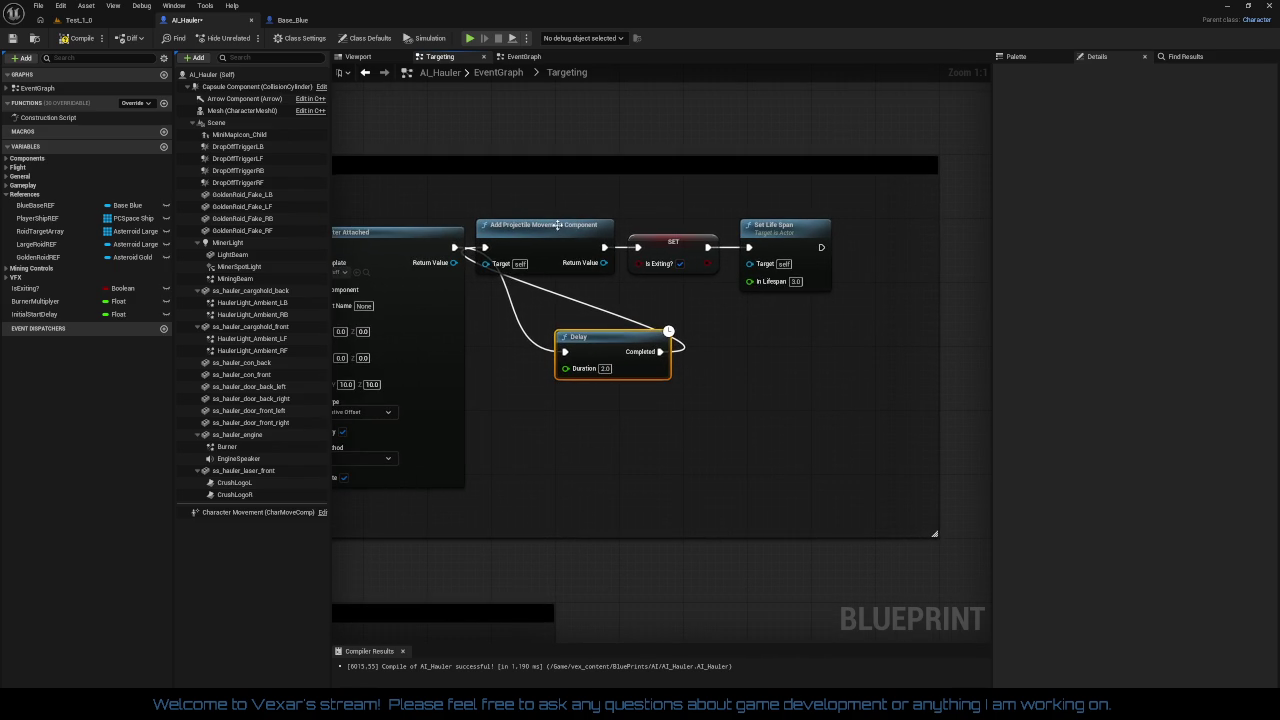
Step: Line up the Delay with the Add Projectile Movement, Set Is Exiting and Set Life Span nodes
{"action": "mouse_move", "coordinate": [555, 198]}
{"action": "left_mouse_down"}
{"action": "mouse_move", "coordinate": [600, 217]}
{"action": "mouse_move", "coordinate": [760, 232]}
{"action": "left_mouse_up"}
{"action": "left_click_drag", "start_coordinate": [551, 240], "coordinate": [705, 244]}
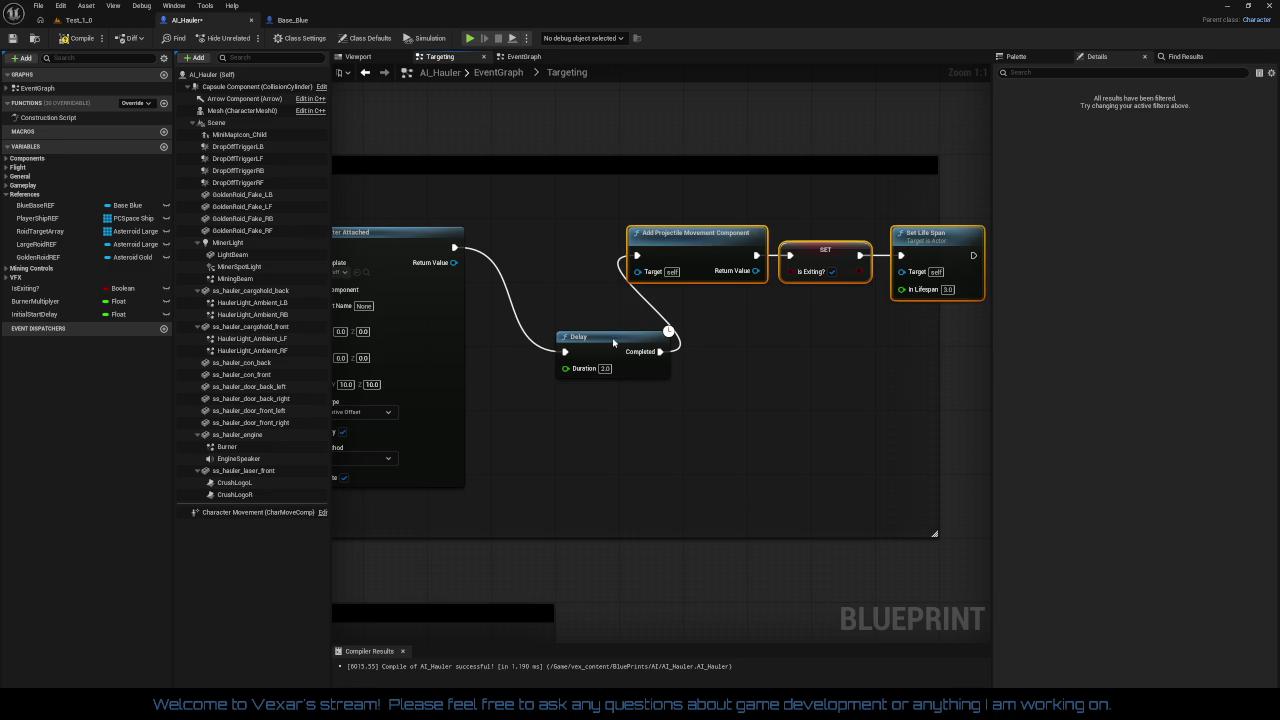
{"action": "mouse_move", "coordinate": [614, 343]}
{"action": "left_mouse_down"}
{"action": "mouse_move", "coordinate": [544, 268]}
{"action": "mouse_move", "coordinate": [541, 236]}
{"action": "left_mouse_up"}
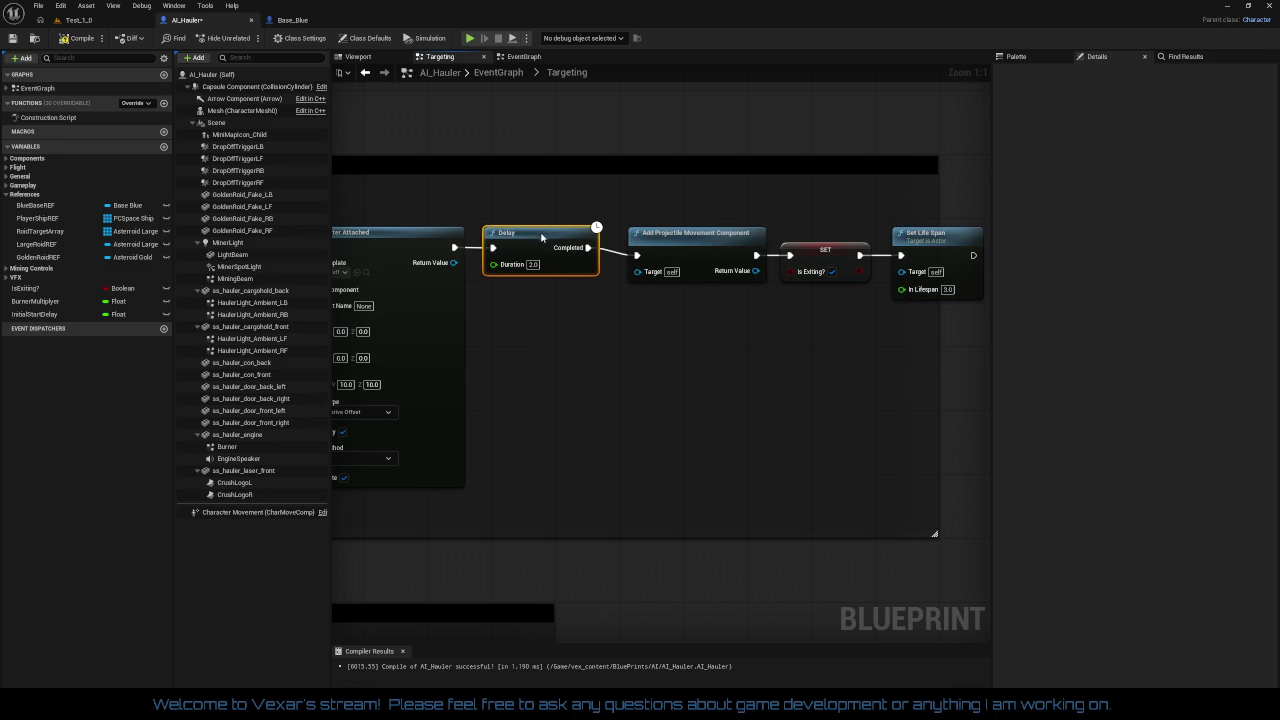
{"action": "left_click_drag", "start_coordinate": [672, 212], "coordinate": [943, 363]}
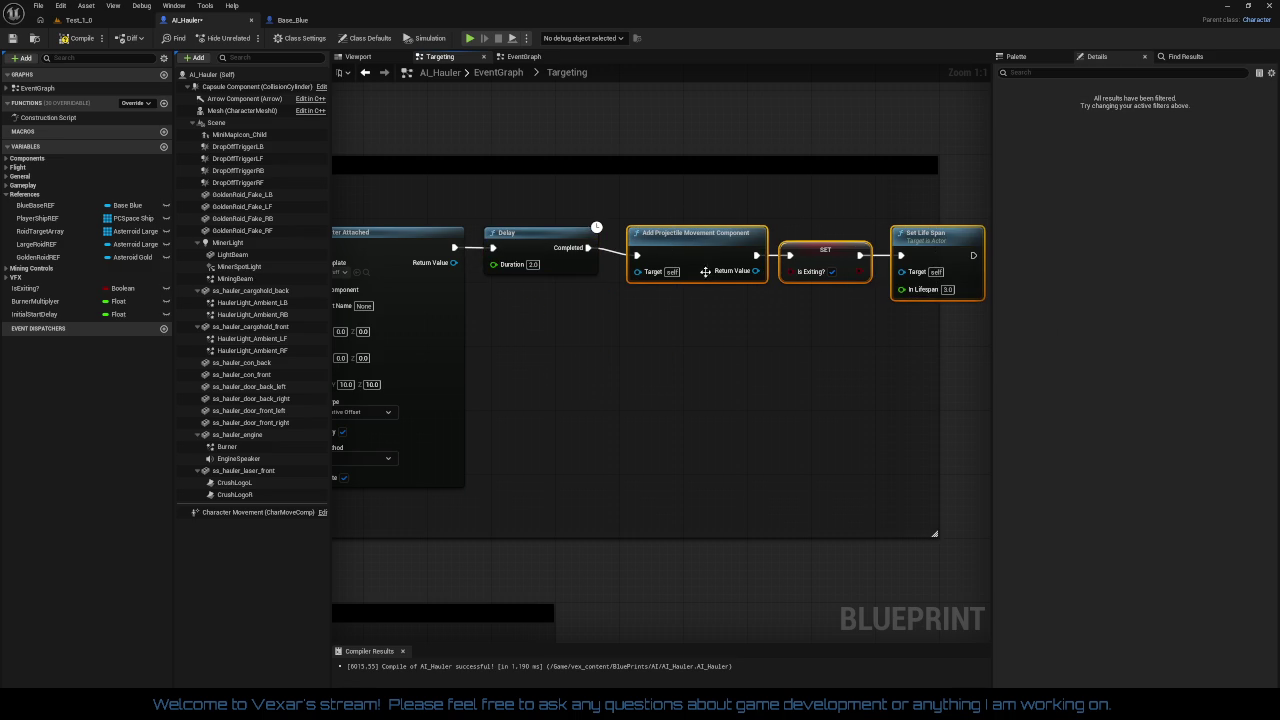
{"action": "left_click_drag", "start_coordinate": [705, 271], "coordinate": [687, 242]}
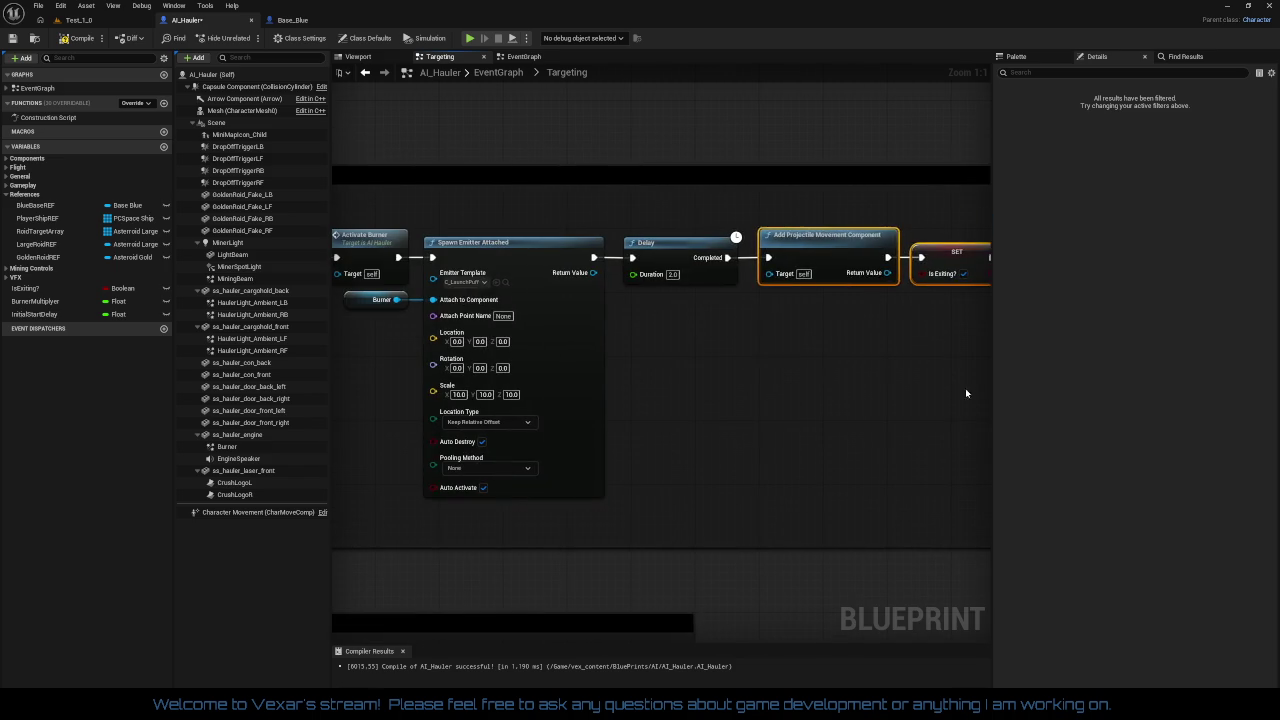
{"action": "left_click", "coordinate": [731, 351]}
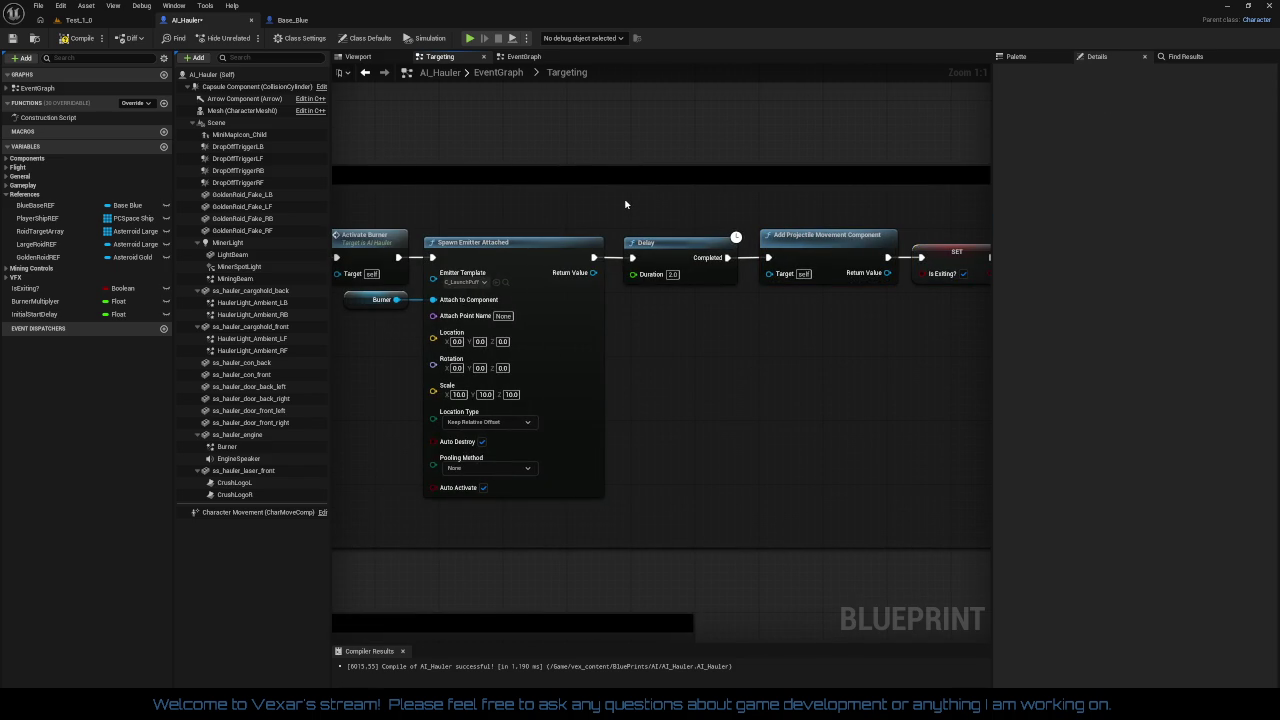
Step: Wrap the Delay node in a comment reading 'Delay for drive spool up before exit.'
{"action": "key", "text": "c"}
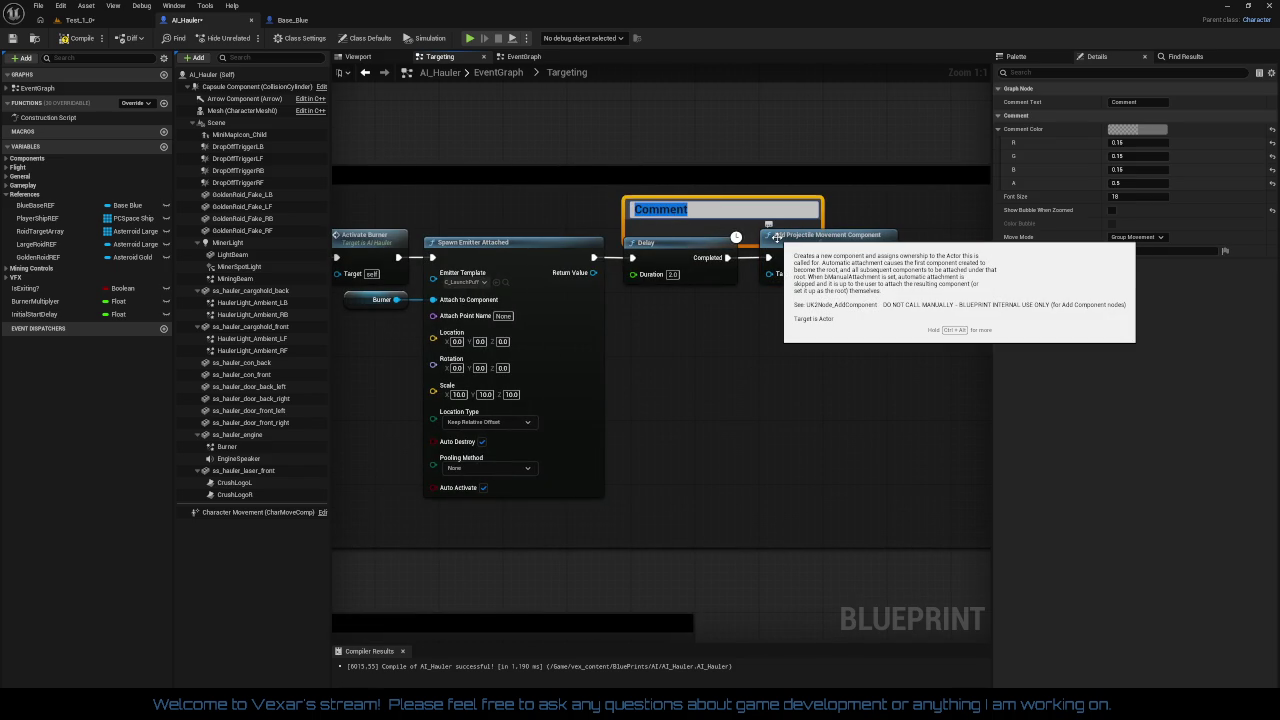
{"action": "type", "text": "Del"}
{"action": "key", "text": "BackSpace"}
{"action": "key", "text": "BackSpace"}
{"action": "type", "text": "Delayfo"}
{"action": "key", "text": "BackSpace"}
{"action": "key", "text": "BackSpace"}
{"action": "type", "text": "for "}
{"action": "type", "text": "drive s"}
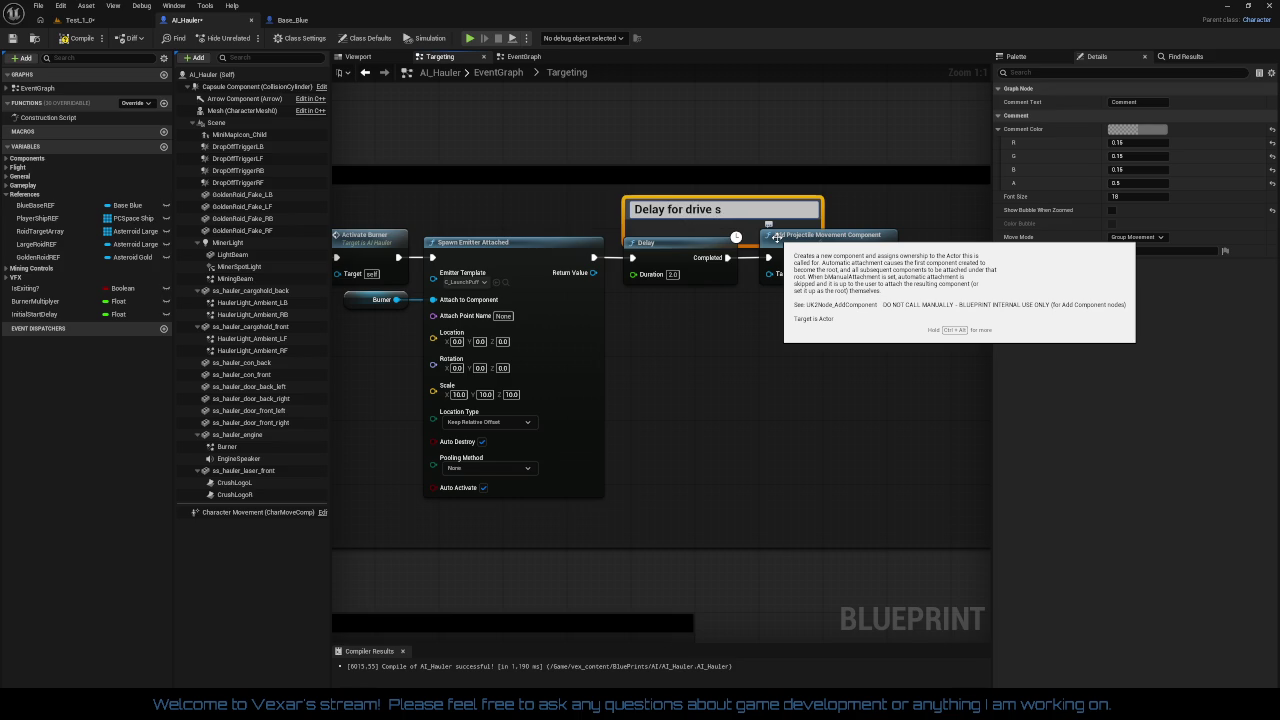
{"action": "type", "text": "pool up"}
{"action": "type", "text": " before exit"}
{"action": "type", "text": "."}
{"action": "key", "text": "Return"}
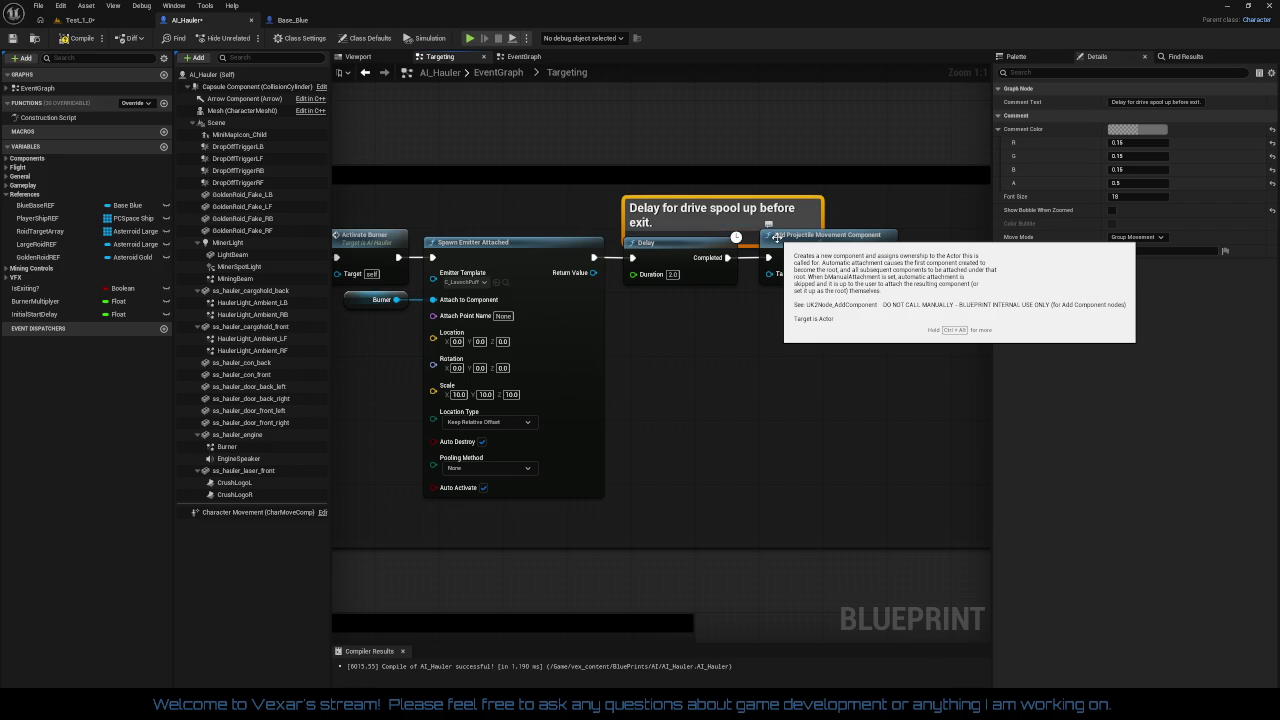
Step: Move the comment box up and narrow it so its text wraps above the Delay
{"action": "left_click_drag", "start_coordinate": [760, 207], "coordinate": [727, 191]}
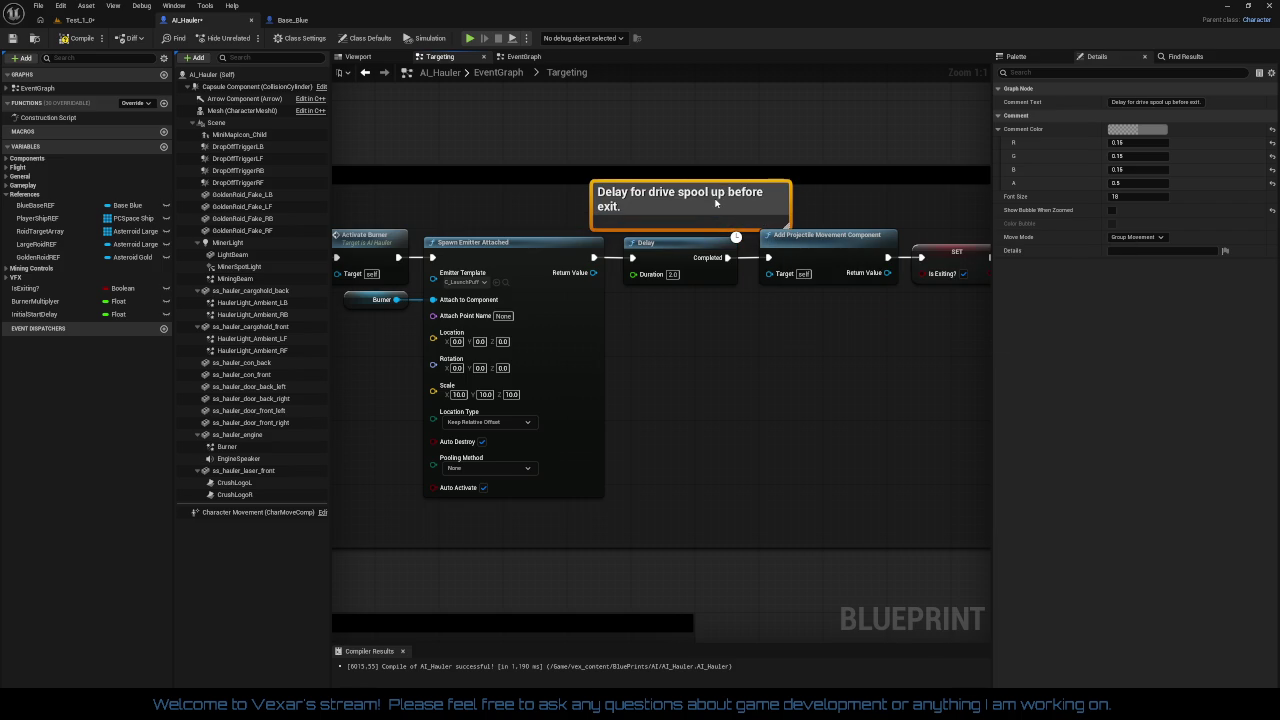
{"action": "left_click", "coordinate": [810, 246]}
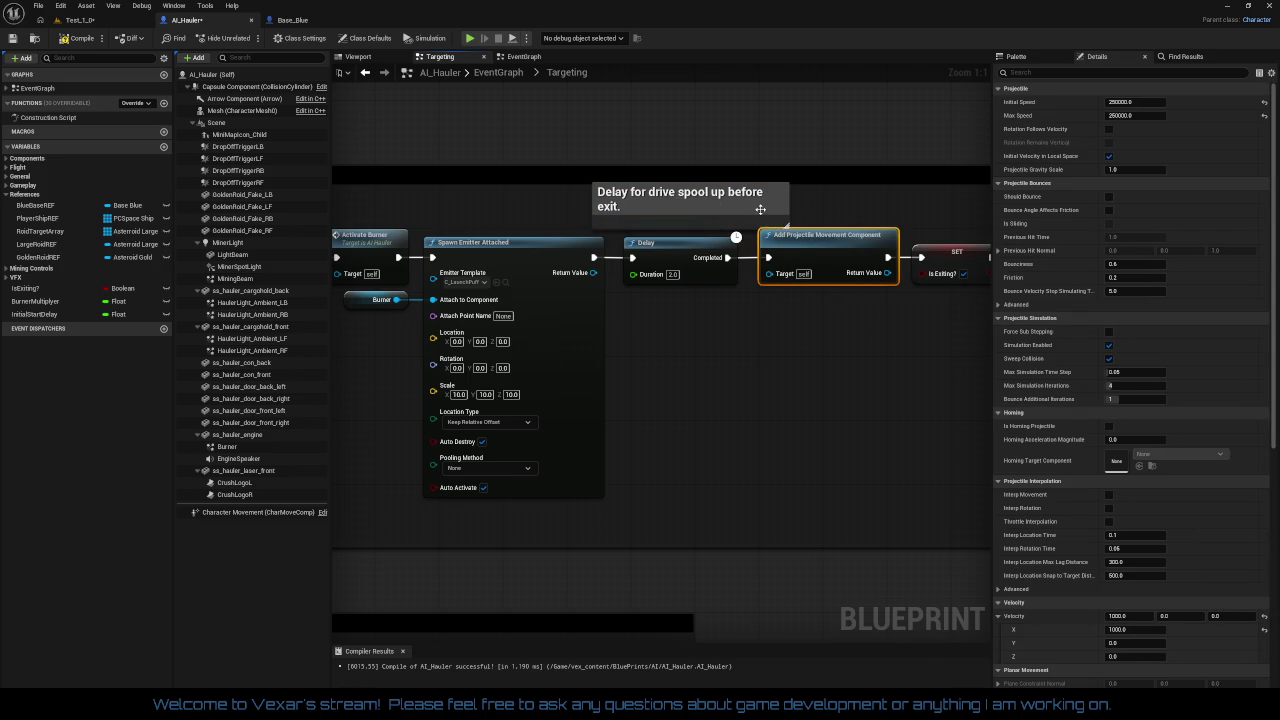
{"action": "left_click", "coordinate": [757, 207]}
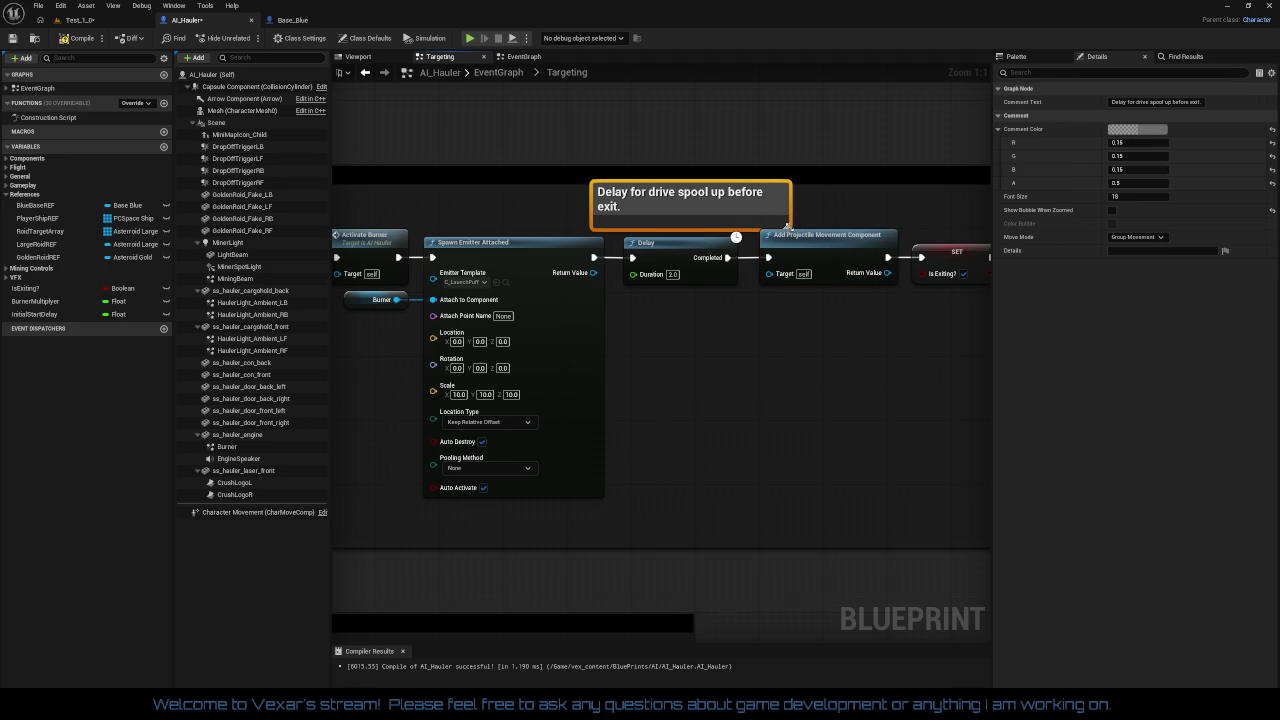
{"action": "left_click_drag", "start_coordinate": [786, 225], "coordinate": [708, 206]}
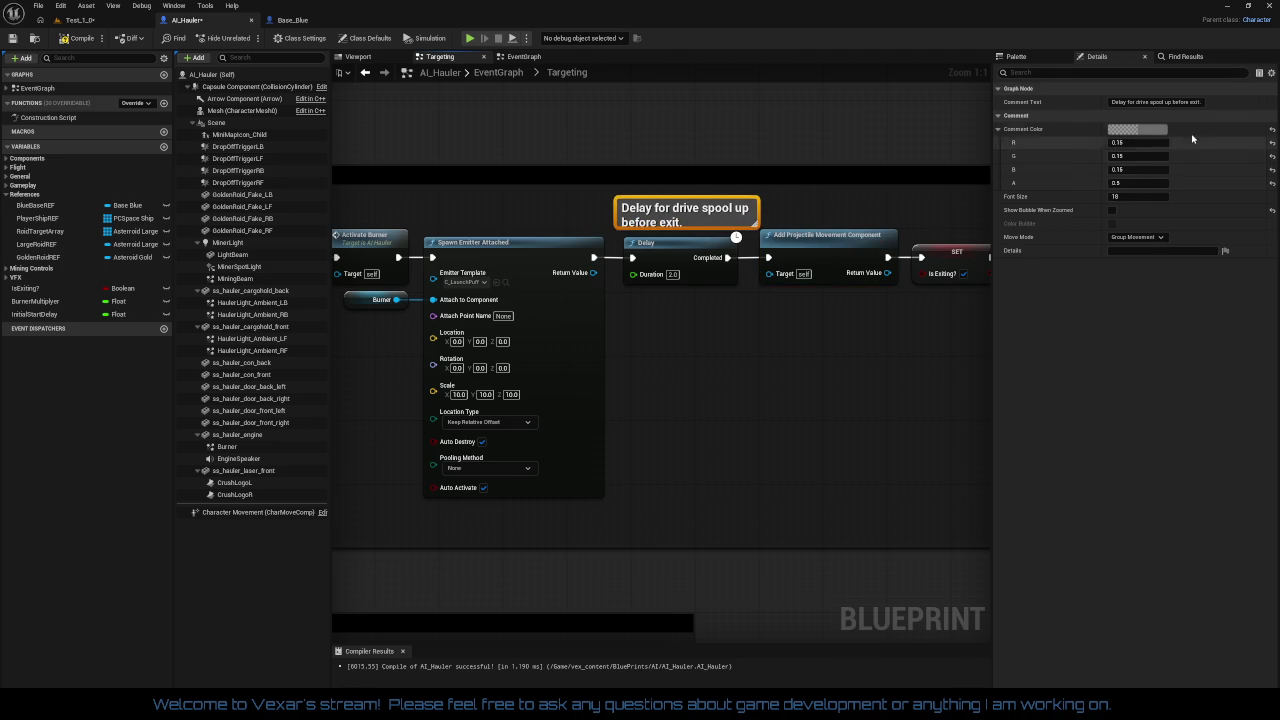
Step: Change the drive-spool-up comment colour to bright green
{"action": "left_click", "coordinate": [1160, 132]}
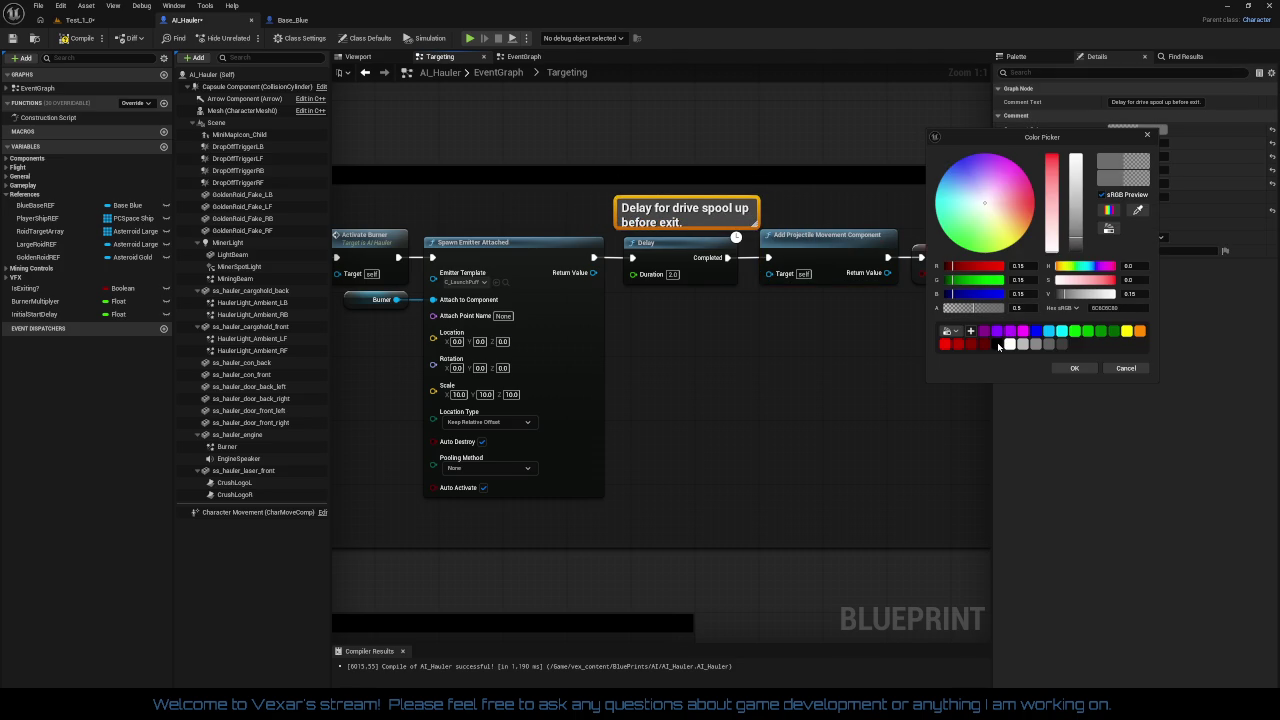
{"action": "left_click", "coordinate": [998, 344]}
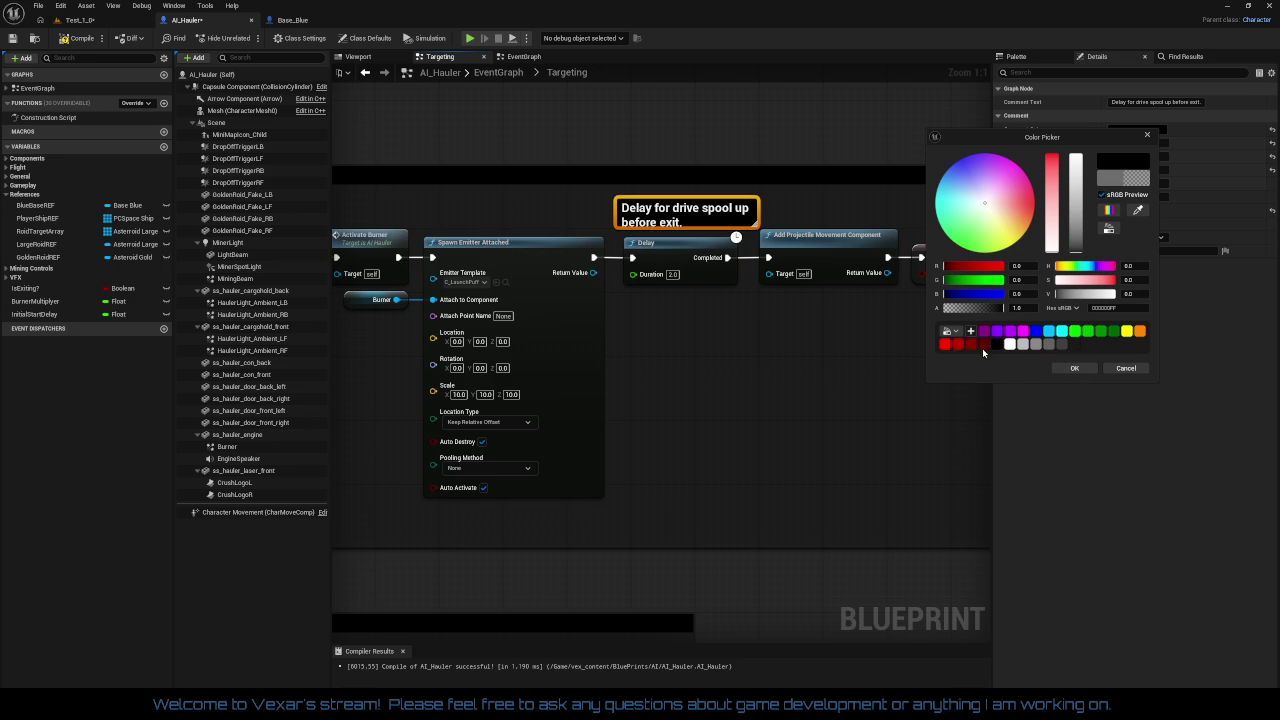
{"action": "left_click", "coordinate": [1075, 331]}
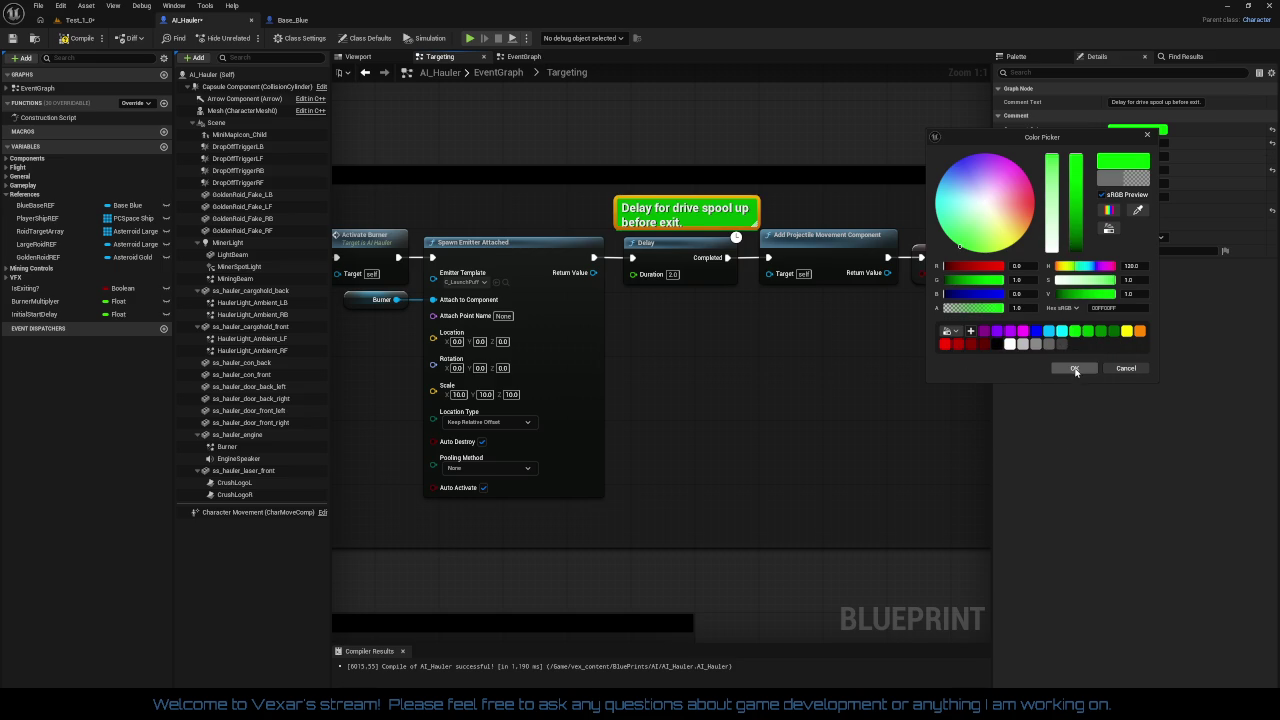
{"action": "left_click", "coordinate": [1074, 368]}
Step: Set the comment font size to 12 and shrink its box to a single line
{"action": "left_click", "coordinate": [1137, 196]}
{"action": "type", "text": "2"}
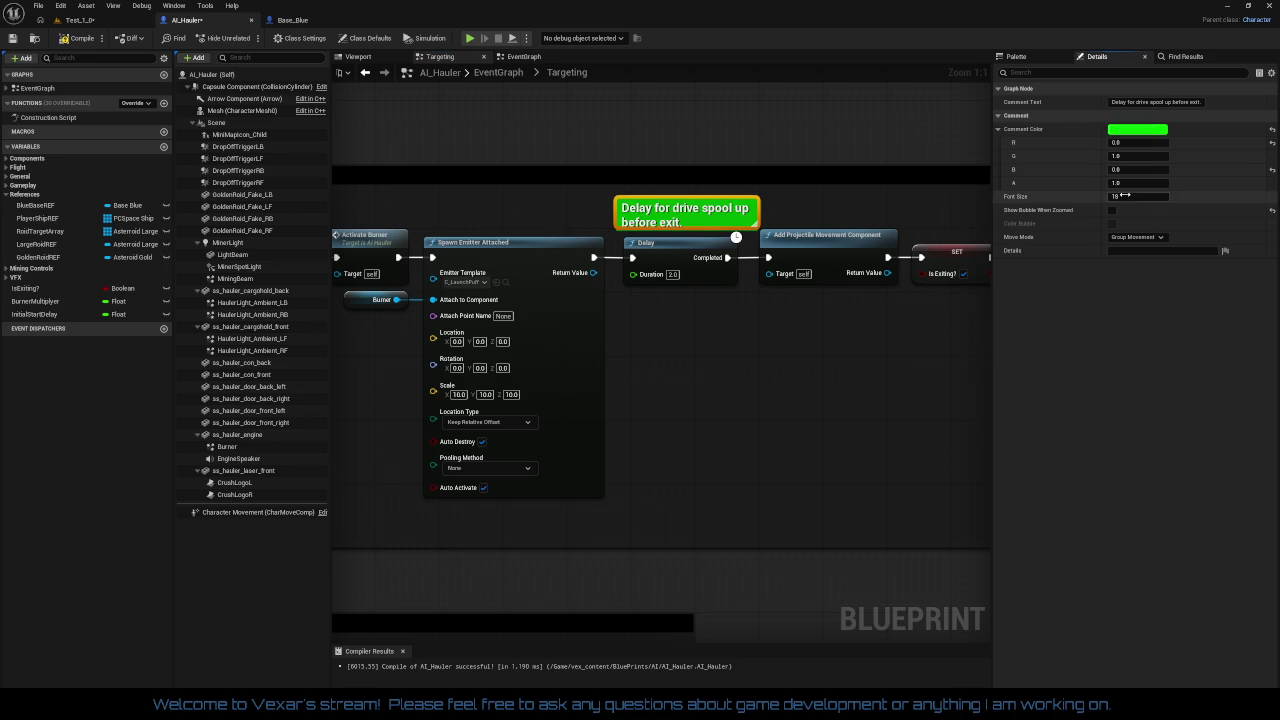
{"action": "type", "text": "4"}
{"action": "key", "text": "Return"}
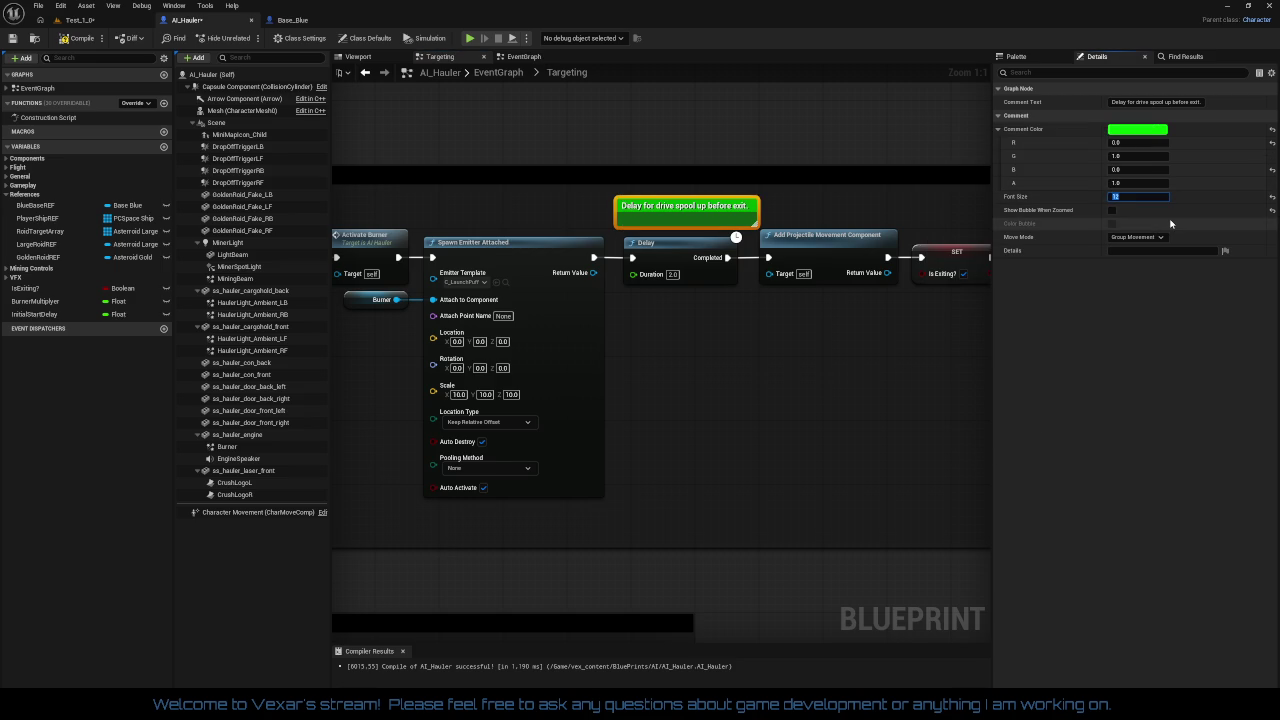
{"action": "mouse_move", "coordinate": [670, 227]}
{"action": "left_mouse_down"}
{"action": "mouse_move", "coordinate": [670, 212]}
{"action": "mouse_move", "coordinate": [695, 222]}
{"action": "left_mouse_up"}
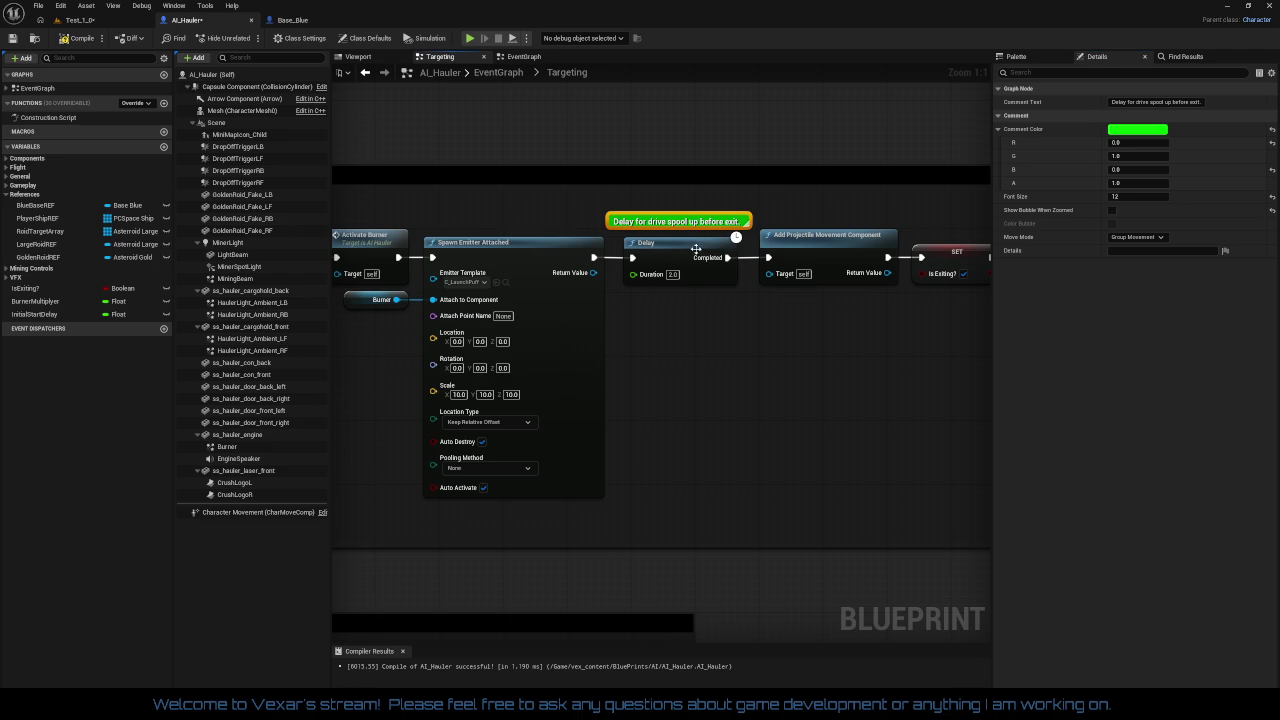
{"action": "left_click", "coordinate": [730, 308]}
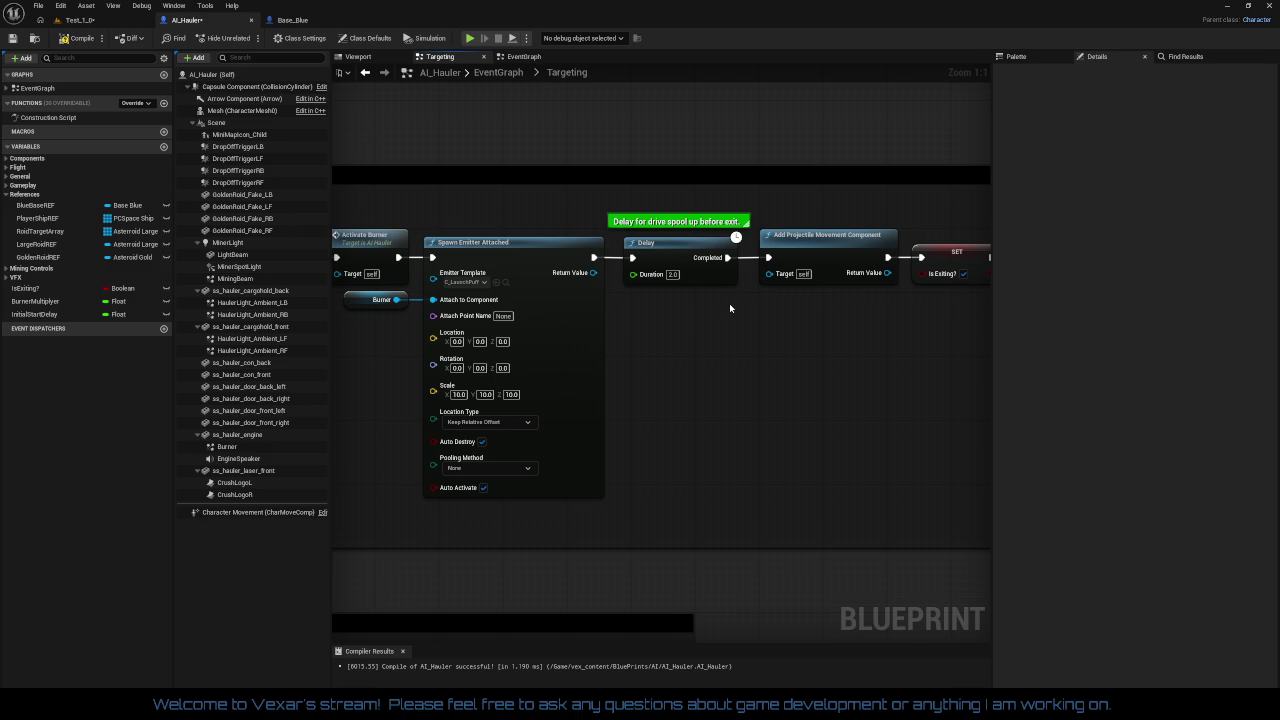
{"action": "mouse_move", "coordinate": [729, 303]}
{"action": "left_mouse_down"}
{"action": "mouse_move", "coordinate": [786, 305]}
{"action": "mouse_move", "coordinate": [494, 300]}
{"action": "left_mouse_up"}
{"action": "scroll", "coordinate": [633, 300], "scroll_direction": "down", "scroll_amount": 1}
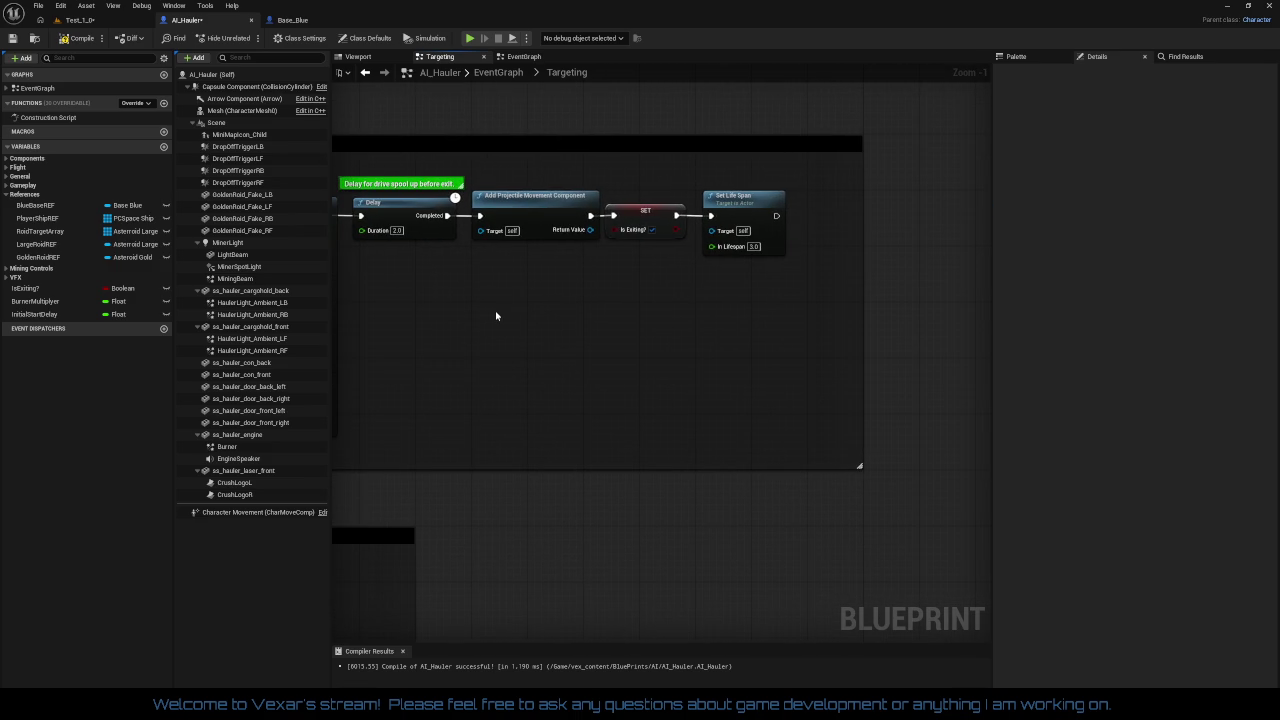
{"action": "scroll", "coordinate": [486, 391], "scroll_direction": "down", "scroll_amount": 1}
{"action": "left_click_drag", "start_coordinate": [486, 391], "coordinate": [793, 360]}
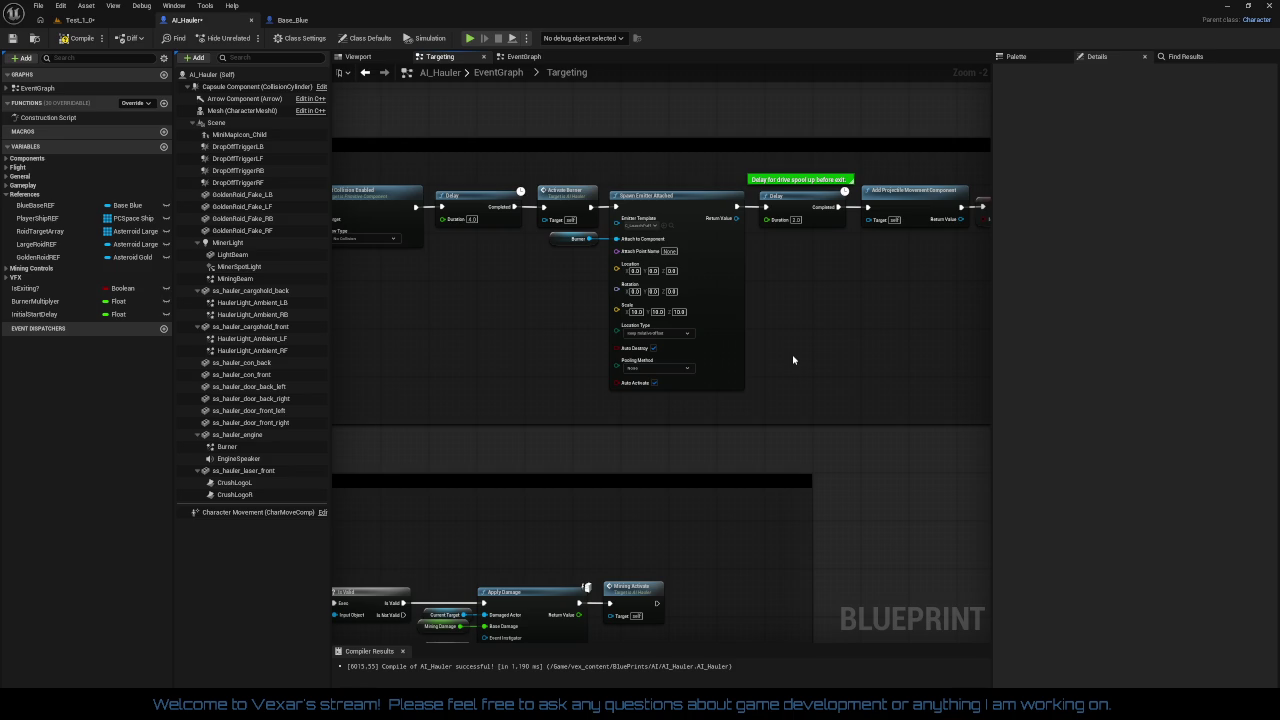
{"action": "left_click_drag", "start_coordinate": [793, 360], "coordinate": [814, 349]}
{"action": "left_click_drag", "start_coordinate": [596, 357], "coordinate": [706, 337]}
{"action": "left_click_drag", "start_coordinate": [617, 324], "coordinate": [694, 323]}
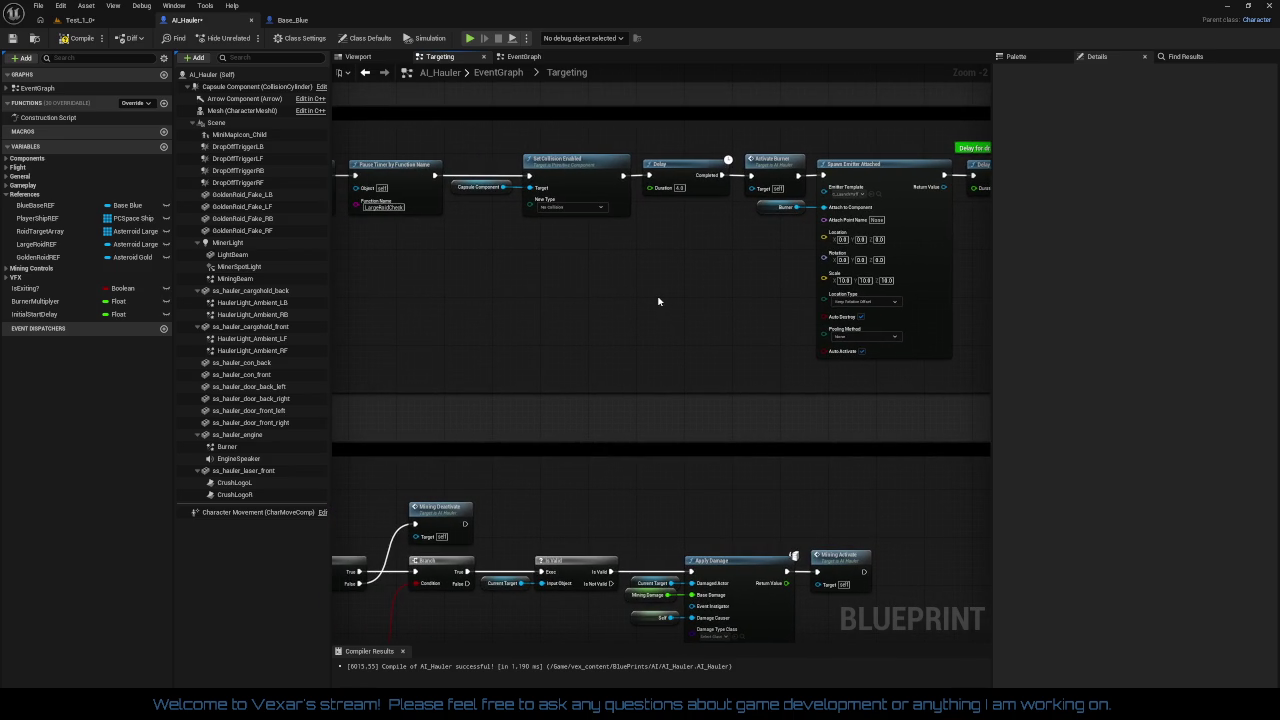
{"action": "left_click_drag", "start_coordinate": [658, 301], "coordinate": [593, 356]}
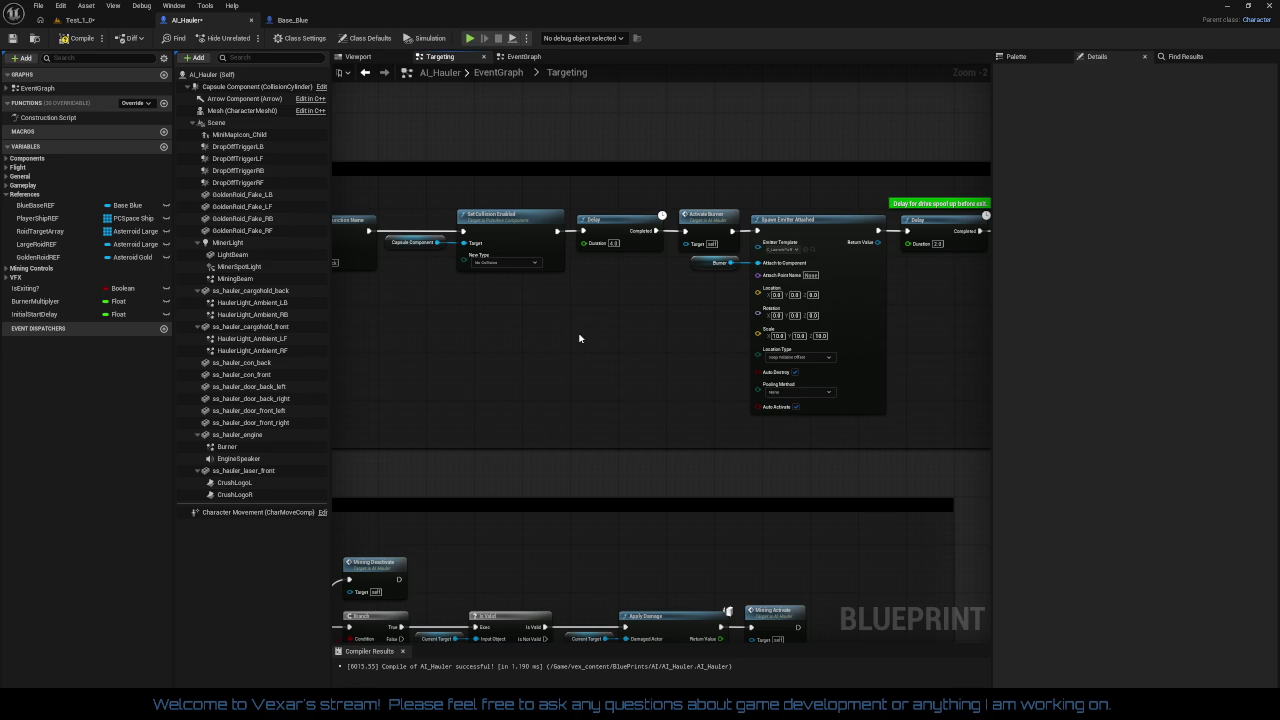
Step: Delete the first Delay, wire Set Collision Enabled directly to Activate Burner, and move the burner nodes left
{"action": "left_click", "coordinate": [613, 218]}
{"action": "key", "text": "Delete"}
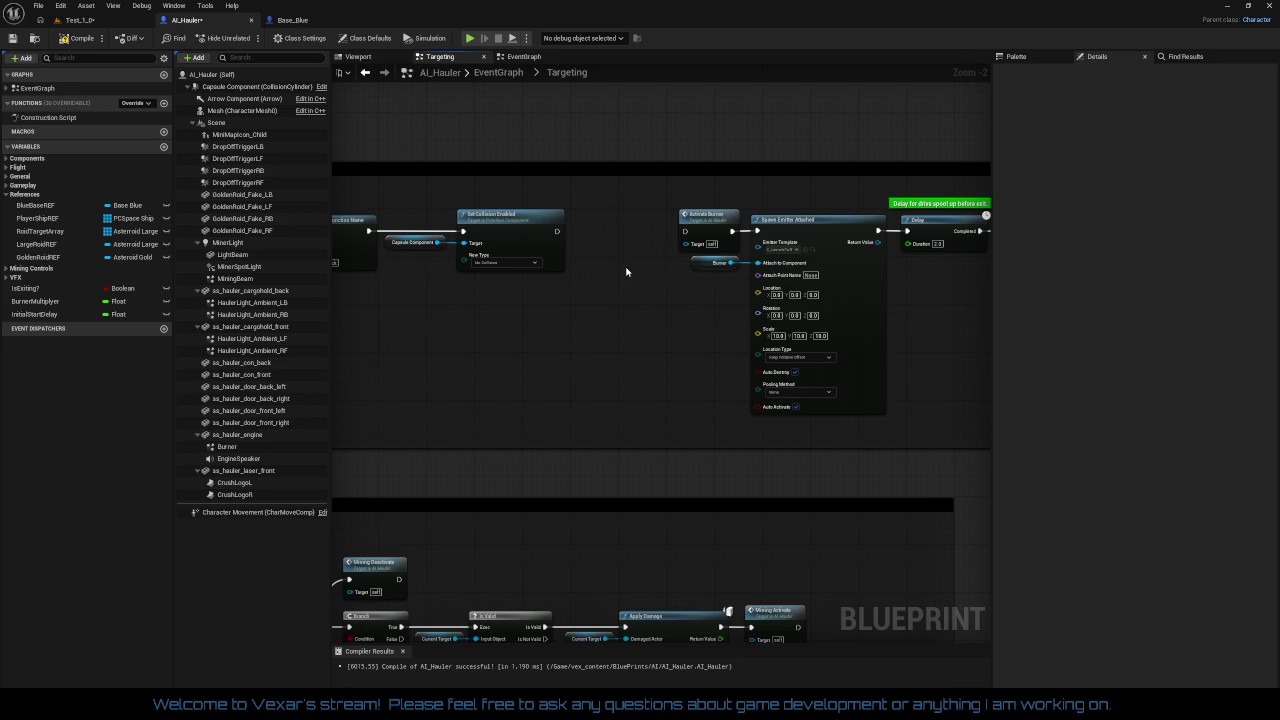
{"action": "mouse_move", "coordinate": [557, 231]}
{"action": "left_mouse_down"}
{"action": "mouse_move", "coordinate": [655, 244]}
{"action": "mouse_move", "coordinate": [686, 233]}
{"action": "mouse_move", "coordinate": [616, 218]}
{"action": "left_mouse_up"}
{"action": "left_click_drag", "start_coordinate": [712, 214], "coordinate": [765, 268]}
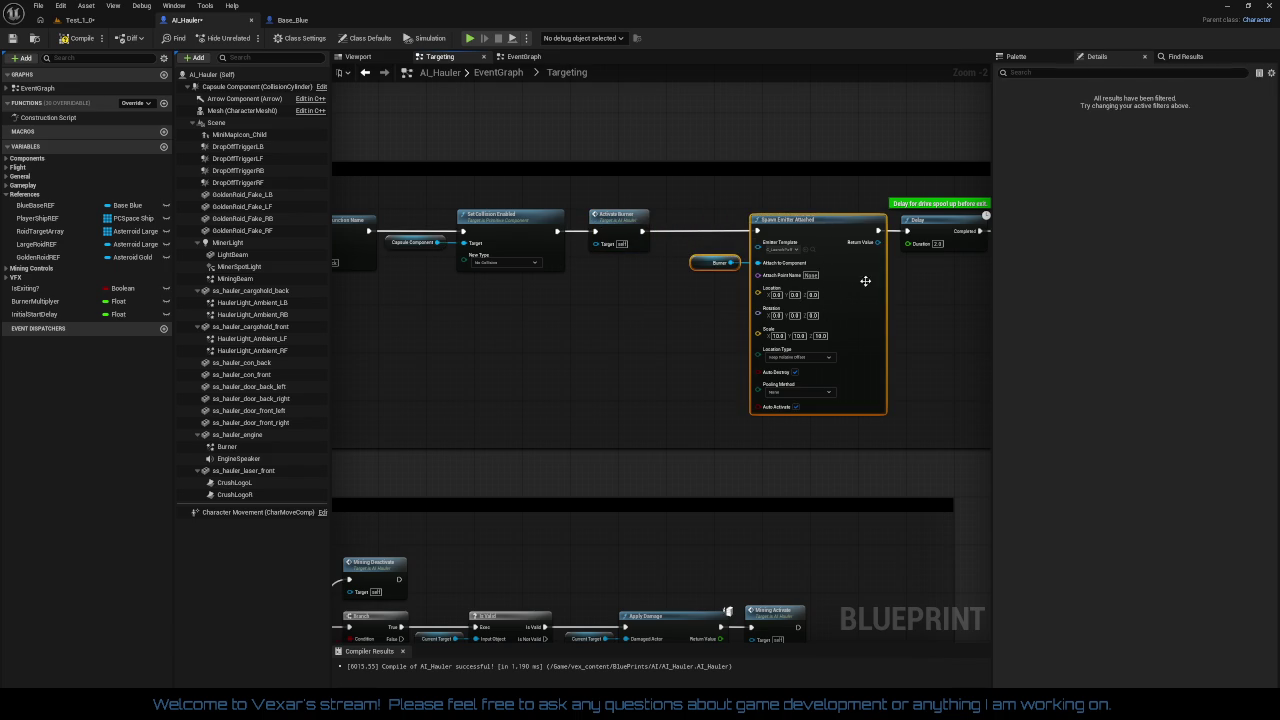
{"action": "left_click_drag", "start_coordinate": [835, 230], "coordinate": [640, 245]}
Step: Set the spool-up Delay duration to 6 and shift the commented exit nodes left to close the gap
{"action": "type", "text": "6"}
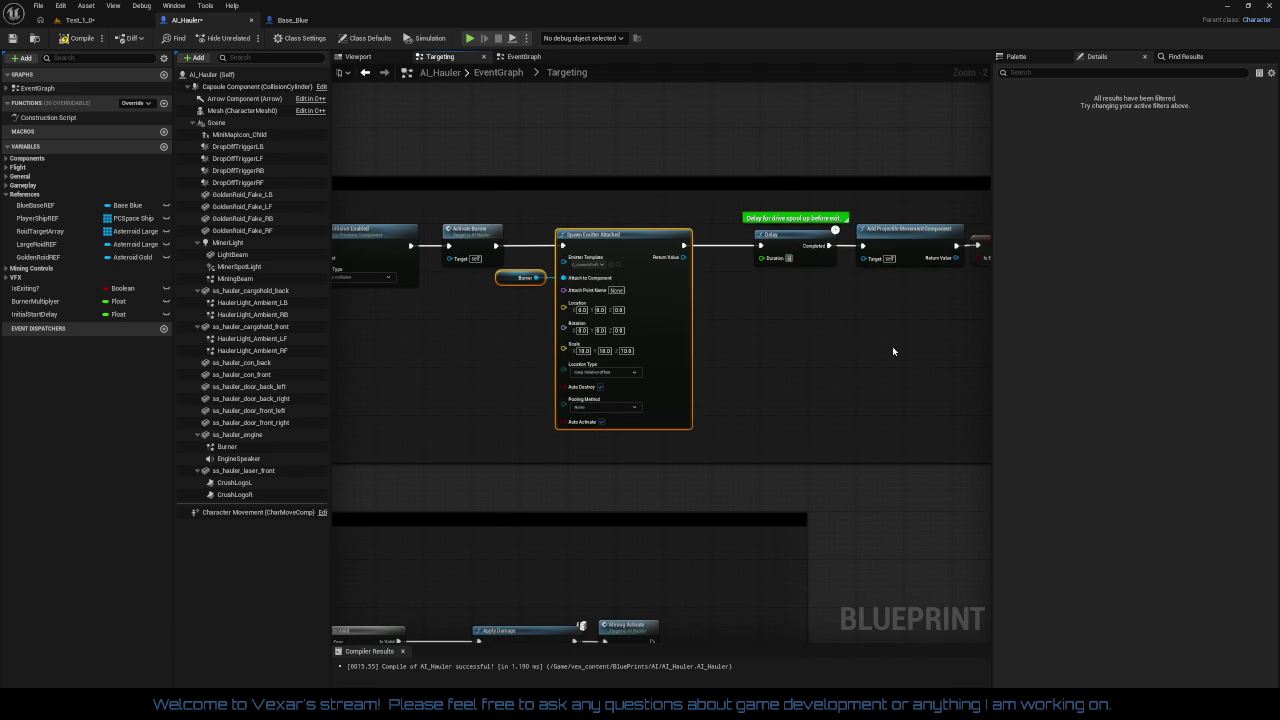
{"action": "left_click_drag", "start_coordinate": [824, 354], "coordinate": [624, 367]}
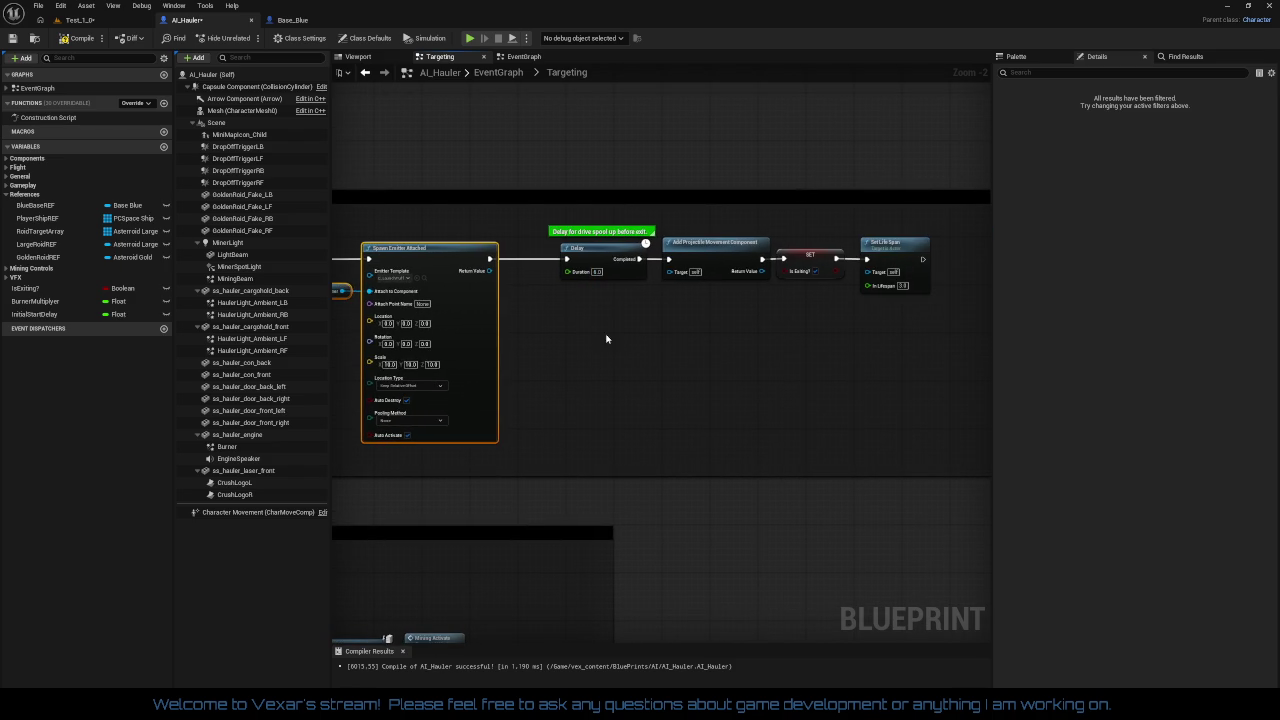
{"action": "mouse_move", "coordinate": [550, 215]}
{"action": "left_mouse_down"}
{"action": "mouse_move", "coordinate": [886, 324]}
{"action": "mouse_move", "coordinate": [878, 354]}
{"action": "left_mouse_up"}
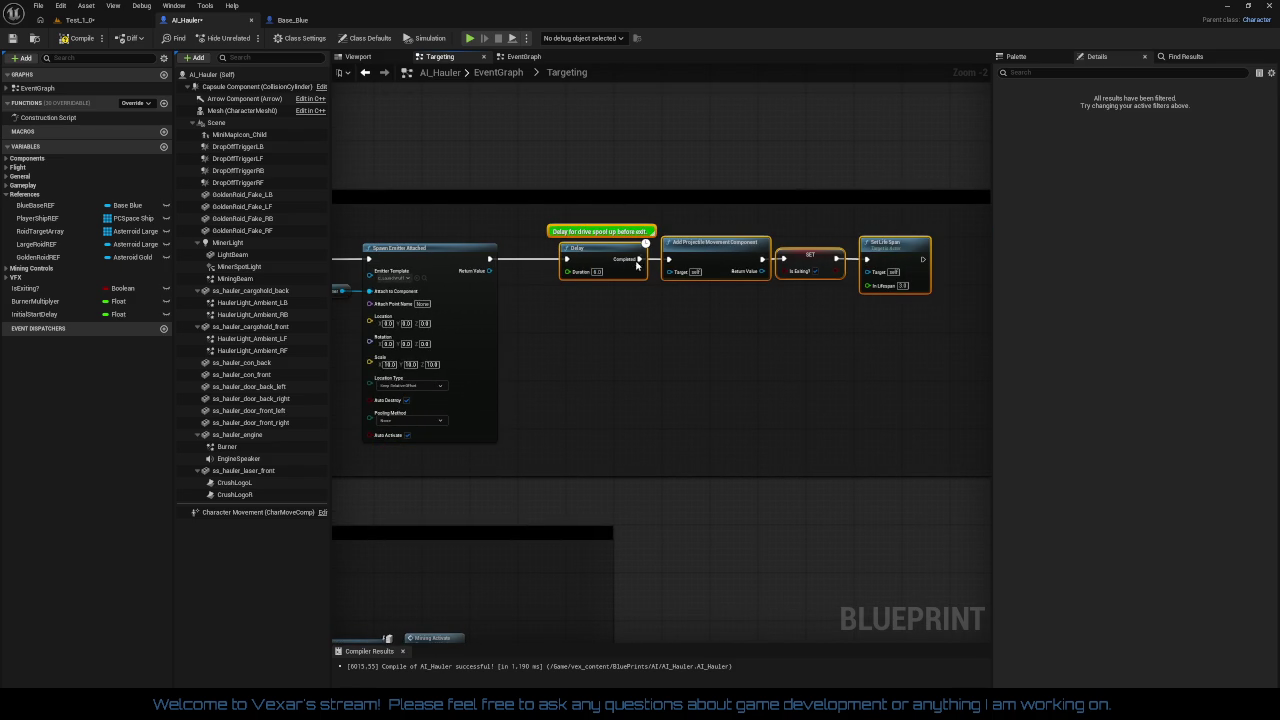
{"action": "left_click_drag", "start_coordinate": [636, 264], "coordinate": [595, 264]}
{"action": "left_click", "coordinate": [700, 354]}
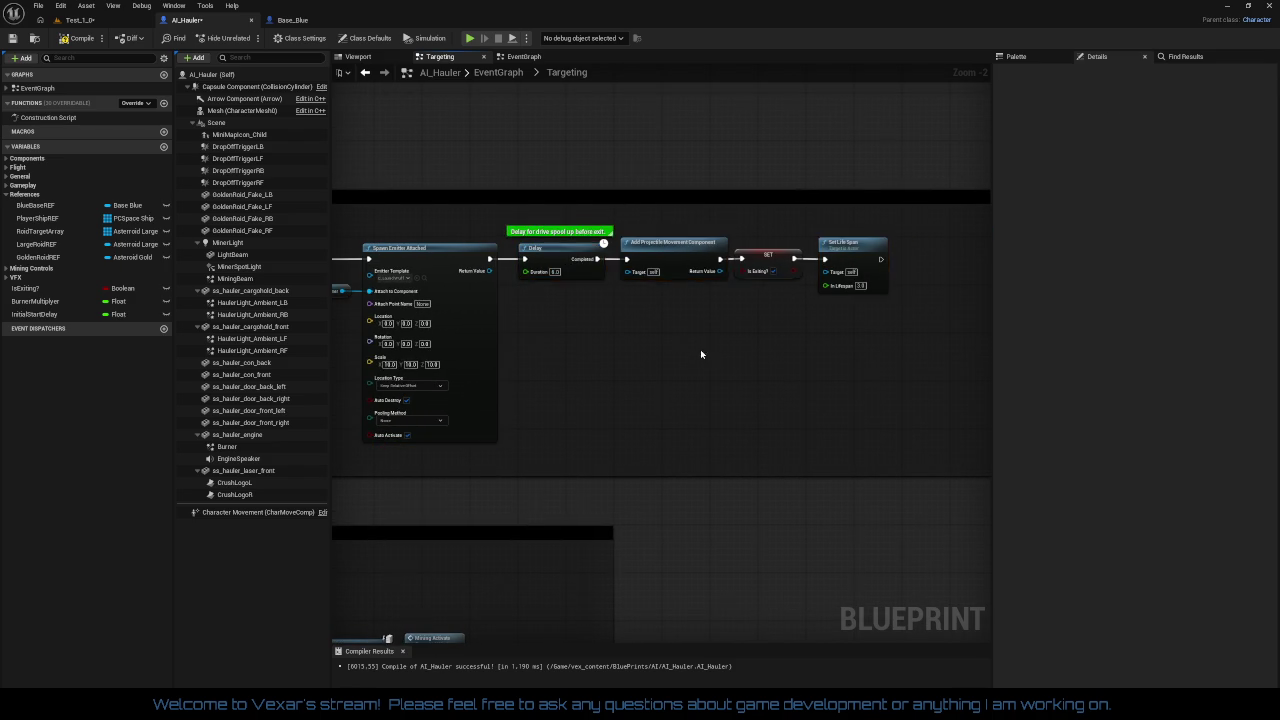
{"action": "mouse_move", "coordinate": [701, 354]}
{"action": "left_mouse_down"}
{"action": "mouse_move", "coordinate": [623, 323]}
{"action": "mouse_move", "coordinate": [877, 331]}
{"action": "mouse_move", "coordinate": [827, 305]}
{"action": "left_mouse_up"}
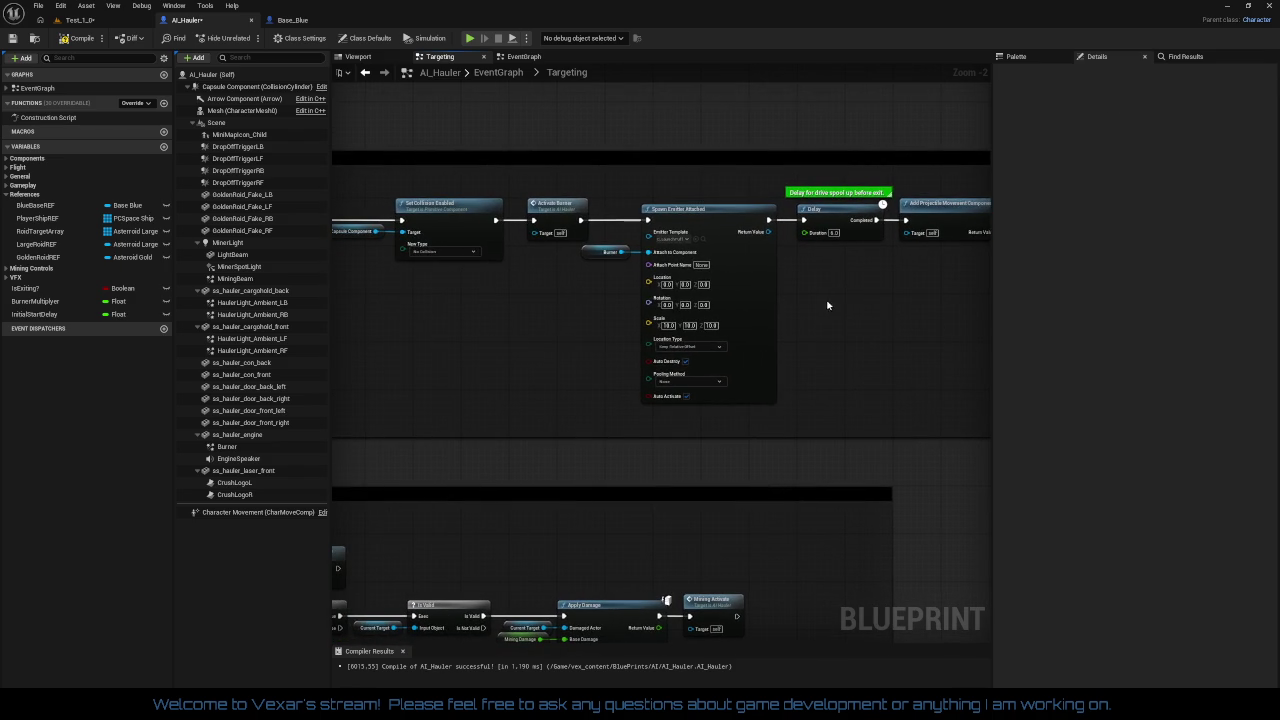
{"action": "mouse_move", "coordinate": [548, 354]}
{"action": "left_mouse_down"}
{"action": "mouse_move", "coordinate": [710, 358]}
{"action": "mouse_move", "coordinate": [966, 328]}
{"action": "mouse_move", "coordinate": [743, 323]}
{"action": "mouse_move", "coordinate": [886, 323]}
{"action": "mouse_move", "coordinate": [820, 360]}
{"action": "mouse_move", "coordinate": [643, 294]}
{"action": "left_mouse_up"}
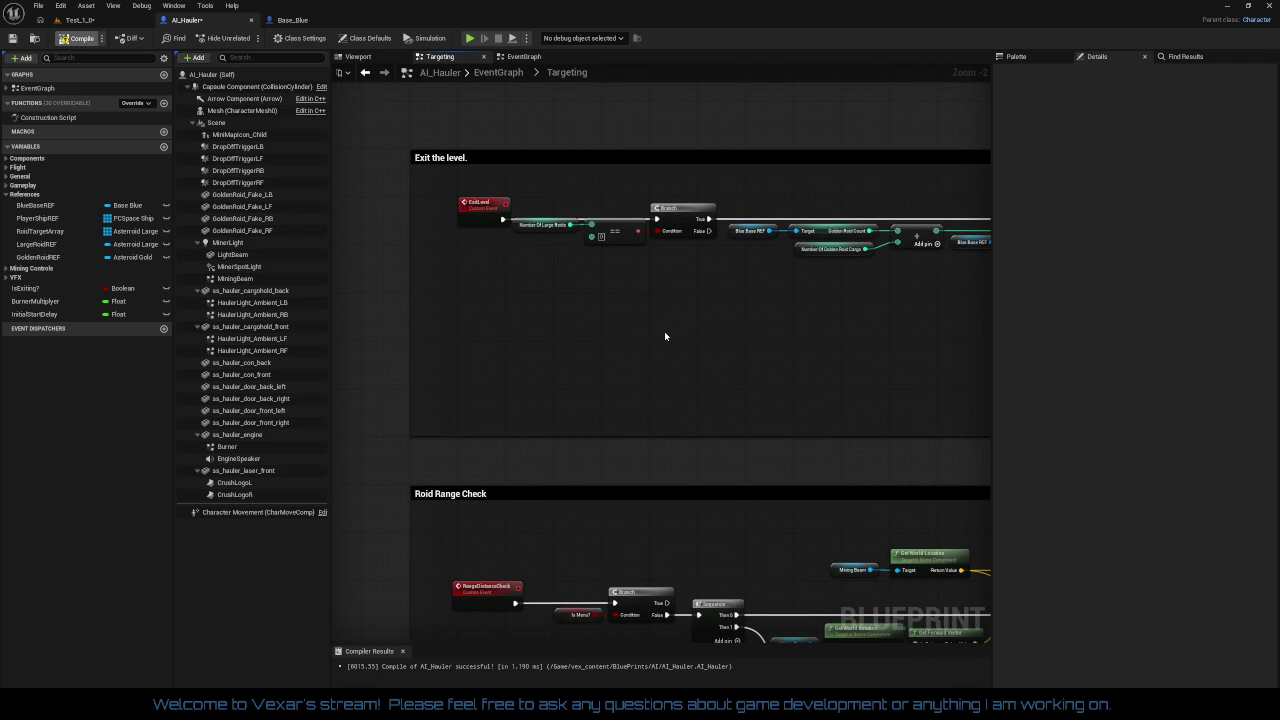
Step: Review the golden roid cargo and exit-level logic, then switch back to the Test_1_0 level
{"action": "mouse_move", "coordinate": [664, 331]}
{"action": "left_mouse_down"}
{"action": "mouse_move", "coordinate": [441, 302]}
{"action": "mouse_move", "coordinate": [551, 316]}
{"action": "left_mouse_up"}
{"action": "scroll", "coordinate": [583, 291], "scroll_direction": "up", "scroll_amount": 1}
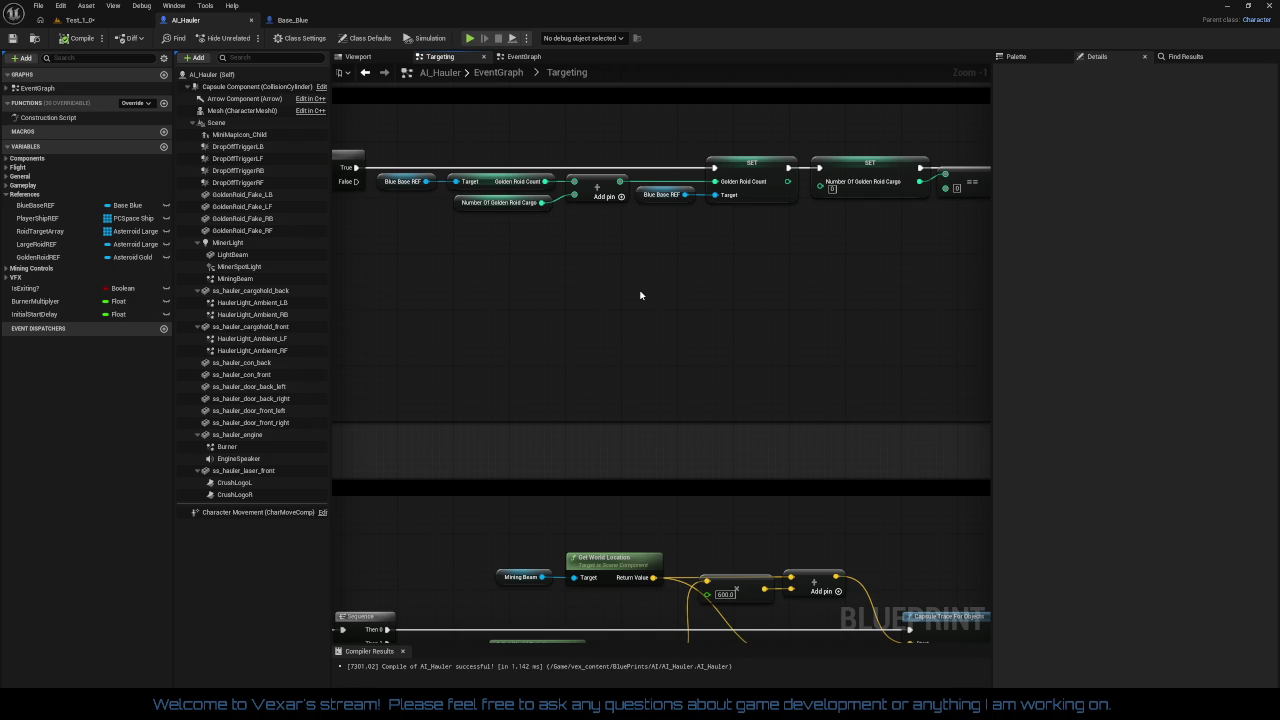
{"action": "left_click_drag", "start_coordinate": [641, 295], "coordinate": [491, 323]}
{"action": "mouse_move", "coordinate": [630, 322]}
{"action": "left_mouse_down"}
{"action": "mouse_move", "coordinate": [5, 333]}
{"action": "mouse_move", "coordinate": [691, 320]}
{"action": "left_mouse_up"}
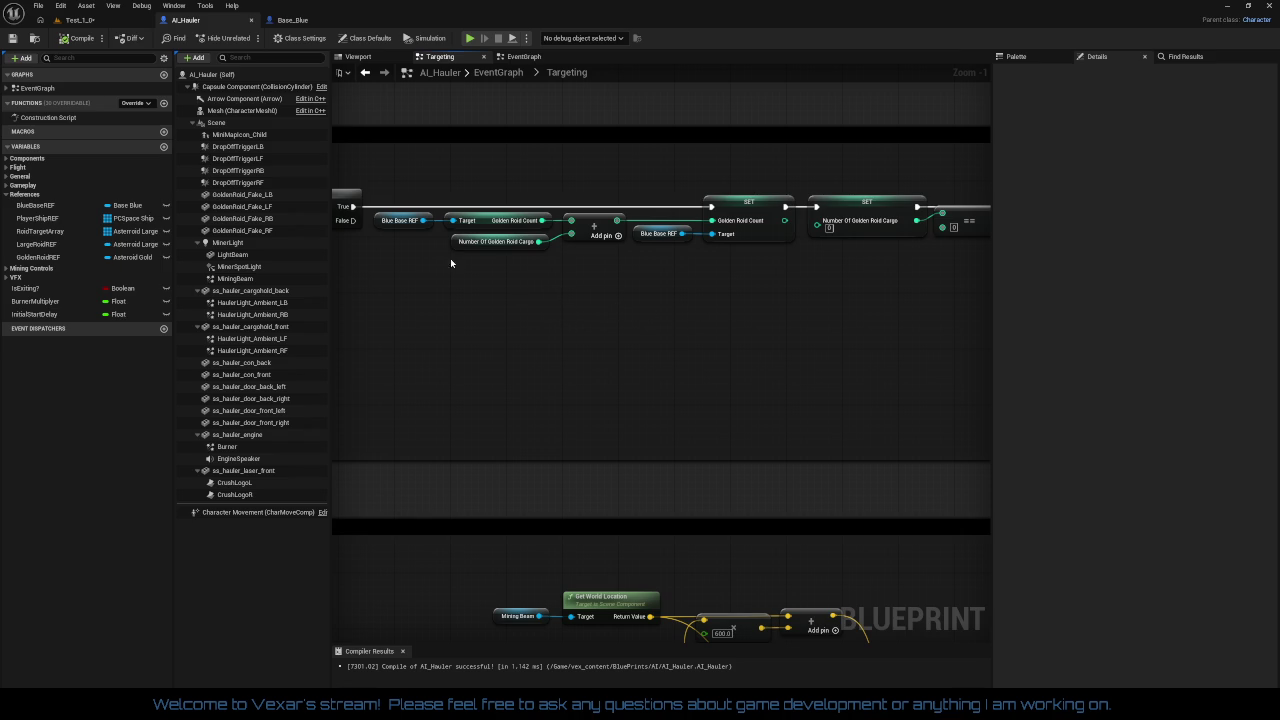
{"action": "left_click", "coordinate": [100, 22]}
{"action": "left_click", "coordinate": [12, 38]}
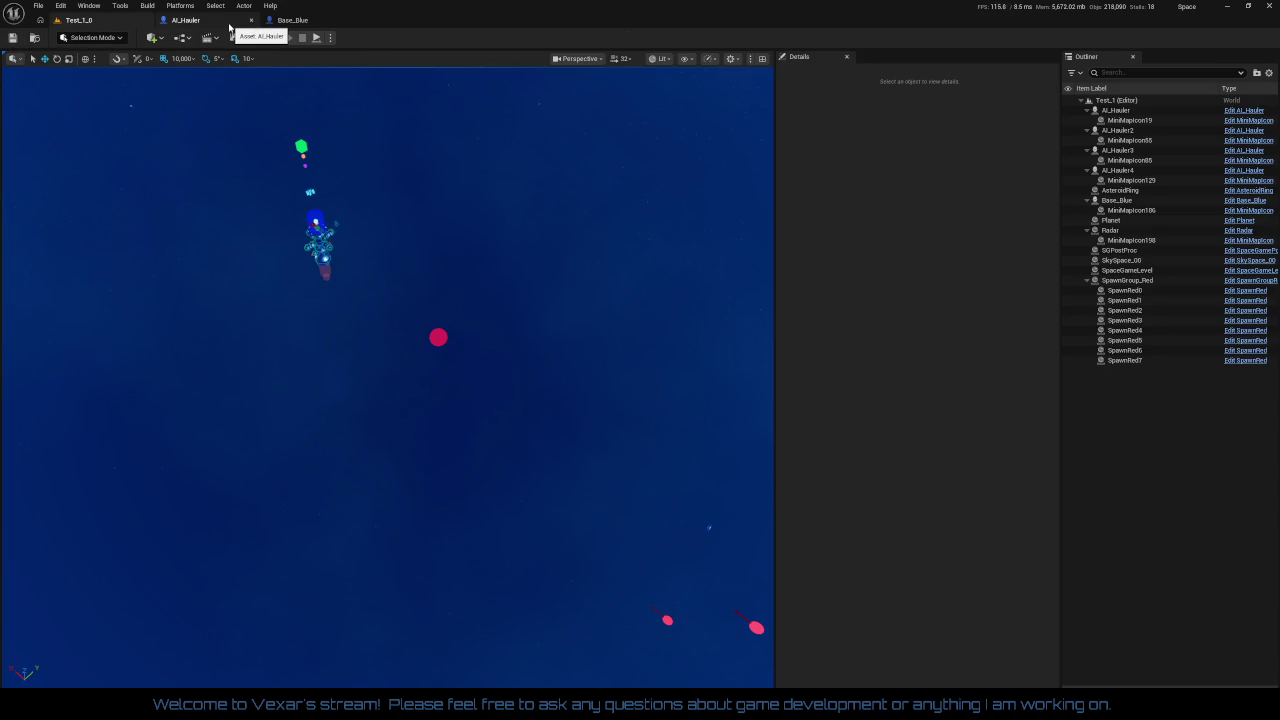
{"action": "left_click", "coordinate": [284, 22]}
{"action": "left_click", "coordinate": [566, 163]}
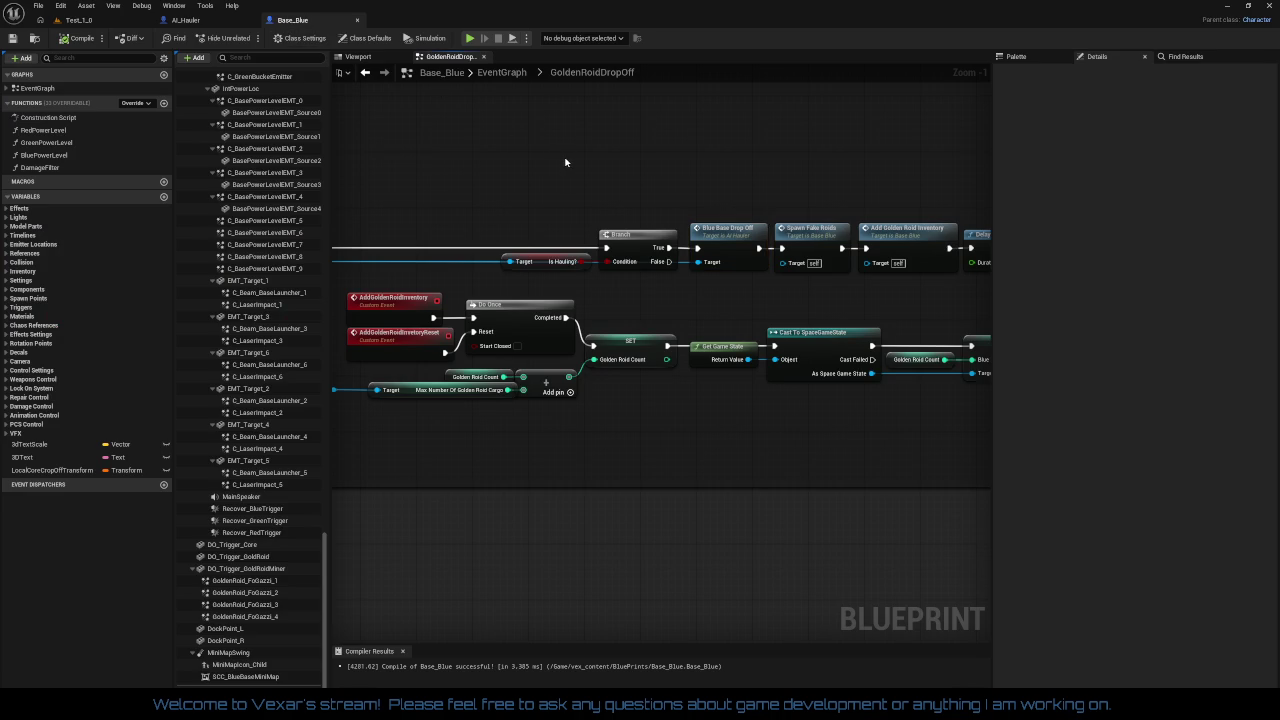
{"action": "scroll", "coordinate": [600, 185], "scroll_direction": "down", "scroll_amount": 2}
{"action": "left_click_drag", "start_coordinate": [598, 185], "coordinate": [702, 190]}
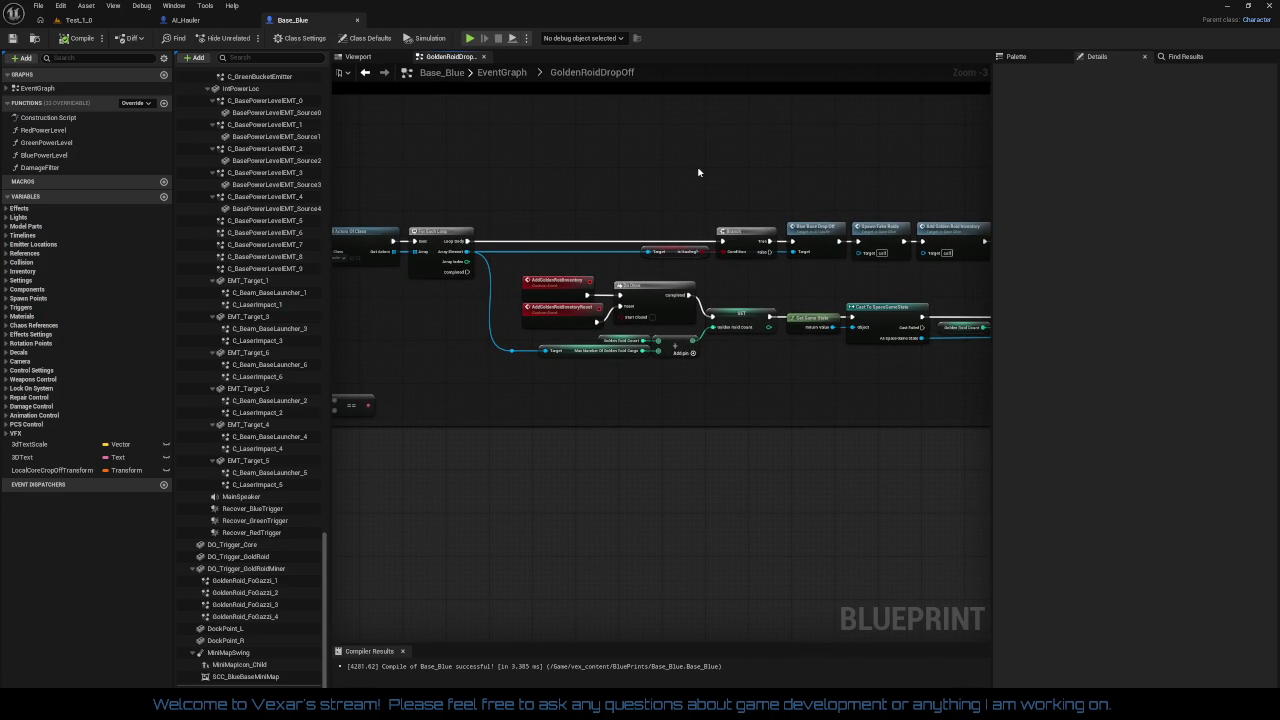
{"action": "scroll", "coordinate": [698, 172], "scroll_direction": "up", "scroll_amount": 2}
{"action": "scroll", "coordinate": [616, 156], "scroll_direction": "up", "scroll_amount": 1}
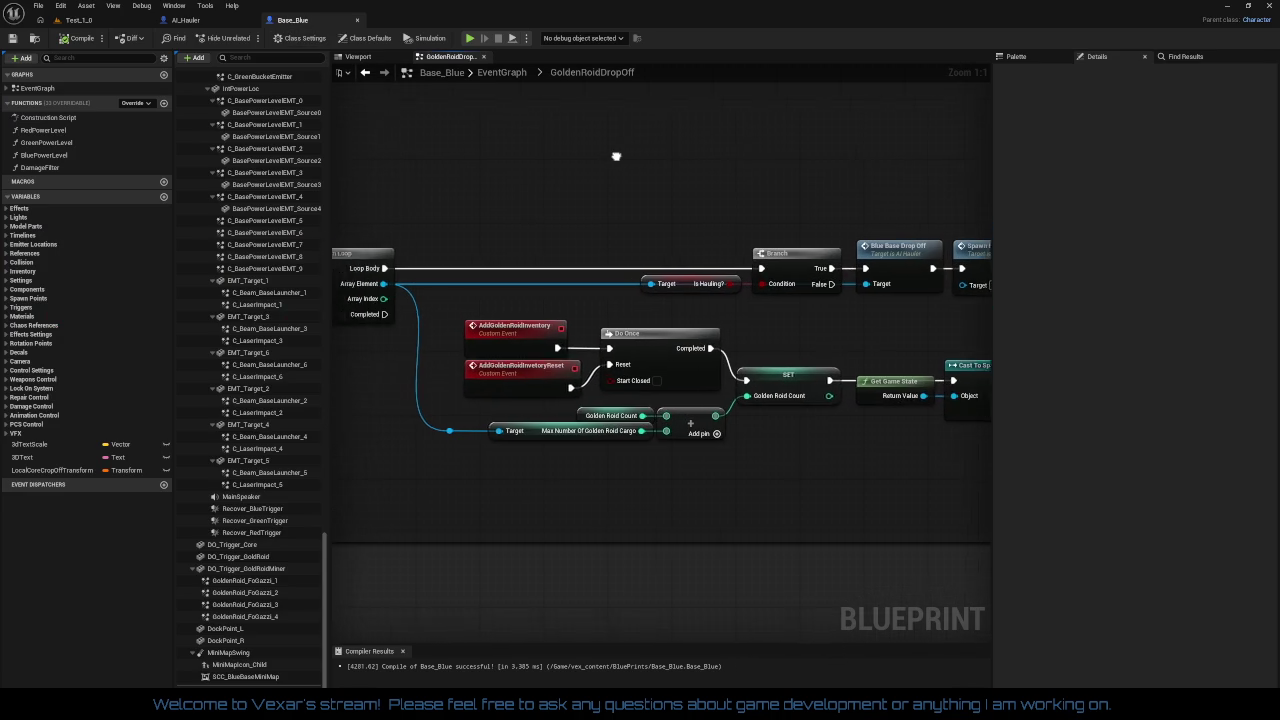
{"action": "mouse_move", "coordinate": [616, 156]}
{"action": "left_mouse_down"}
{"action": "mouse_move", "coordinate": [783, 129]}
{"action": "mouse_move", "coordinate": [606, 117]}
{"action": "mouse_move", "coordinate": [733, 110]}
{"action": "mouse_move", "coordinate": [760, 360]}
{"action": "mouse_move", "coordinate": [615, 366]}
{"action": "mouse_move", "coordinate": [858, 377]}
{"action": "left_mouse_up"}
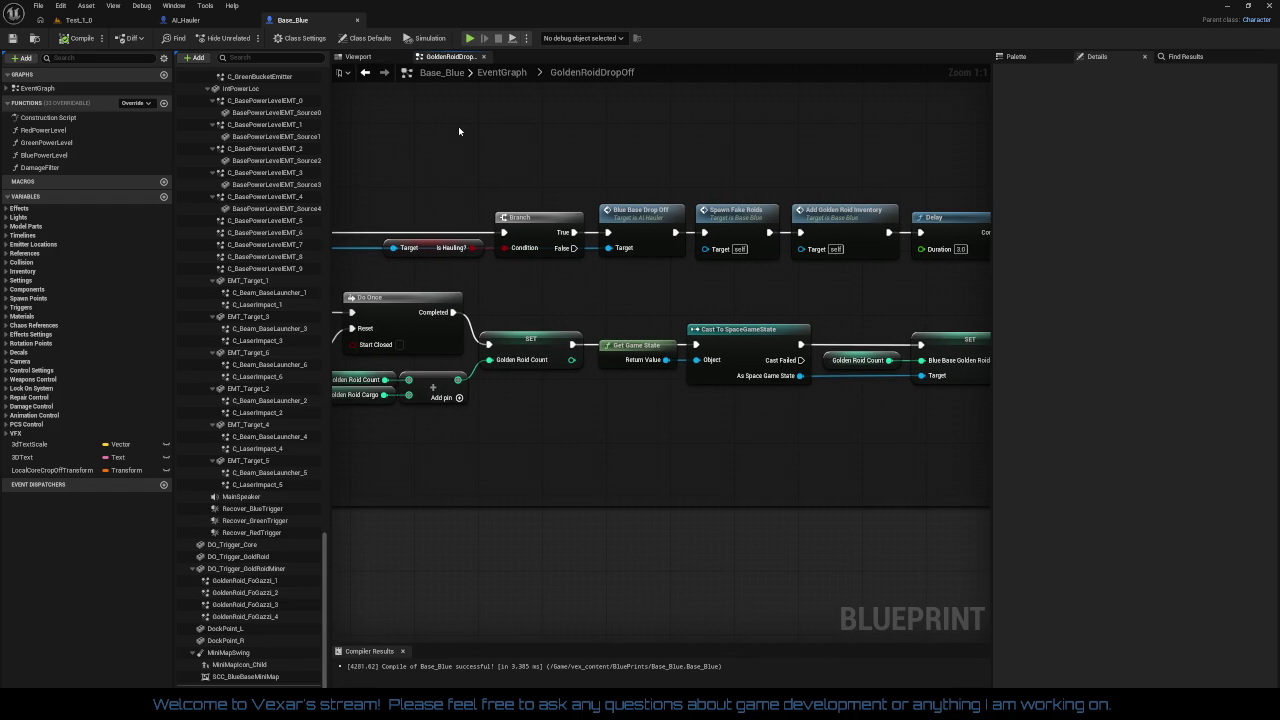
{"action": "left_click_drag", "start_coordinate": [714, 394], "coordinate": [407, 346]}
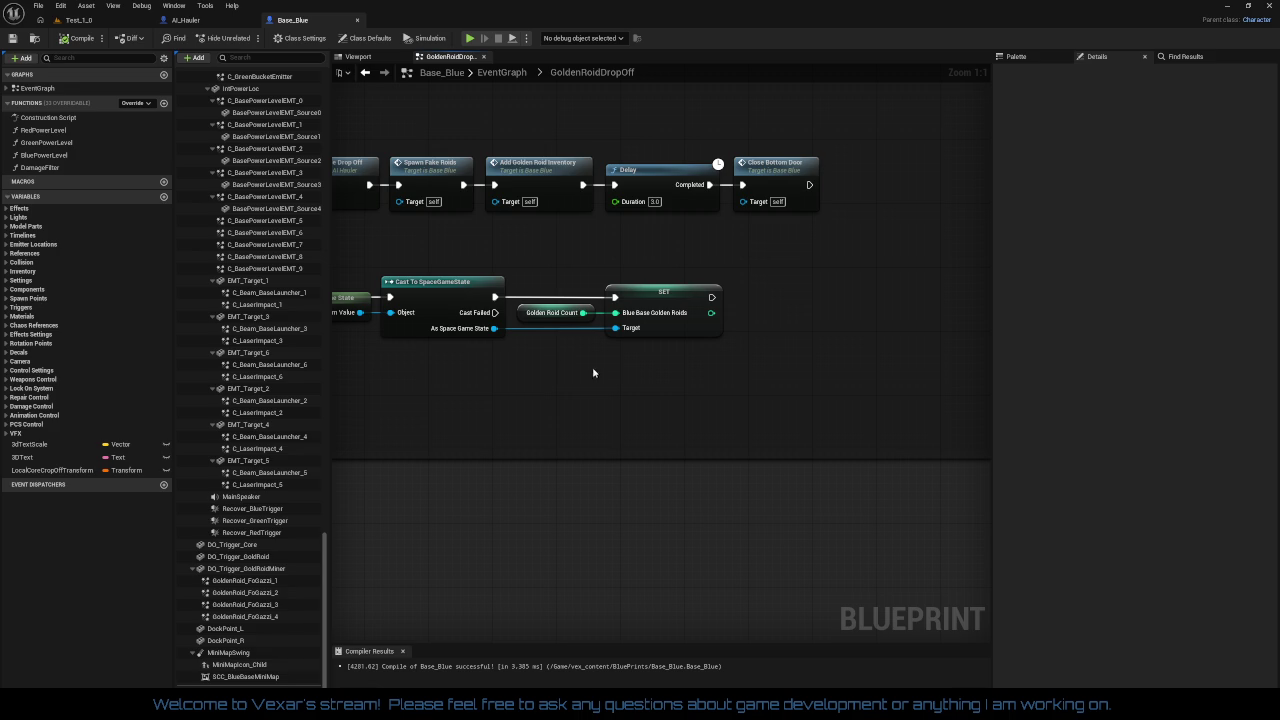
{"action": "mouse_move", "coordinate": [592, 371]}
{"action": "left_mouse_down"}
{"action": "mouse_move", "coordinate": [575, 339]}
{"action": "mouse_move", "coordinate": [752, 322]}
{"action": "left_mouse_up"}
{"action": "type", "text": "print"}
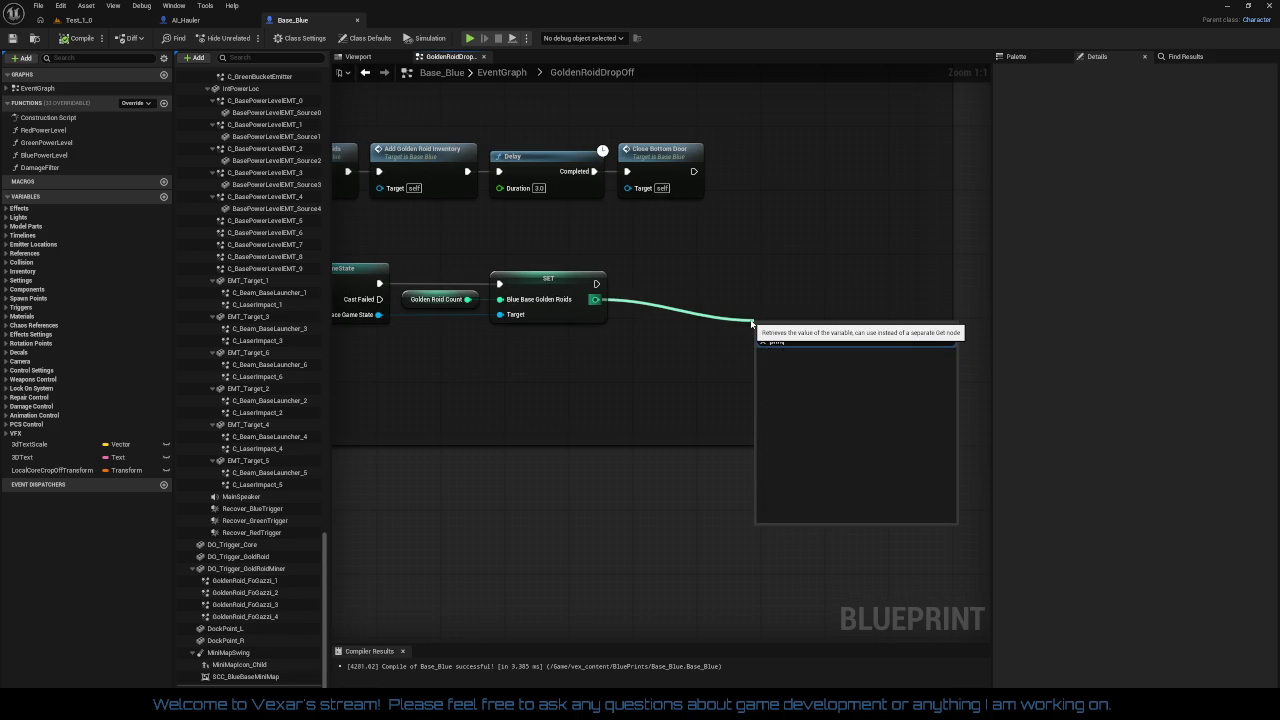
Step: Add a Print String node with Print to Log turned off
{"action": "key", "text": "Escape"}
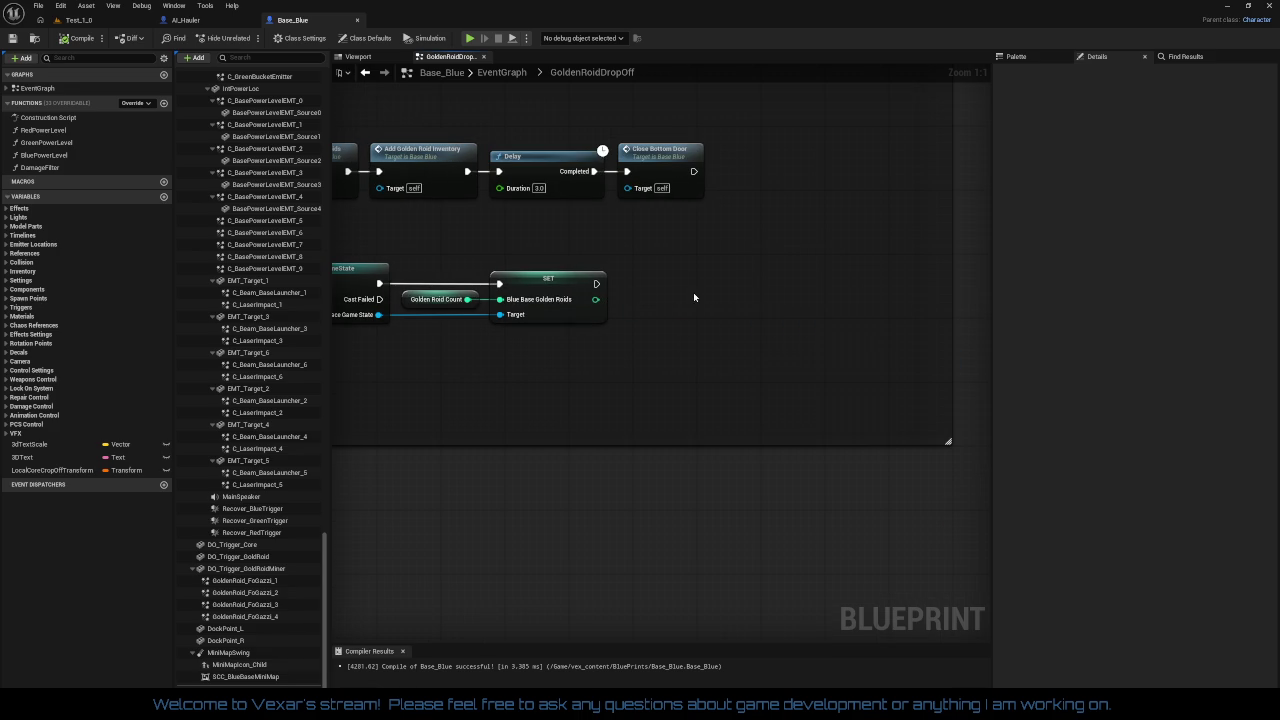
{"action": "right_click", "coordinate": [693, 293]}
{"action": "type", "text": "print"}
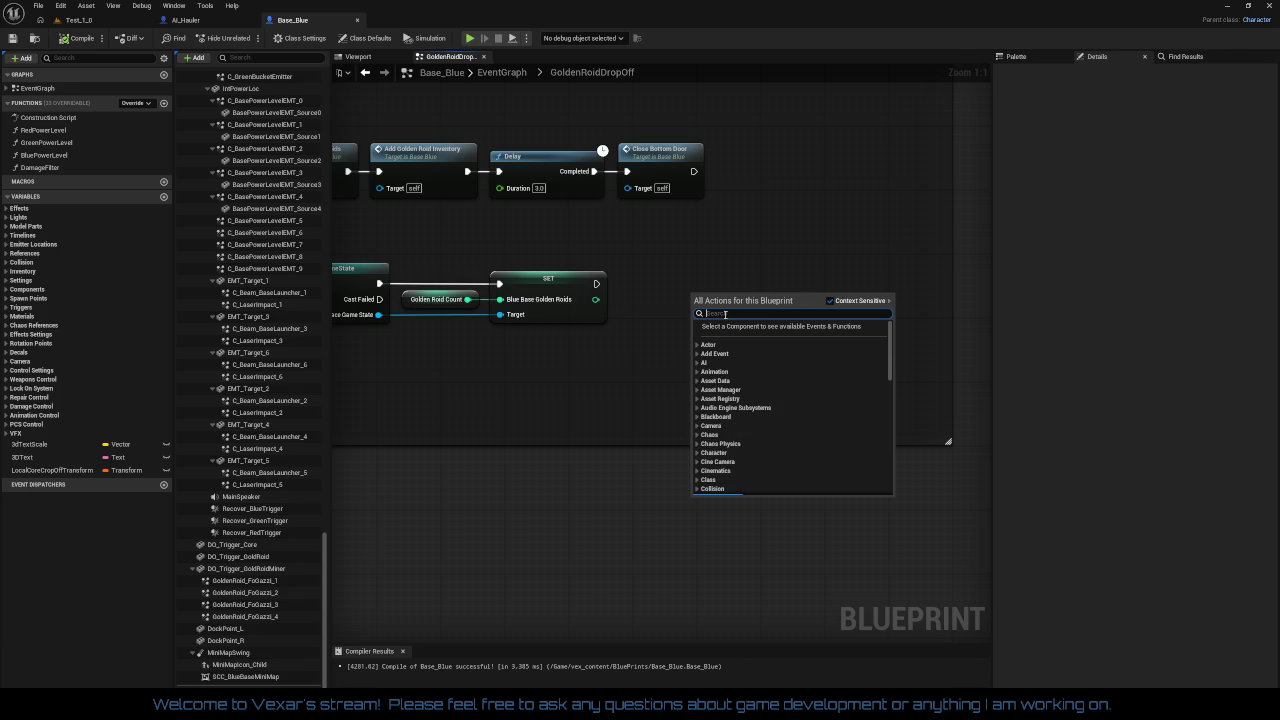
{"action": "left_click", "coordinate": [731, 335]}
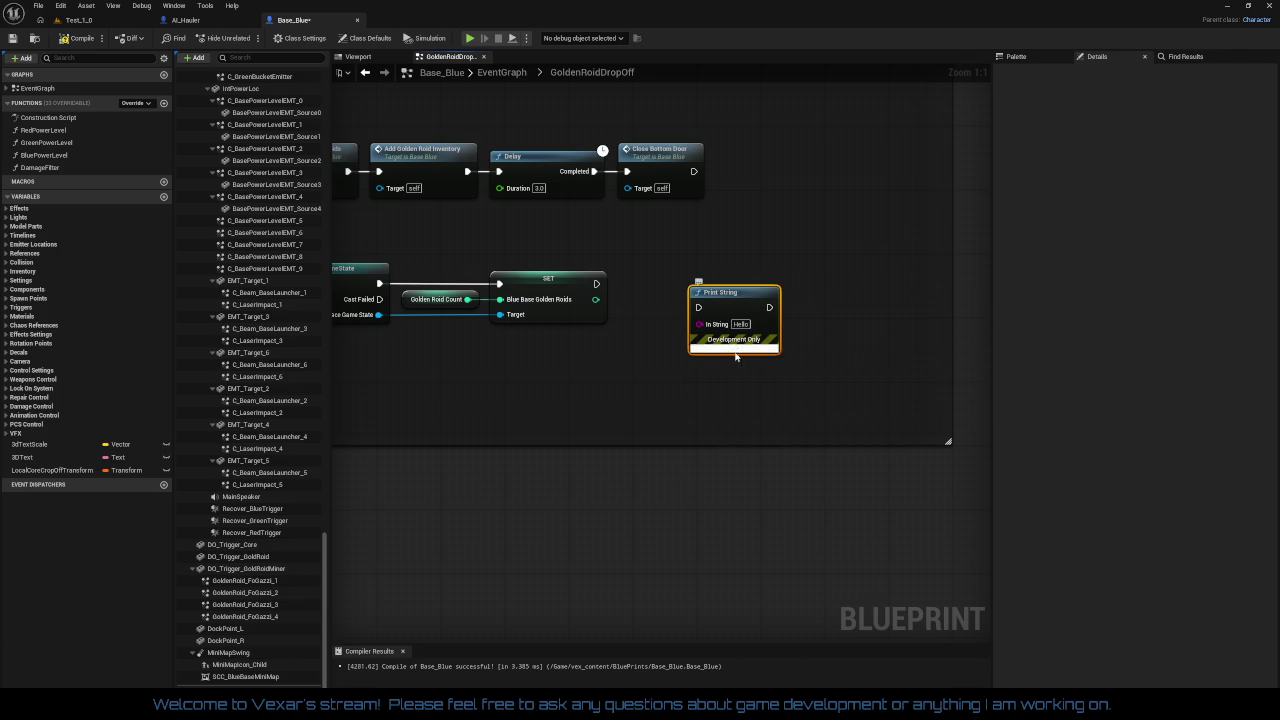
{"action": "left_click", "coordinate": [736, 348]}
{"action": "left_click", "coordinate": [750, 358]}
Step: Enter 'DEBUG: SGS BB GoldenRoid Count:' as the Print String message
{"action": "left_click", "coordinate": [740, 324]}
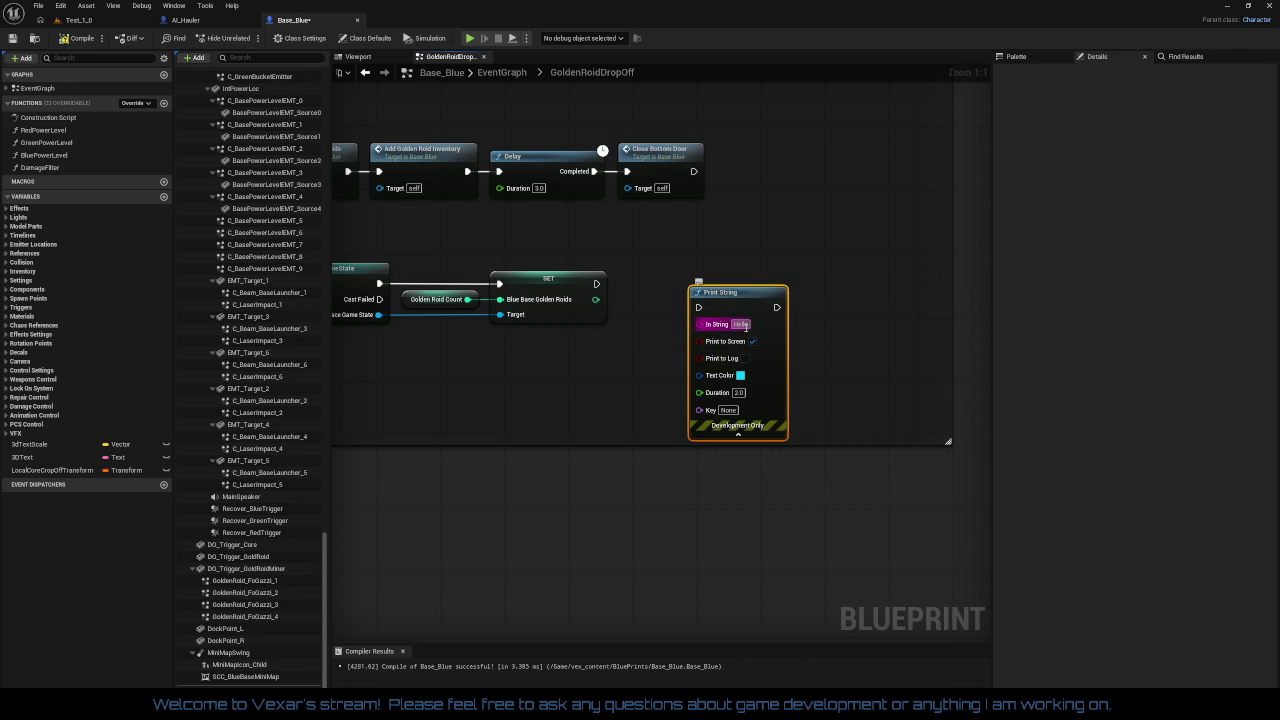
{"action": "type", "text": "DEBUG"}
{"action": "type", "text": ":"}
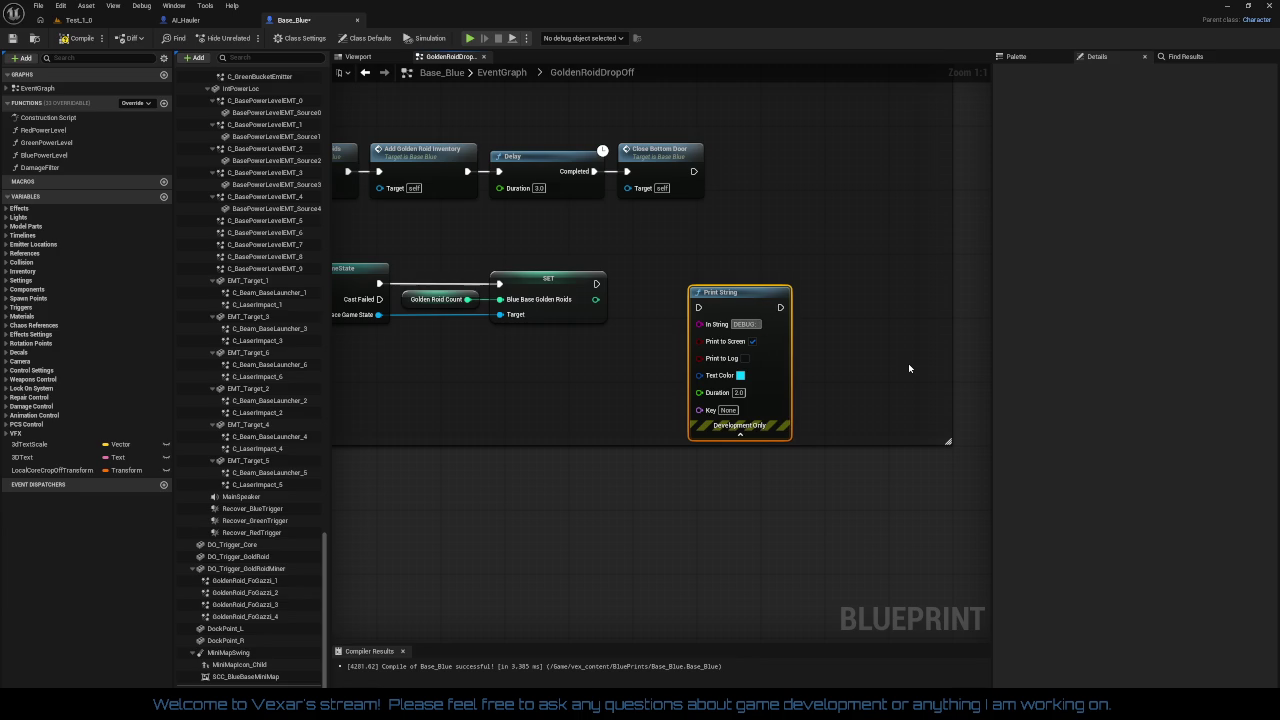
{"action": "type", "text": " Spa"}
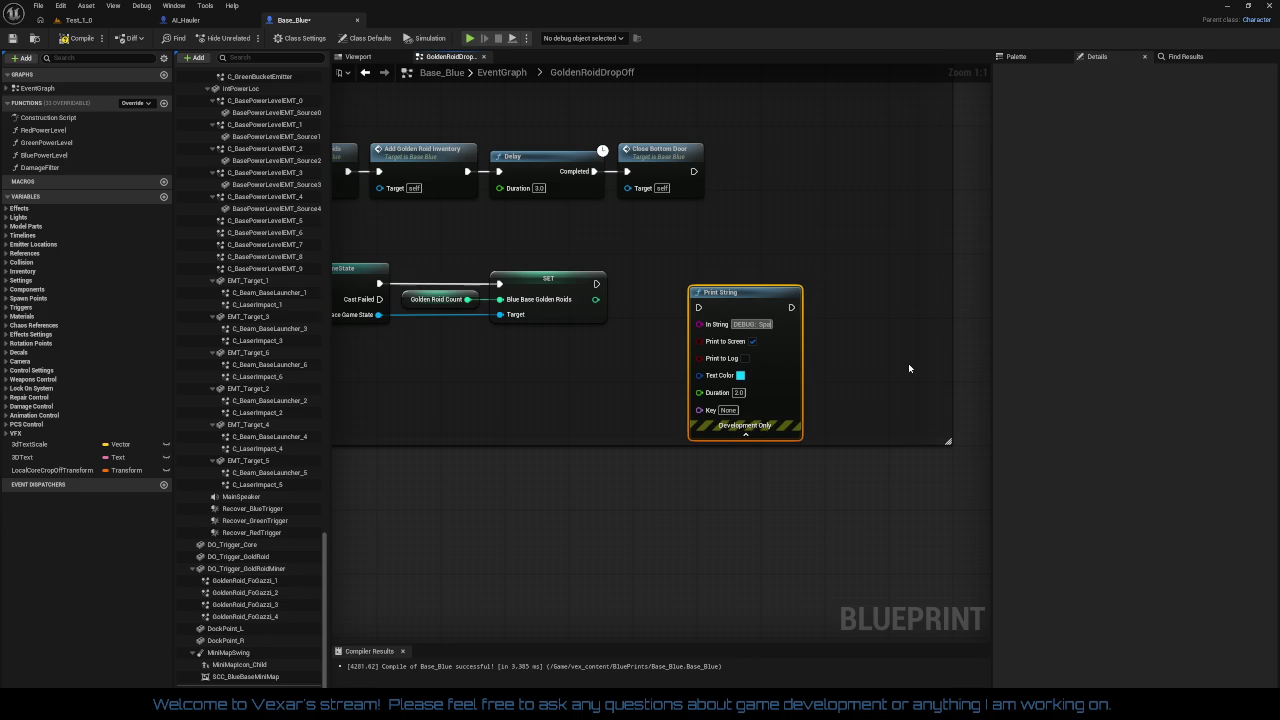
{"action": "key", "text": "BackSpace"}
{"action": "key", "text": "BackSpace"}
{"action": "type", "text": "GS"}
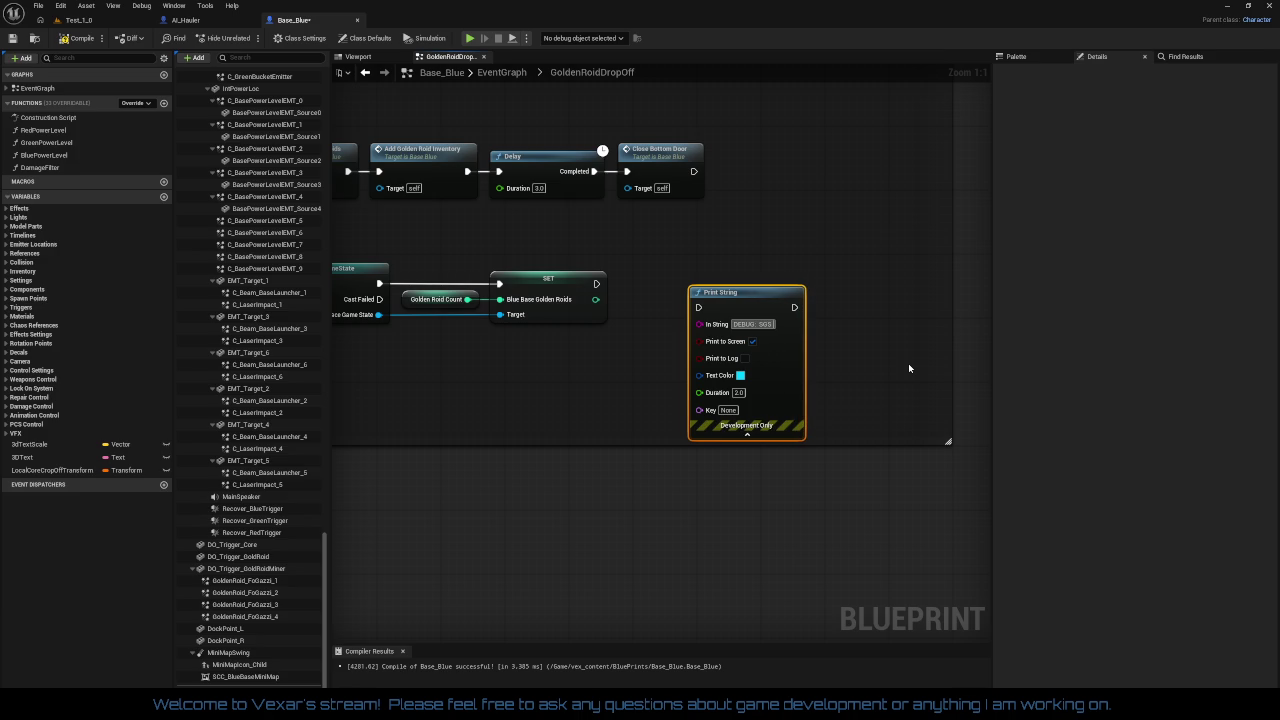
{"action": "type", "text": " BB"}
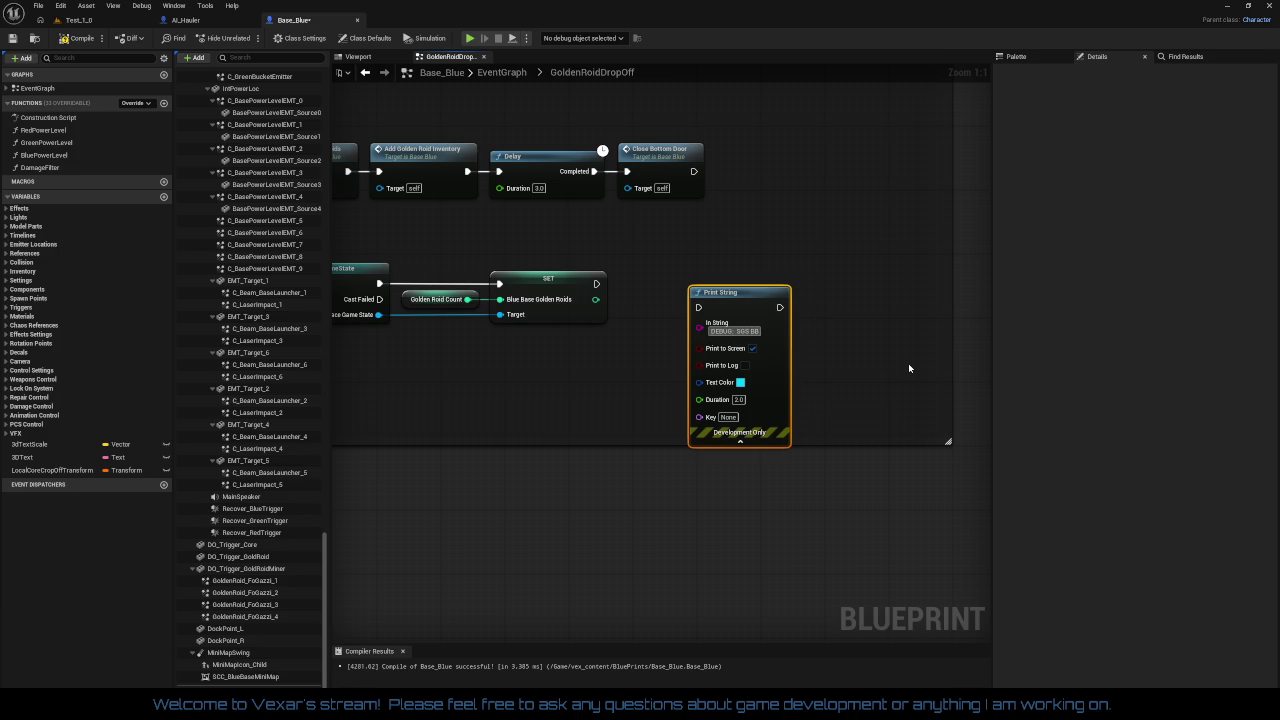
{"action": "type", "text": " Gol"}
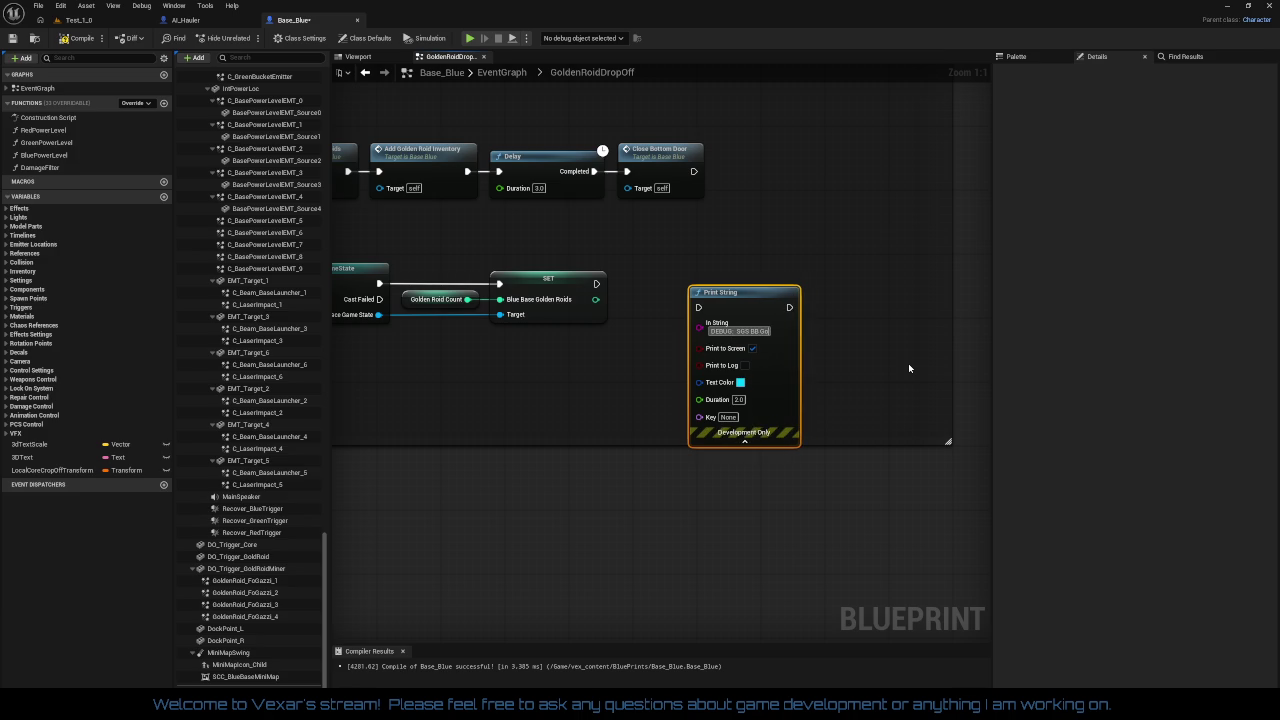
{"action": "type", "text": "denRoid C"}
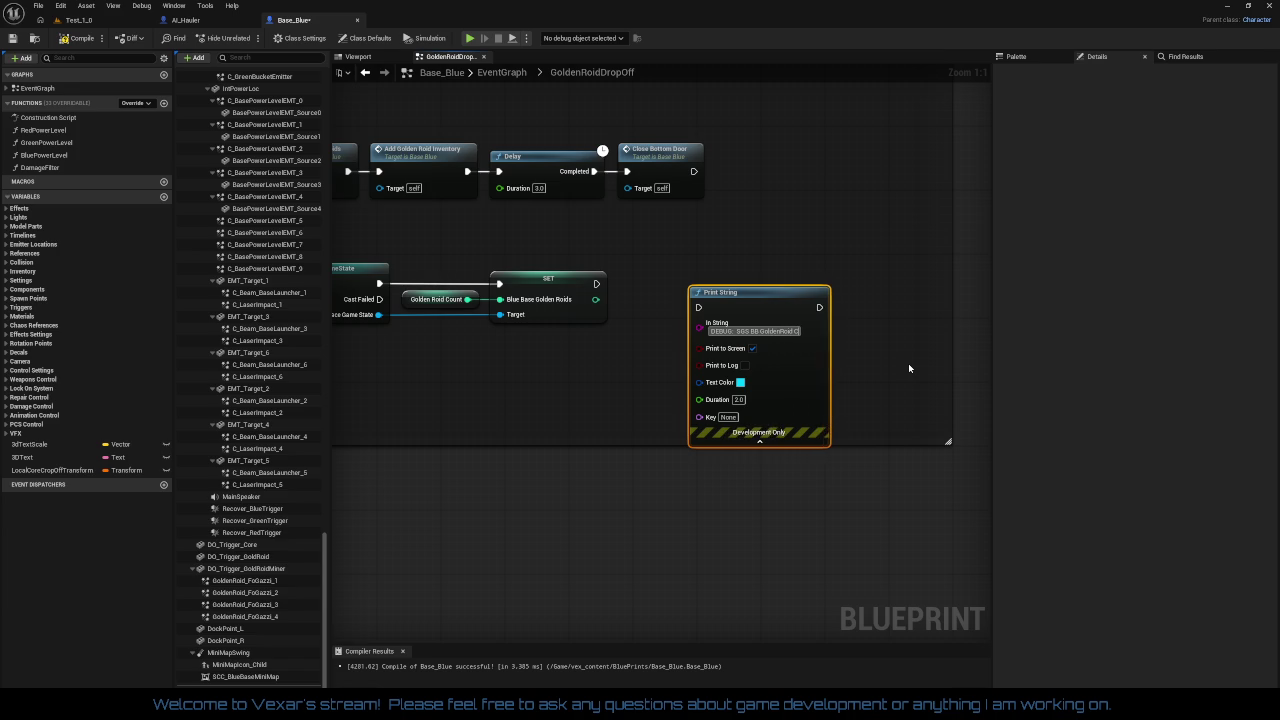
{"action": "type", "text": "ount:"}
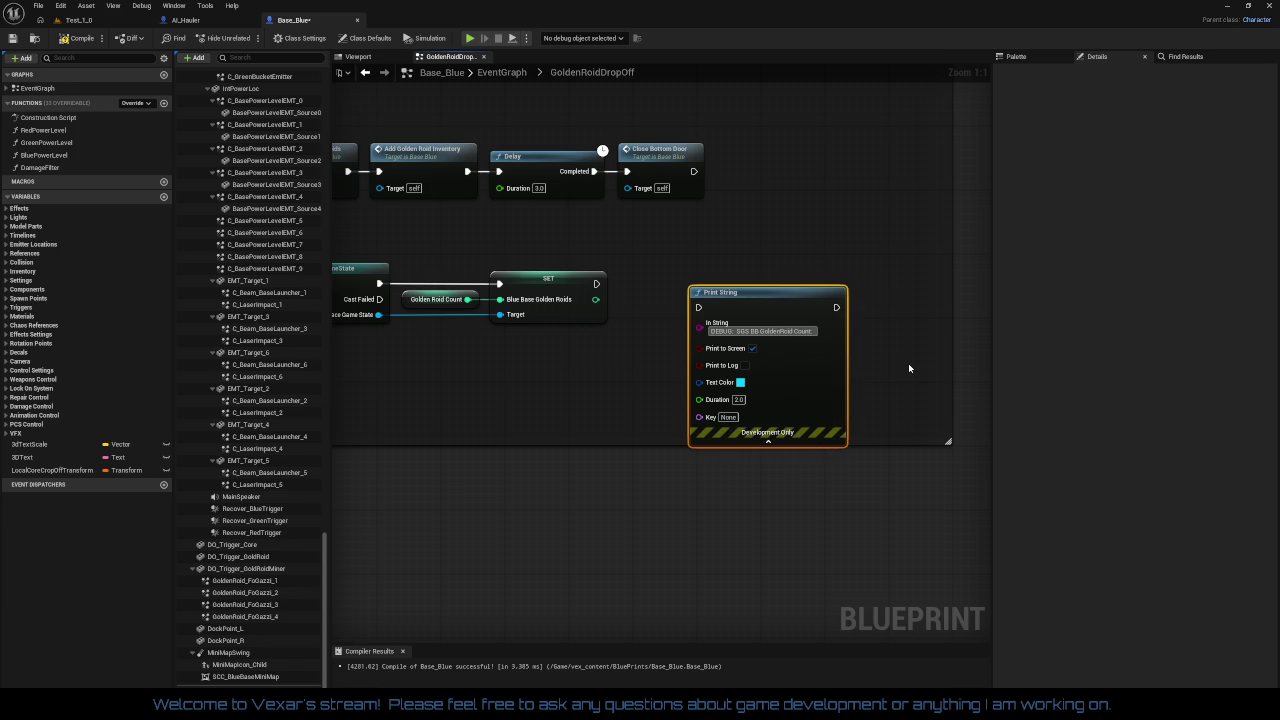
{"action": "double_click", "coordinate": [760, 331]}
{"action": "right_click", "coordinate": [760, 331]}
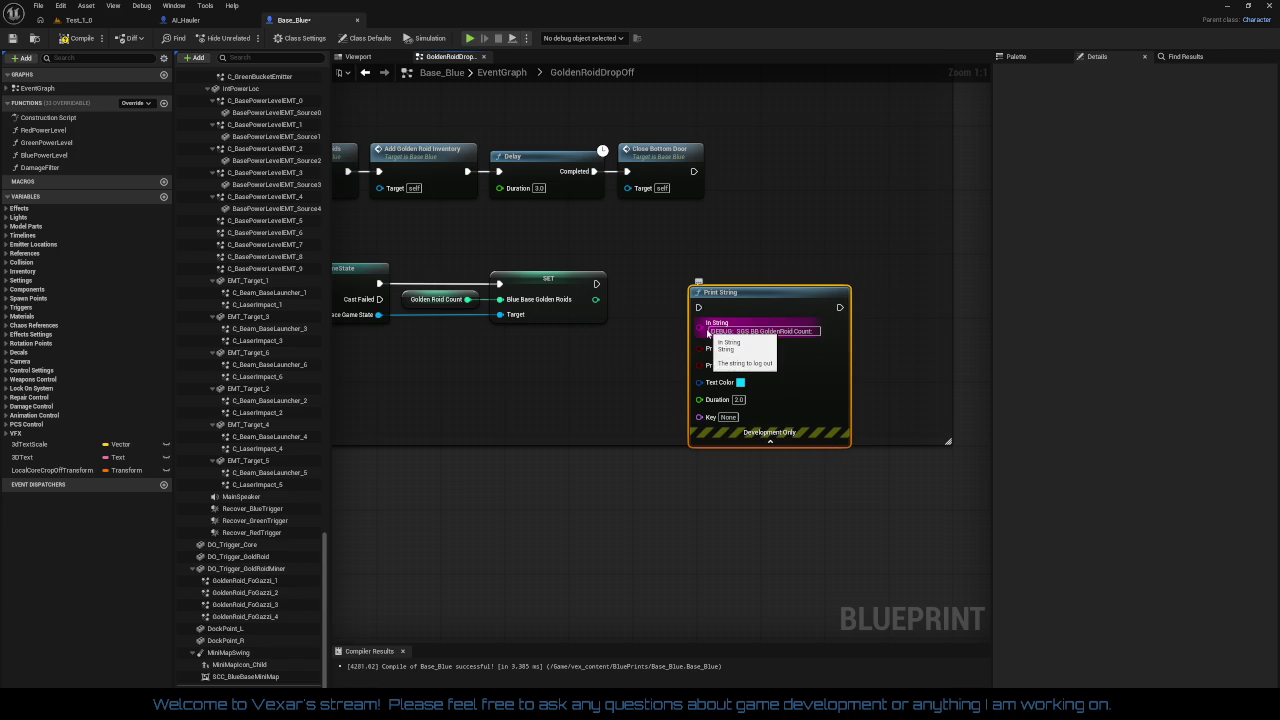
{"action": "left_click", "coordinate": [735, 352]}
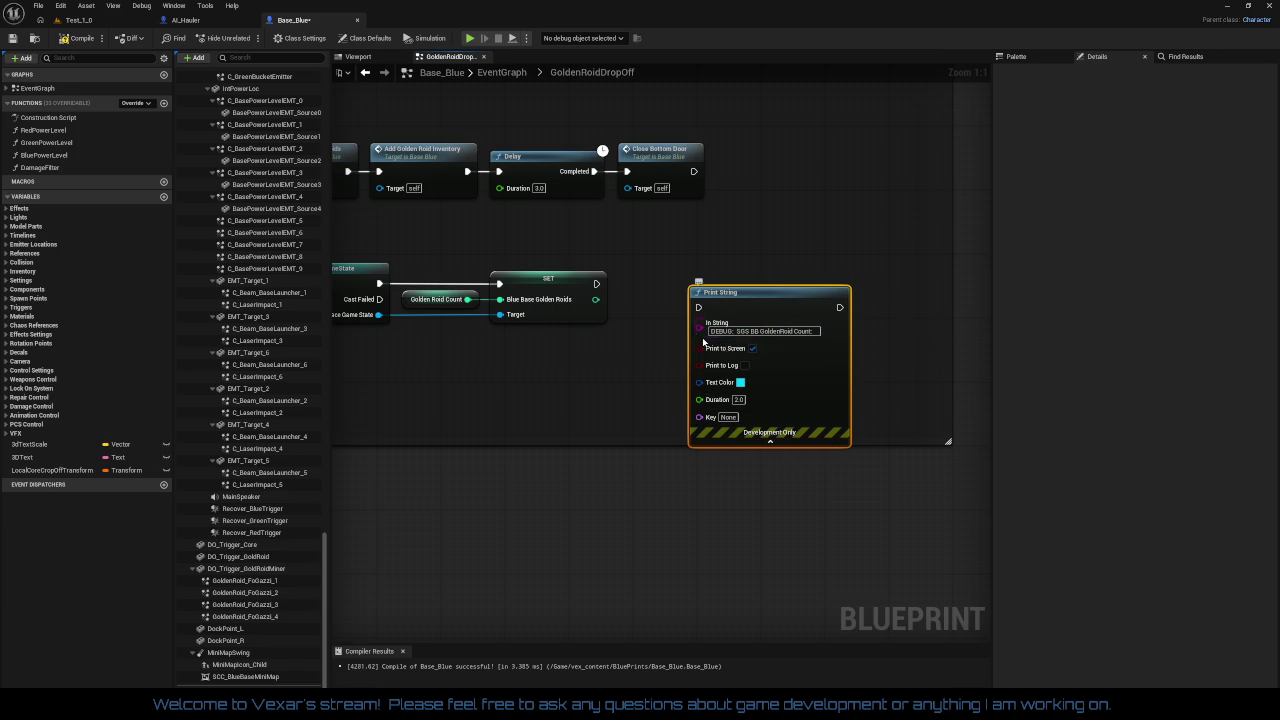
{"action": "left_click", "coordinate": [752, 333]}
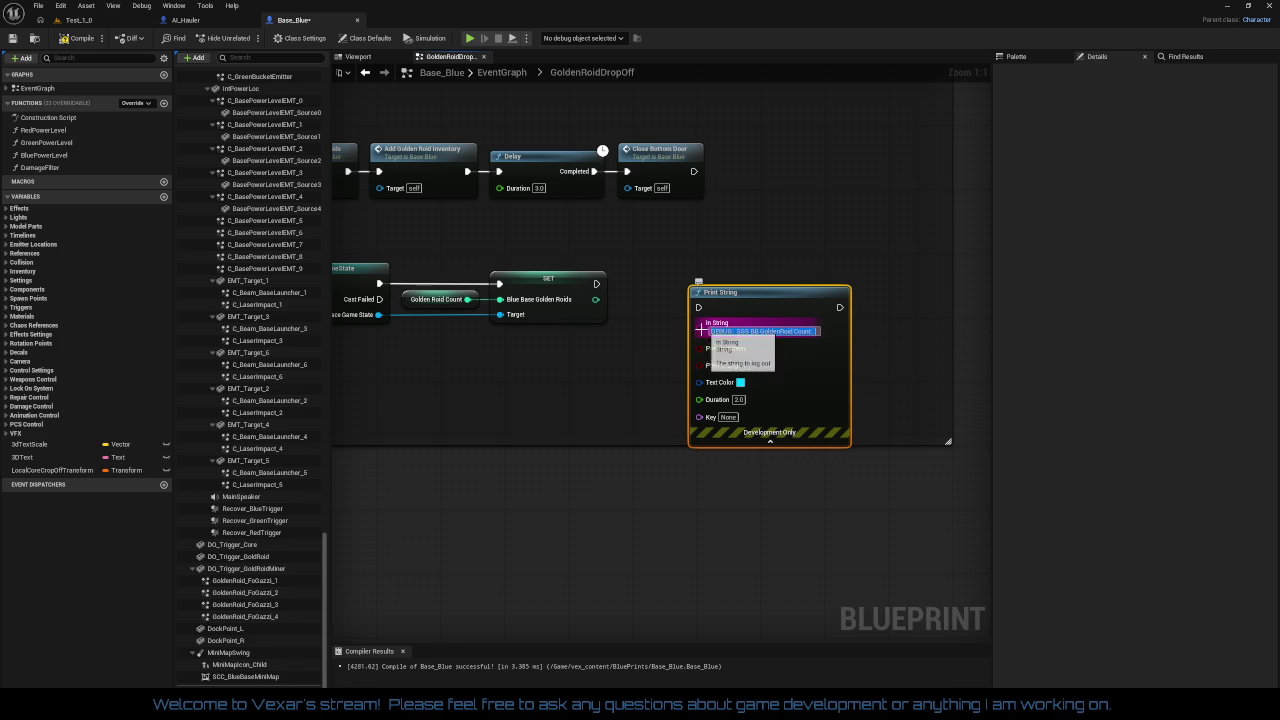
Step: Feed the message from an Append of the debug text and the converted Blue Base Golden Roids count
{"action": "left_click_drag", "start_coordinate": [699, 328], "coordinate": [612, 381]}
{"action": "type", "text": "ap"}
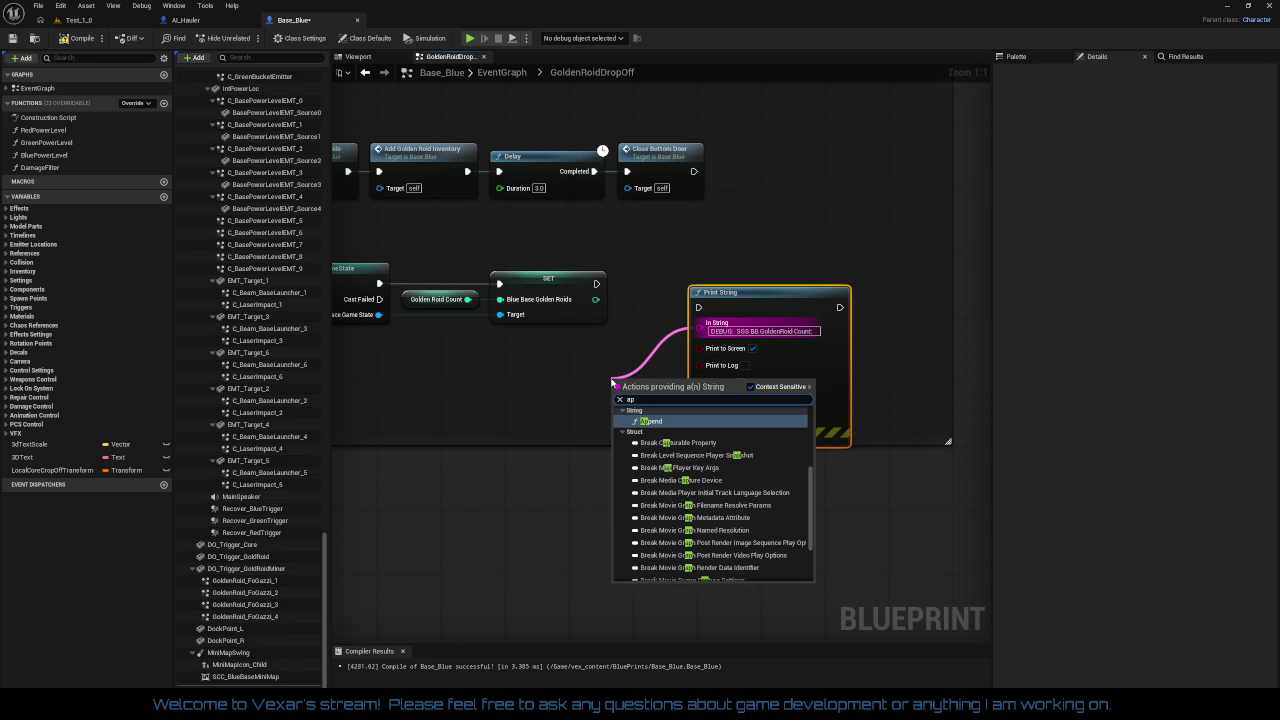
{"action": "key", "text": "Return"}
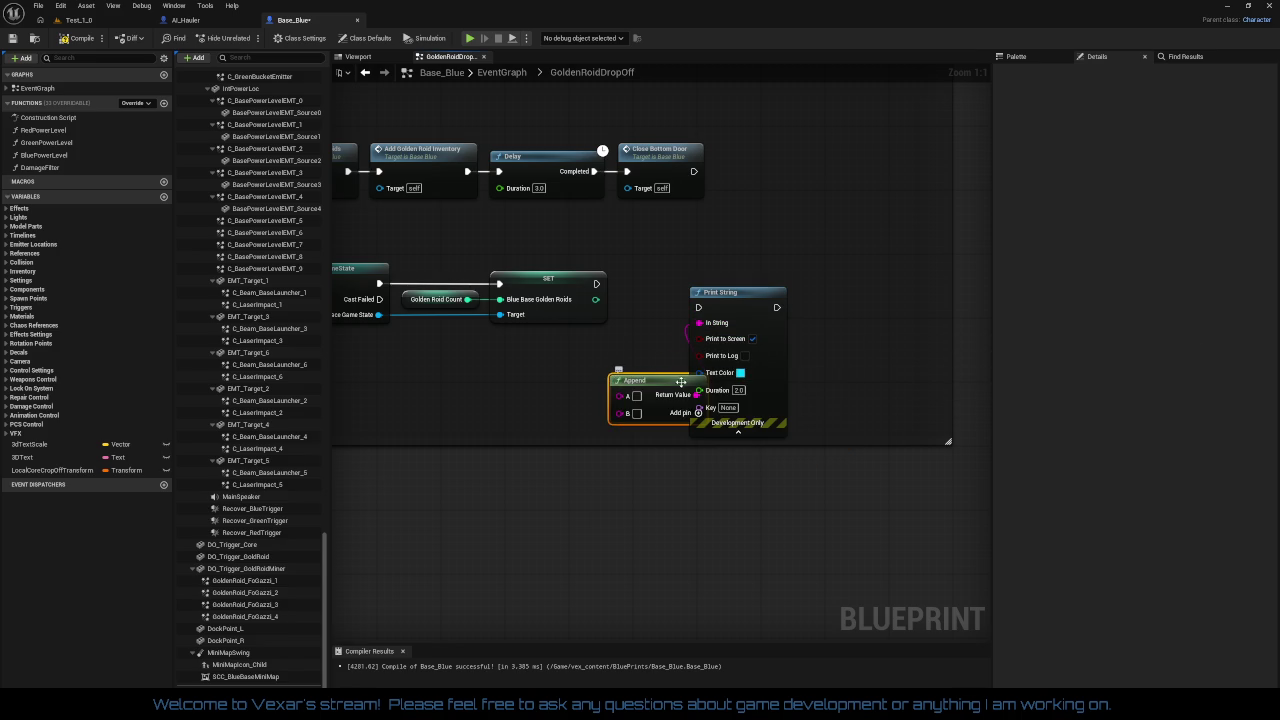
{"action": "left_click_drag", "start_coordinate": [682, 380], "coordinate": [618, 368]}
{"action": "left_click", "coordinate": [572, 380]}
{"action": "type", "text": "DEBUG: SGS BB GoldenRoid Count:"}
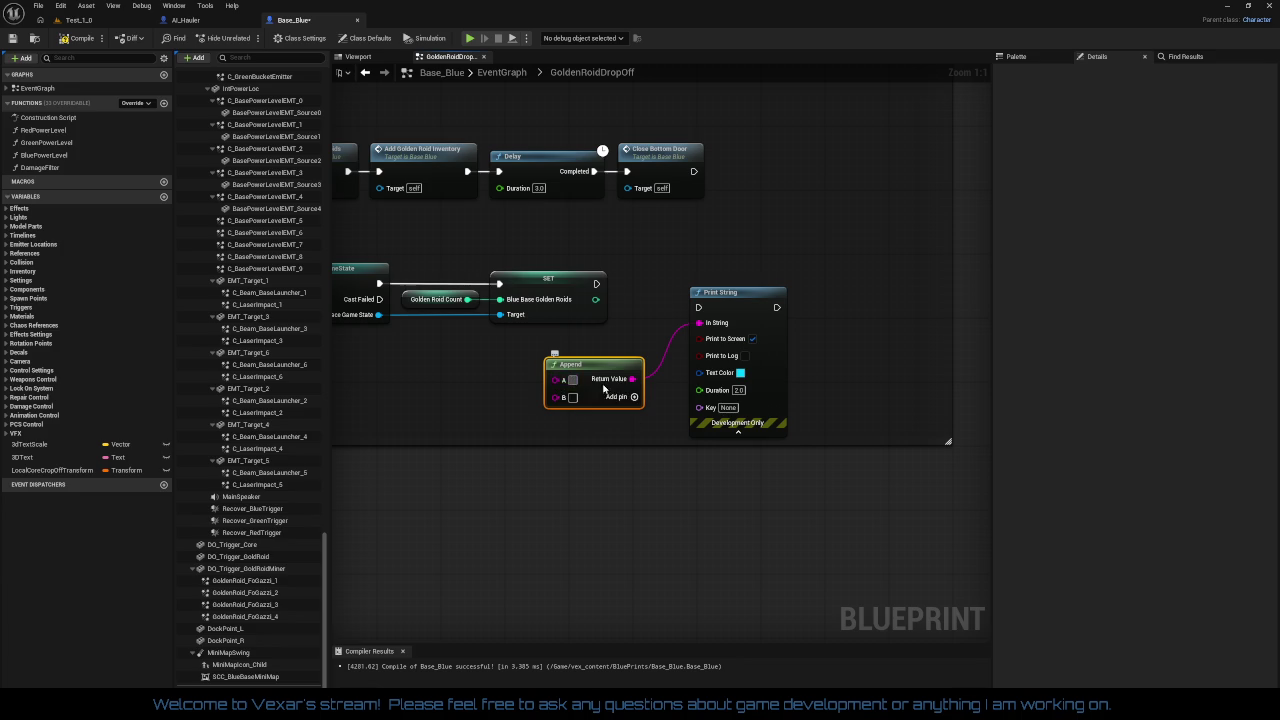
{"action": "left_click_drag", "start_coordinate": [638, 412], "coordinate": [599, 404]}
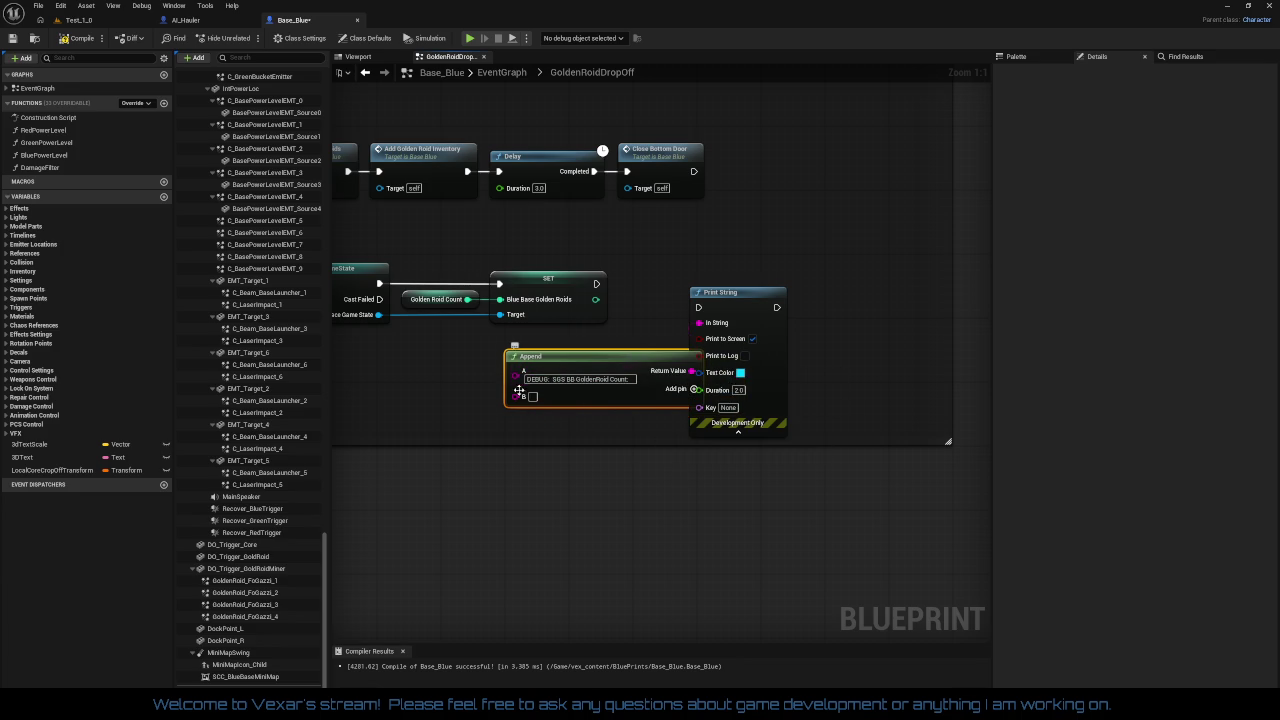
{"action": "mouse_move", "coordinate": [517, 397]}
{"action": "left_mouse_down"}
{"action": "mouse_move", "coordinate": [615, 335]}
{"action": "mouse_move", "coordinate": [596, 299]}
{"action": "mouse_move", "coordinate": [705, 308]}
{"action": "mouse_move", "coordinate": [801, 278]}
{"action": "left_mouse_up"}
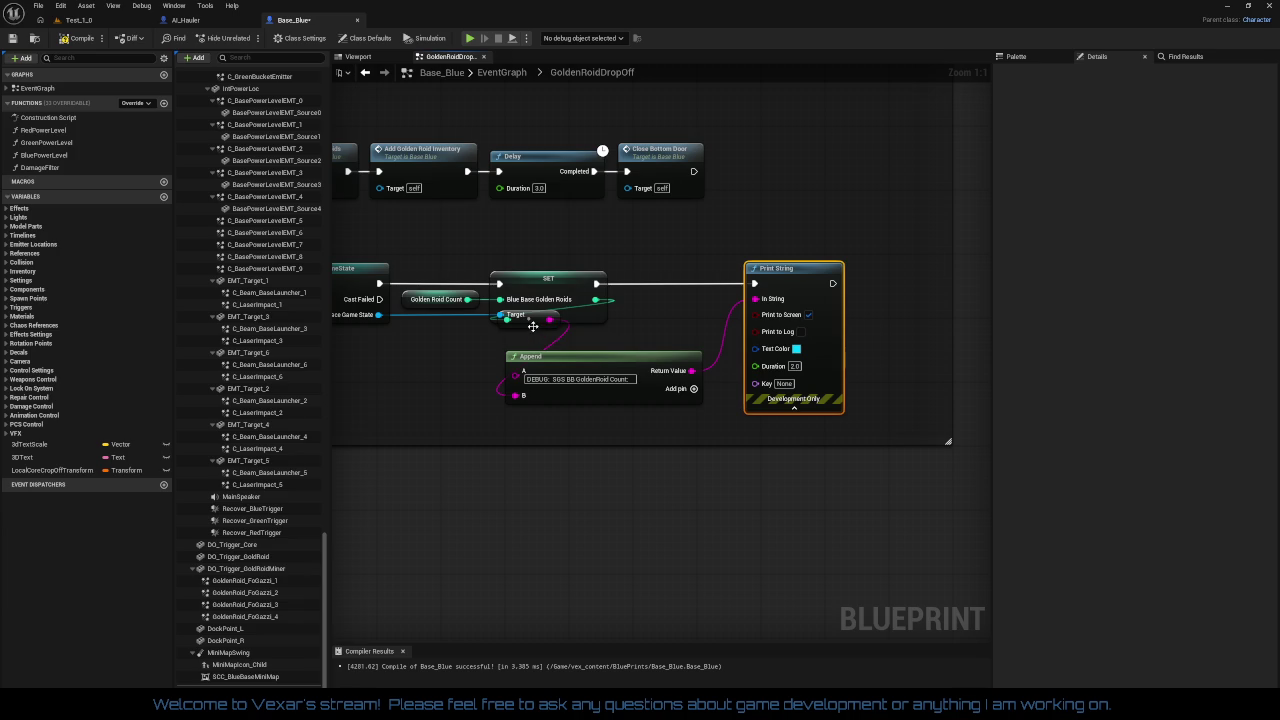
Step: Arrange the conversion, Append and Print String nodes and straighten their connections
{"action": "mouse_move", "coordinate": [533, 326]}
{"action": "left_mouse_down"}
{"action": "mouse_move", "coordinate": [602, 346]}
{"action": "mouse_move", "coordinate": [655, 310]}
{"action": "left_mouse_up"}
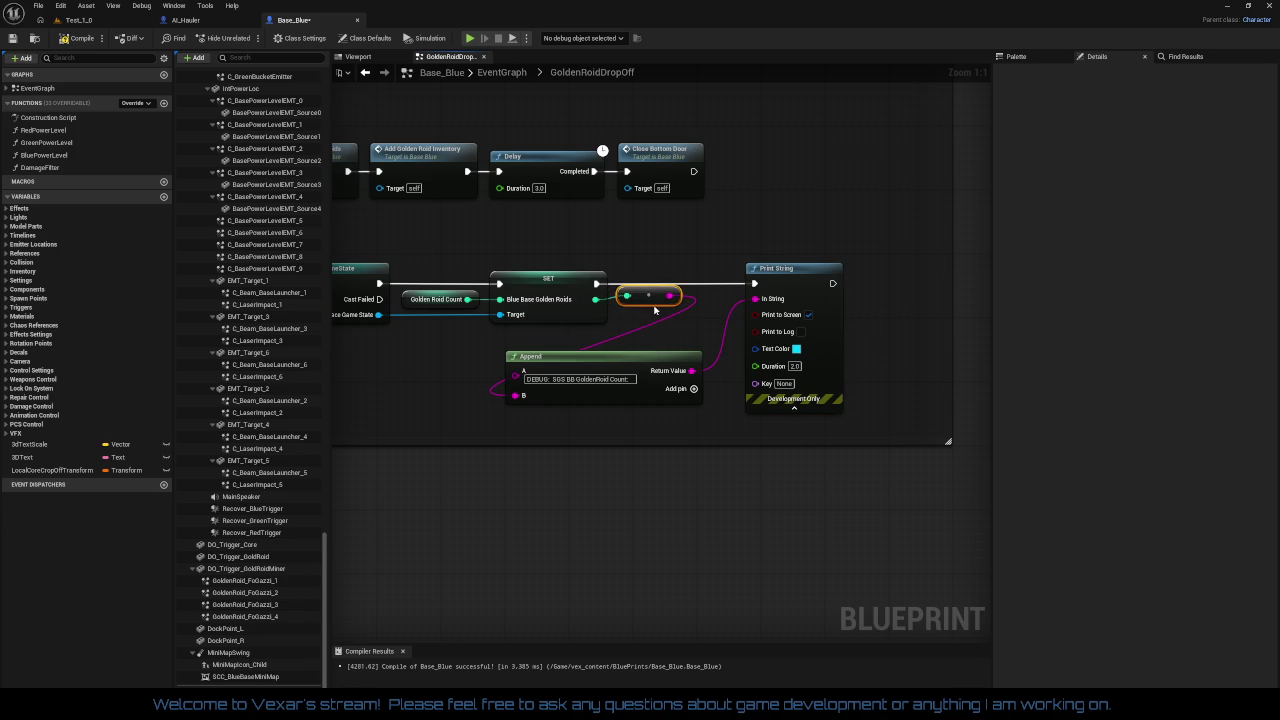
{"action": "left_click_drag", "start_coordinate": [652, 366], "coordinate": [697, 350]}
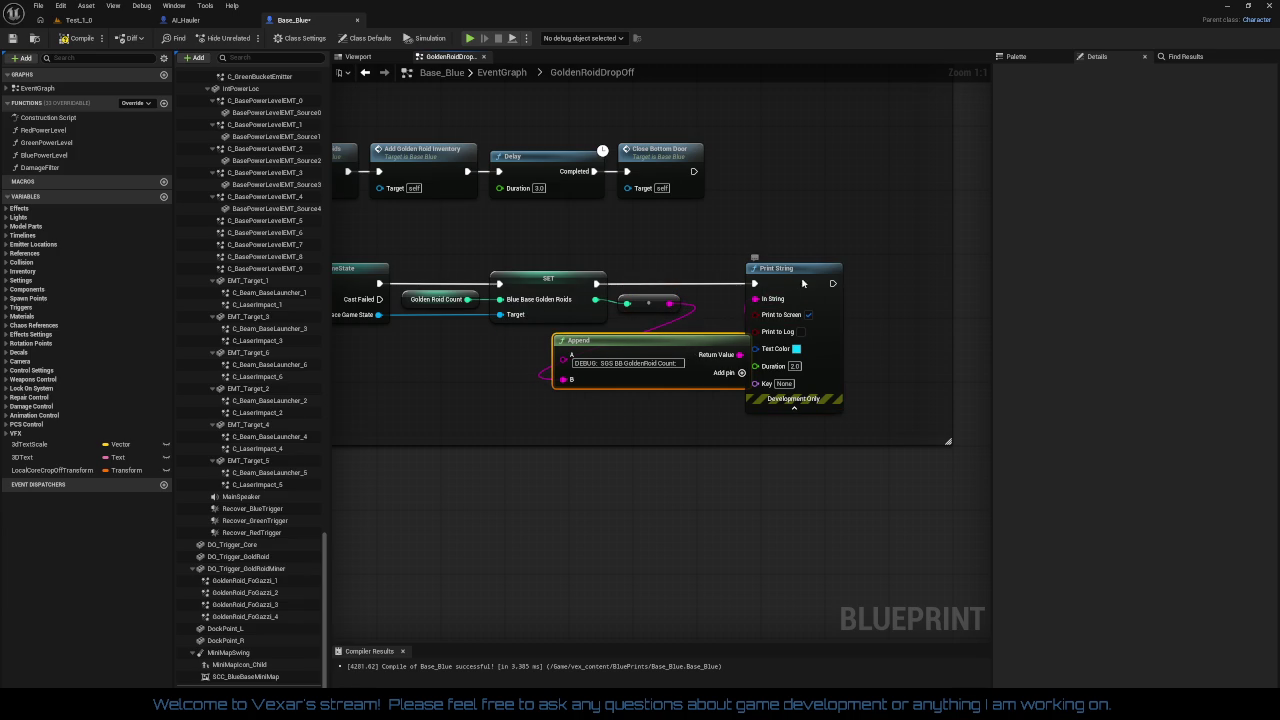
{"action": "left_click_drag", "start_coordinate": [802, 283], "coordinate": [890, 291]}
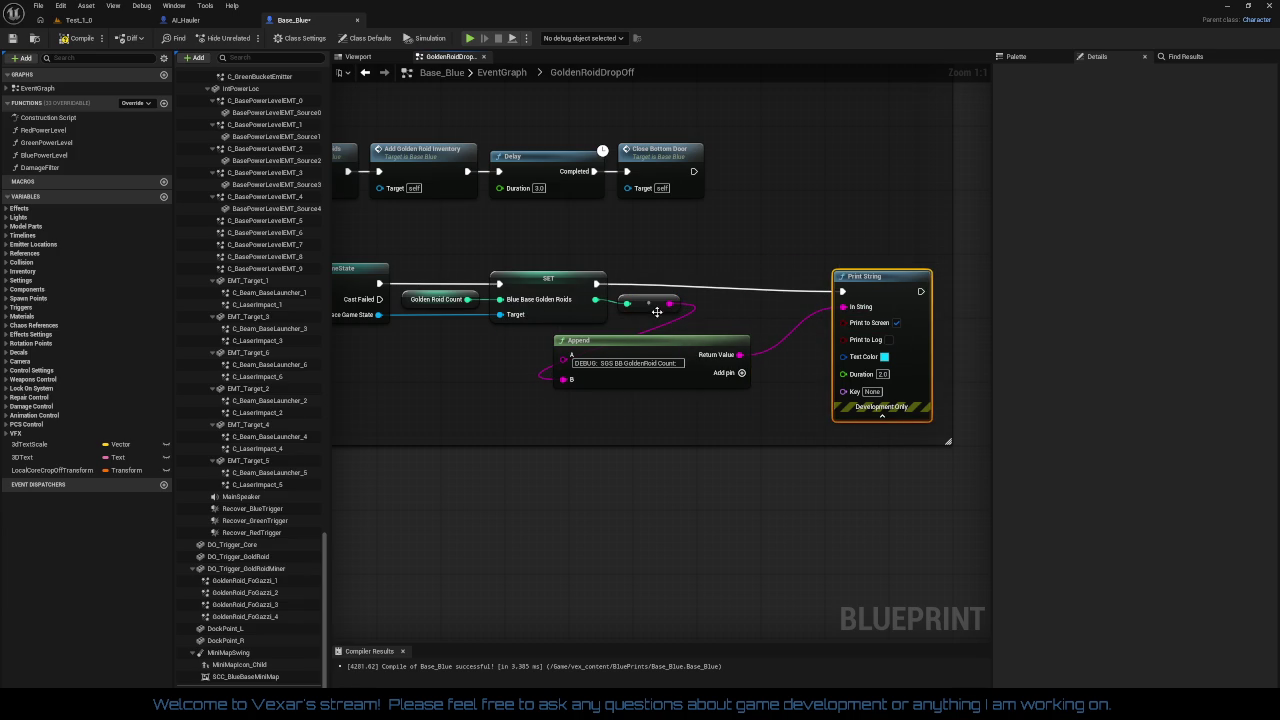
{"action": "mouse_move", "coordinate": [657, 312]}
{"action": "left_mouse_down"}
{"action": "mouse_move", "coordinate": [647, 319]}
{"action": "mouse_move", "coordinate": [757, 307]}
{"action": "mouse_move", "coordinate": [780, 291]}
{"action": "mouse_move", "coordinate": [769, 273]}
{"action": "mouse_move", "coordinate": [834, 303]}
{"action": "mouse_move", "coordinate": [869, 296]}
{"action": "left_mouse_up"}
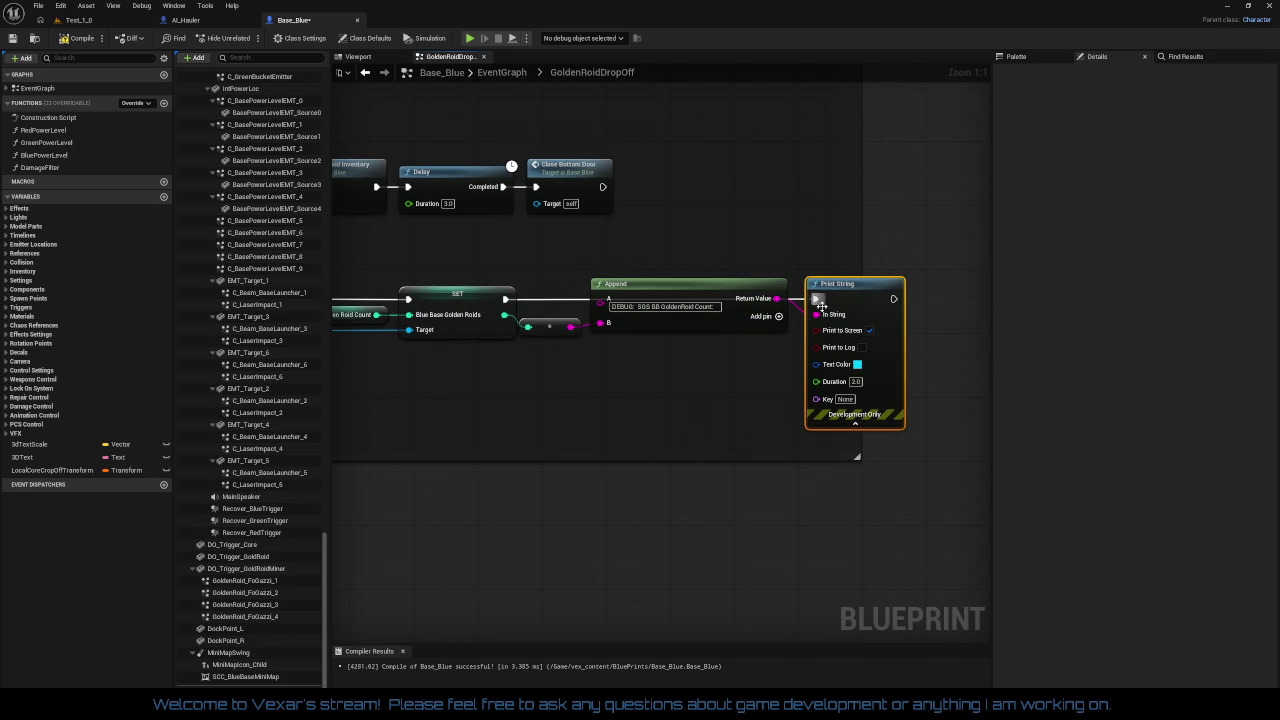
{"action": "mouse_move", "coordinate": [575, 284]}
{"action": "left_mouse_down"}
{"action": "mouse_move", "coordinate": [795, 335]}
{"action": "mouse_move", "coordinate": [929, 348]}
{"action": "left_mouse_up"}
{"action": "key", "text": "q"}
{"action": "left_click", "coordinate": [724, 396]}
{"action": "left_click_drag", "start_coordinate": [885, 288], "coordinate": [883, 304]}
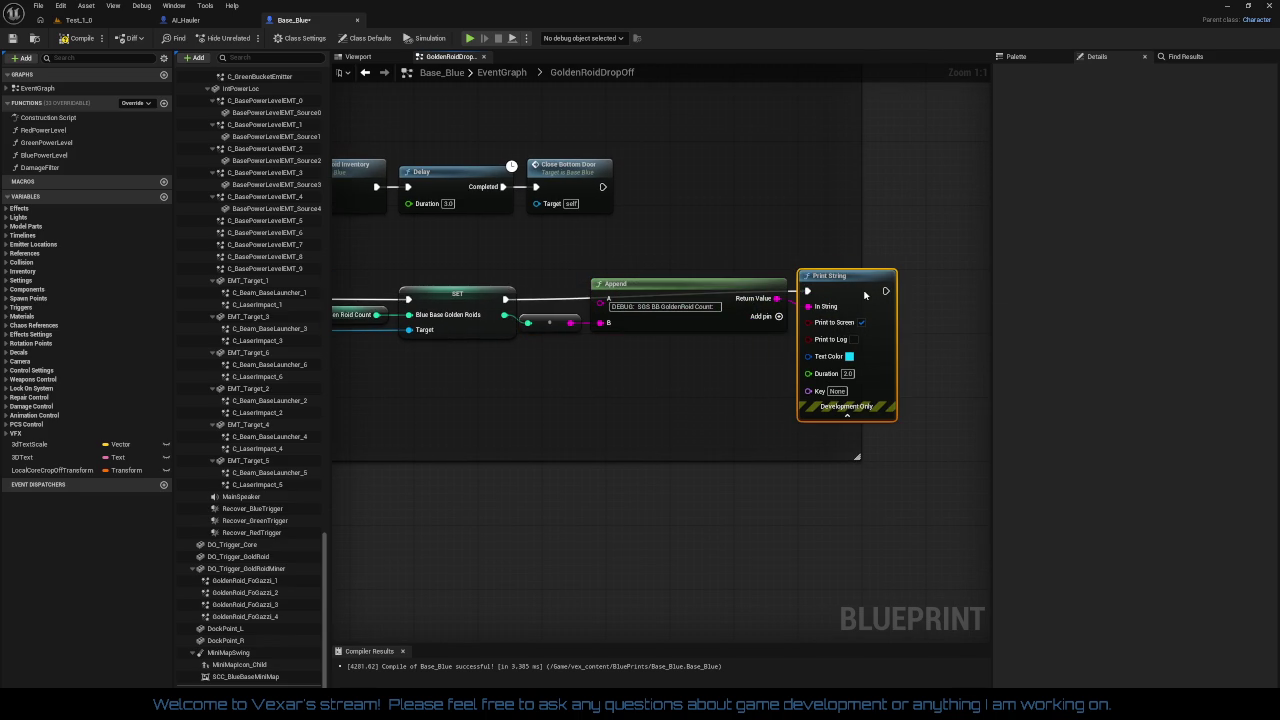
{"action": "left_click", "coordinate": [740, 352]}
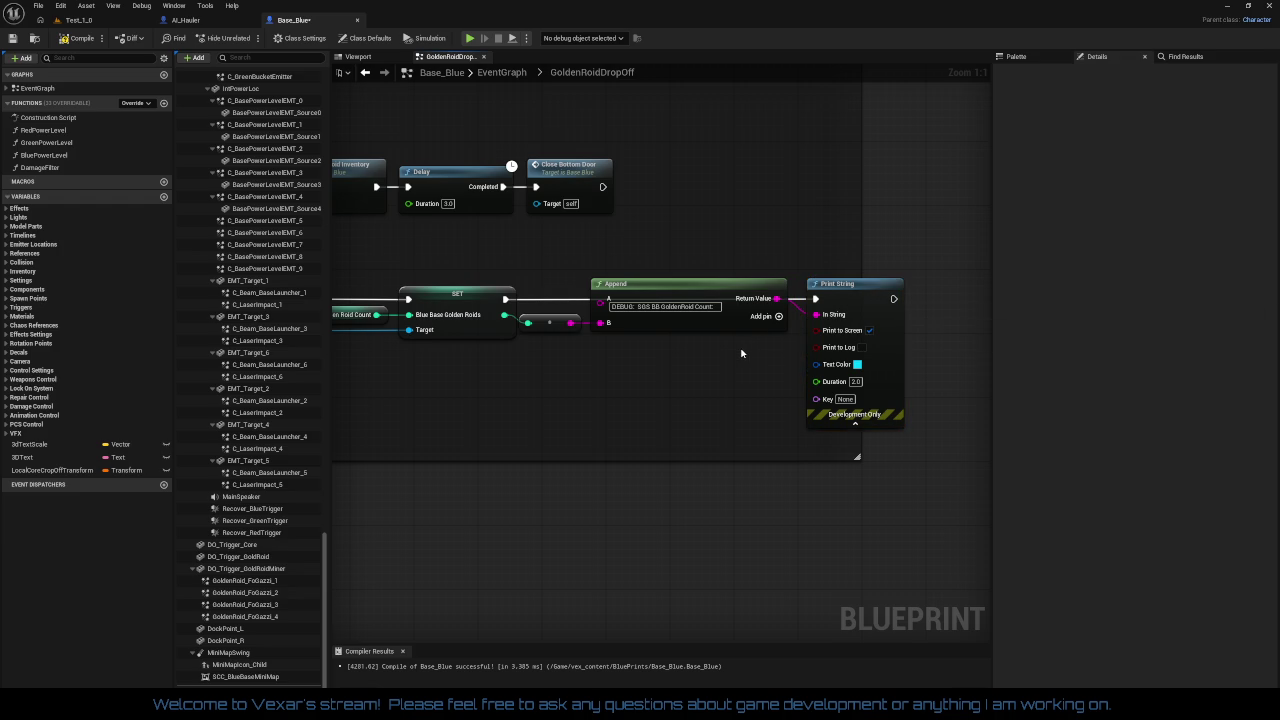
Step: Widen the comment box to enclose the new debug nodes
{"action": "left_click_drag", "start_coordinate": [737, 349], "coordinate": [621, 342]}
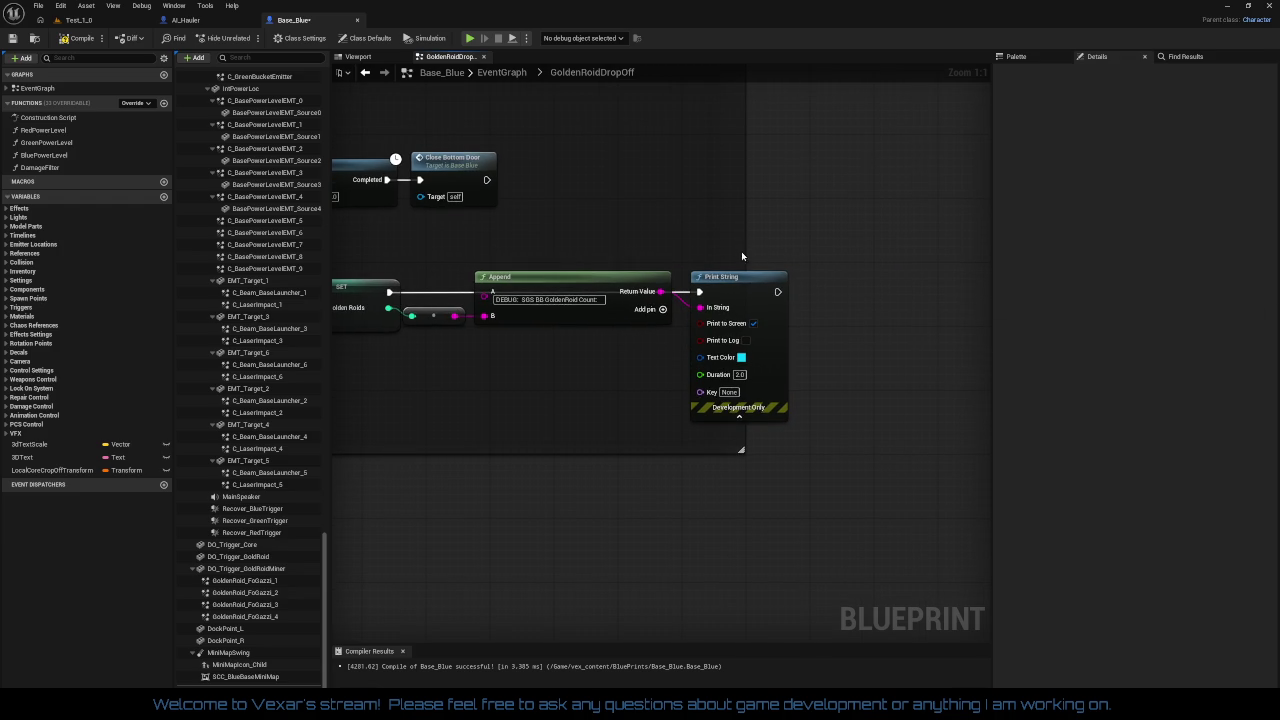
{"action": "mouse_move", "coordinate": [742, 257]}
{"action": "left_mouse_down"}
{"action": "mouse_move", "coordinate": [885, 253]}
{"action": "mouse_move", "coordinate": [869, 253]}
{"action": "left_mouse_up"}
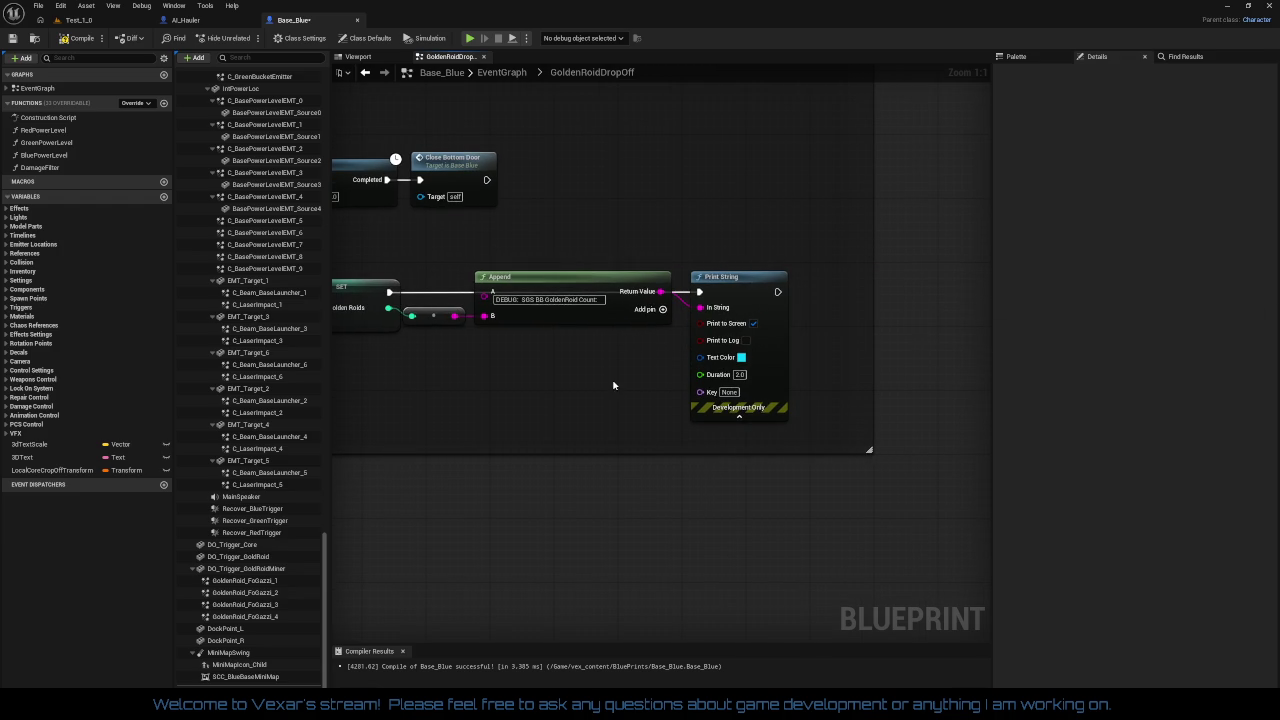
{"action": "left_click_drag", "start_coordinate": [613, 385], "coordinate": [815, 378]}
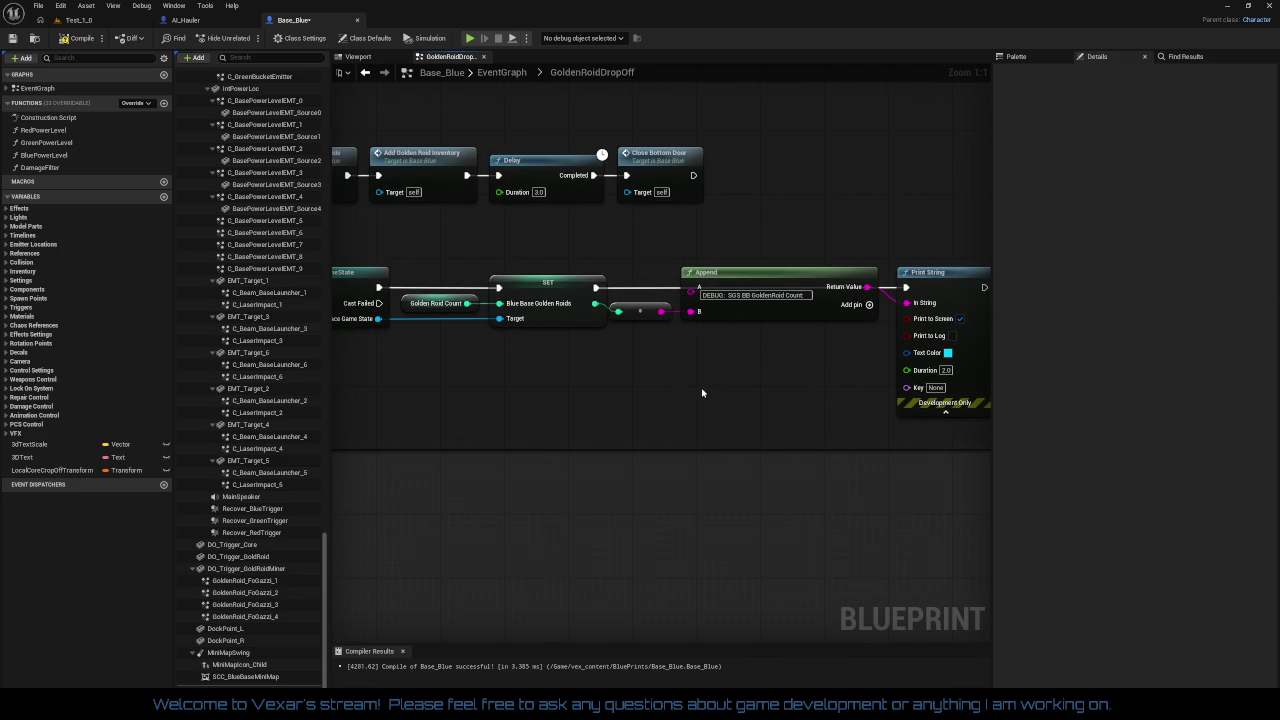
{"action": "left_click_drag", "start_coordinate": [638, 264], "coordinate": [942, 370]}
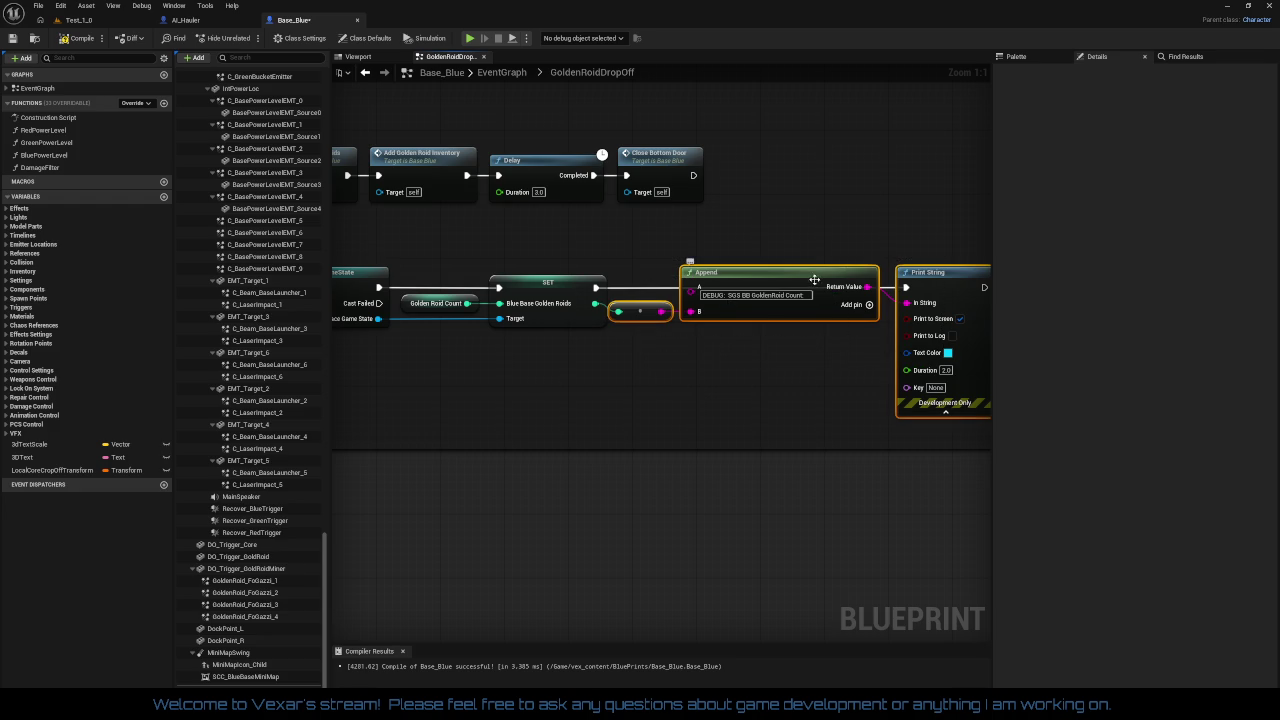
{"action": "left_click", "coordinate": [822, 348]}
{"action": "mouse_move", "coordinate": [812, 371]}
{"action": "left_mouse_down"}
{"action": "mouse_move", "coordinate": [646, 369]}
{"action": "mouse_move", "coordinate": [814, 372]}
{"action": "left_mouse_up"}
{"action": "left_click_drag", "start_coordinate": [717, 370], "coordinate": [990, 359]}
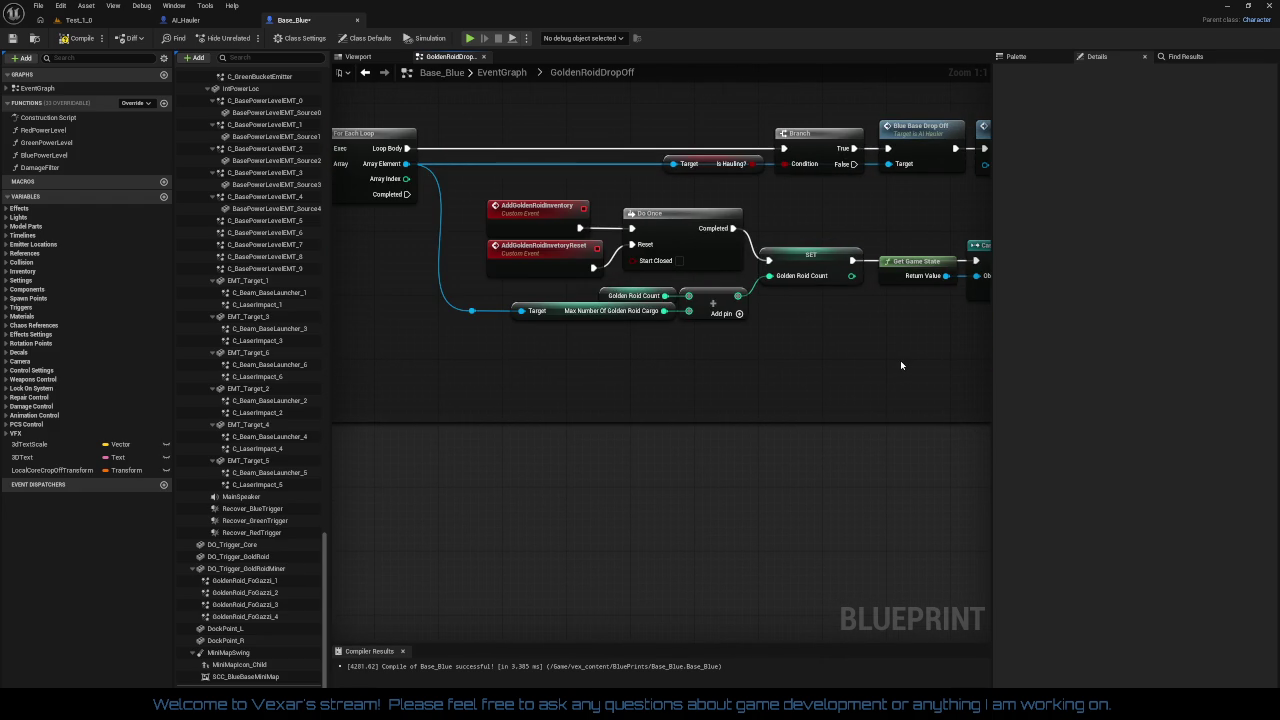
Step: Delete the == comparison node beside Cast To SpaceGameState and SET Blue Base Golden Roids
{"action": "left_click_drag", "start_coordinate": [900, 363], "coordinate": [552, 380]}
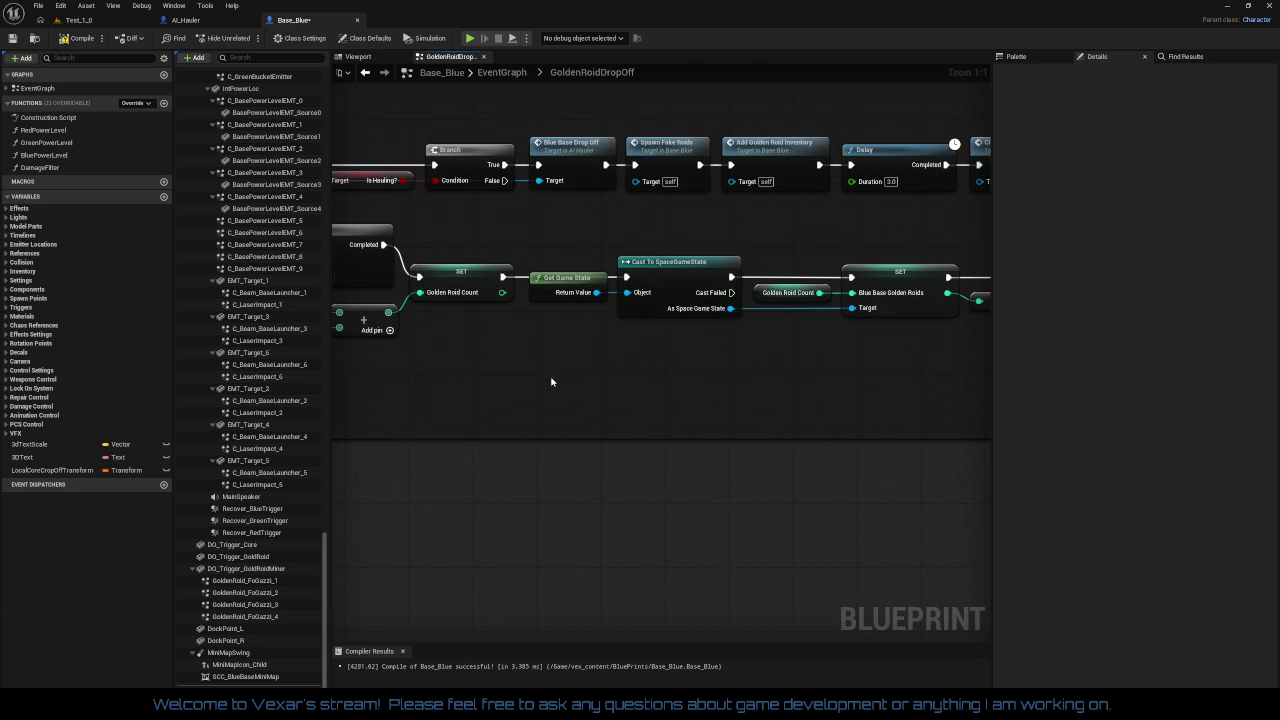
{"action": "left_click_drag", "start_coordinate": [709, 366], "coordinate": [489, 368]}
{"action": "mouse_move", "coordinate": [645, 365]}
{"action": "left_mouse_down"}
{"action": "mouse_move", "coordinate": [636, 360]}
{"action": "mouse_move", "coordinate": [916, 355]}
{"action": "mouse_move", "coordinate": [1239, 375]}
{"action": "mouse_move", "coordinate": [1278, 390]}
{"action": "left_mouse_up"}
{"action": "mouse_move", "coordinate": [493, 410]}
{"action": "left_mouse_down"}
{"action": "mouse_move", "coordinate": [552, 486]}
{"action": "mouse_move", "coordinate": [654, 351]}
{"action": "mouse_move", "coordinate": [736, 345]}
{"action": "mouse_move", "coordinate": [497, 343]}
{"action": "mouse_move", "coordinate": [470, 330]}
{"action": "mouse_move", "coordinate": [487, 349]}
{"action": "left_mouse_up"}
{"action": "key", "text": "Delete"}
Step: Recombine the On Component Begin Overlap node's split Sweep Result outputs into one pin
{"action": "left_click_drag", "start_coordinate": [708, 359], "coordinate": [457, 337]}
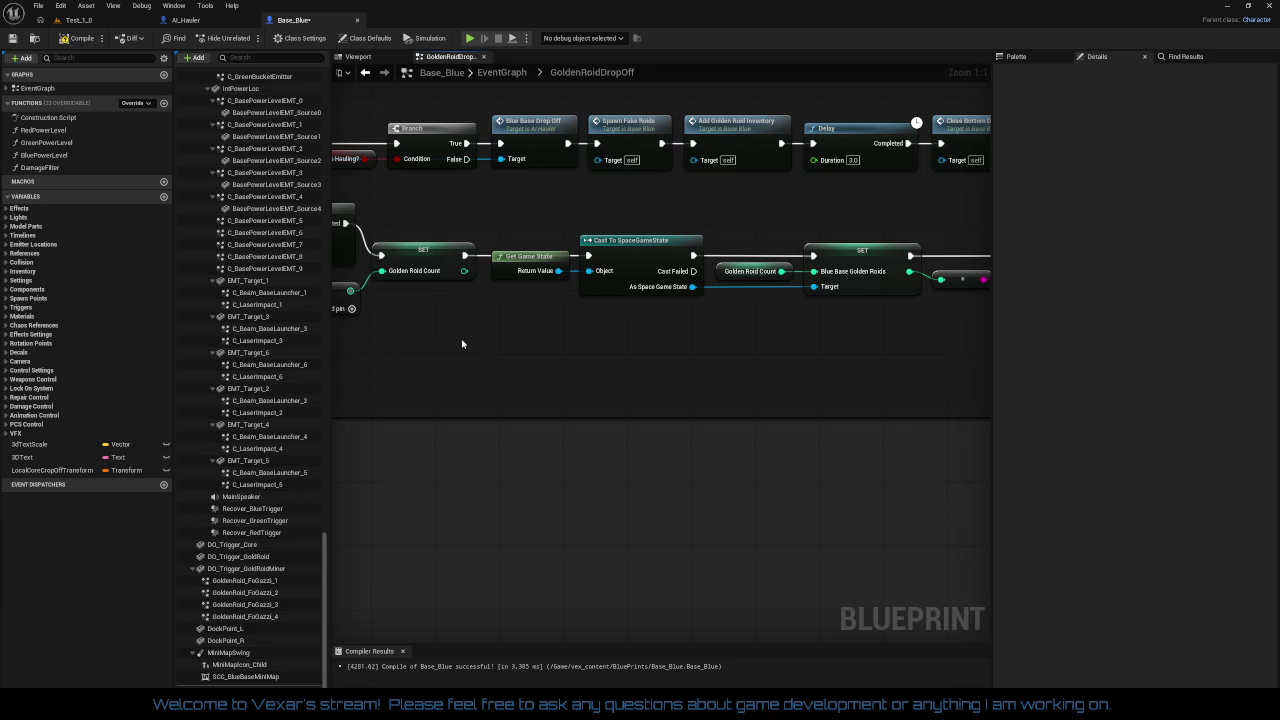
{"action": "mouse_move", "coordinate": [623, 340]}
{"action": "left_mouse_down"}
{"action": "mouse_move", "coordinate": [427, 337]}
{"action": "mouse_move", "coordinate": [603, 356]}
{"action": "left_mouse_up"}
{"action": "scroll", "coordinate": [717, 353], "scroll_direction": "down", "scroll_amount": 4}
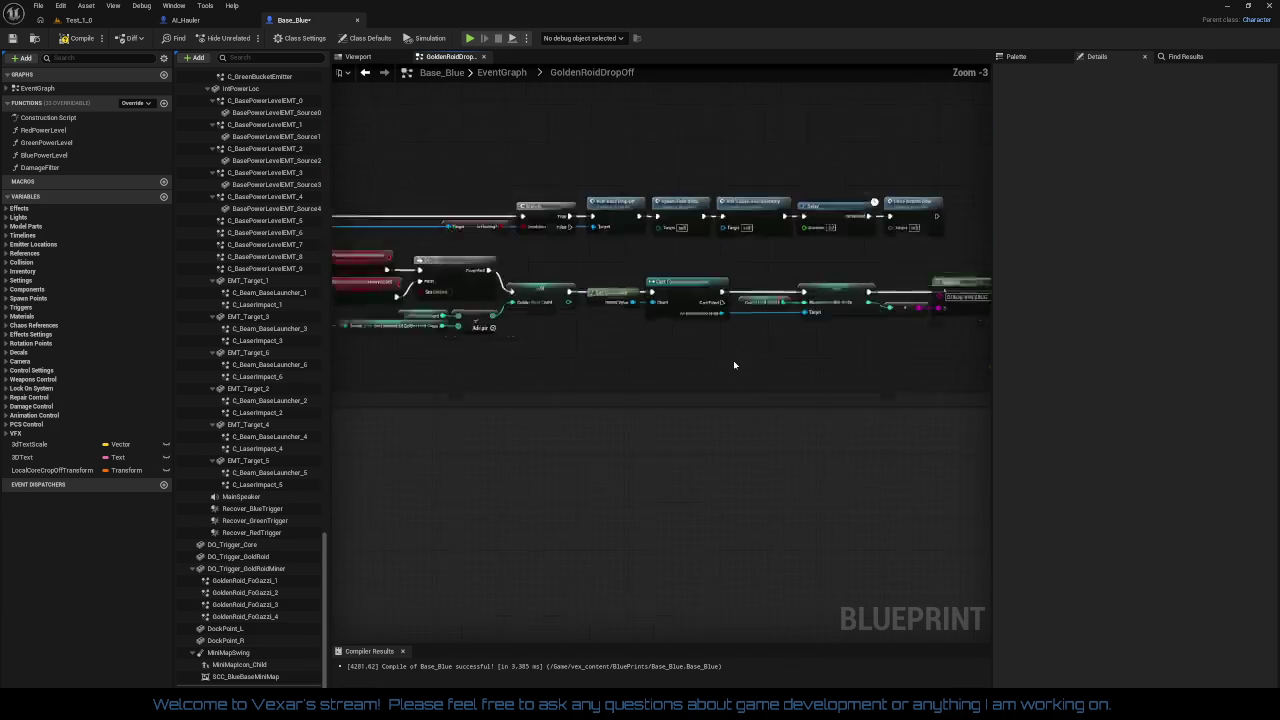
{"action": "left_click_drag", "start_coordinate": [733, 360], "coordinate": [771, 151]}
{"action": "scroll", "coordinate": [751, 263], "scroll_direction": "down", "scroll_amount": 1}
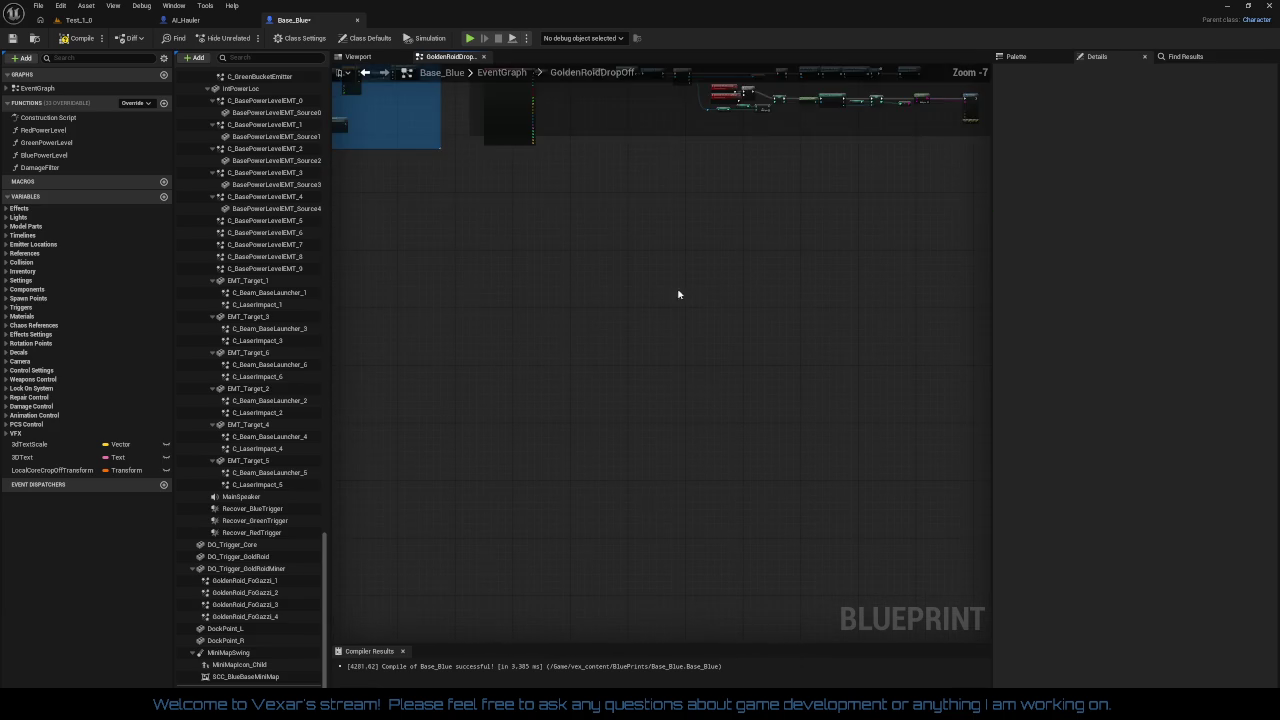
{"action": "left_click_drag", "start_coordinate": [677, 294], "coordinate": [834, 551]}
{"action": "scroll", "coordinate": [723, 509], "scroll_direction": "down", "scroll_amount": 2}
{"action": "scroll", "coordinate": [603, 449], "scroll_direction": "up", "scroll_amount": 3}
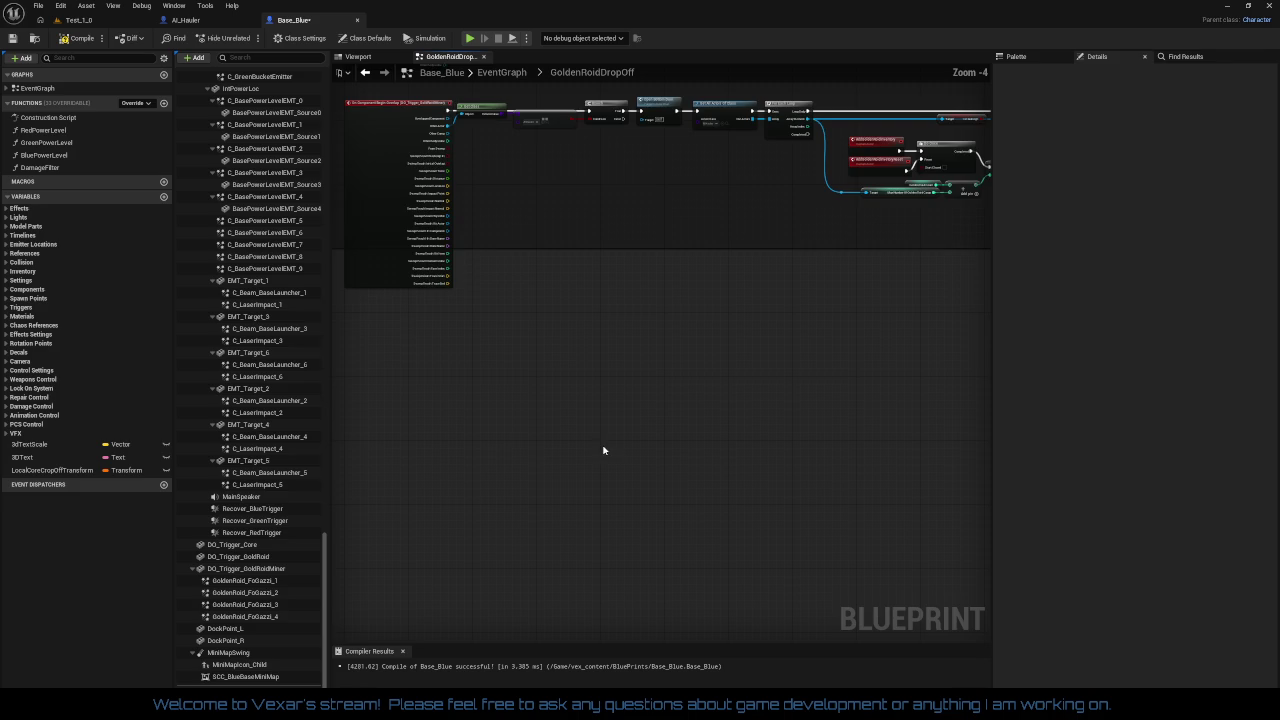
{"action": "scroll", "coordinate": [508, 437], "scroll_direction": "up", "scroll_amount": 3}
{"action": "left_click_drag", "start_coordinate": [508, 437], "coordinate": [570, 551]}
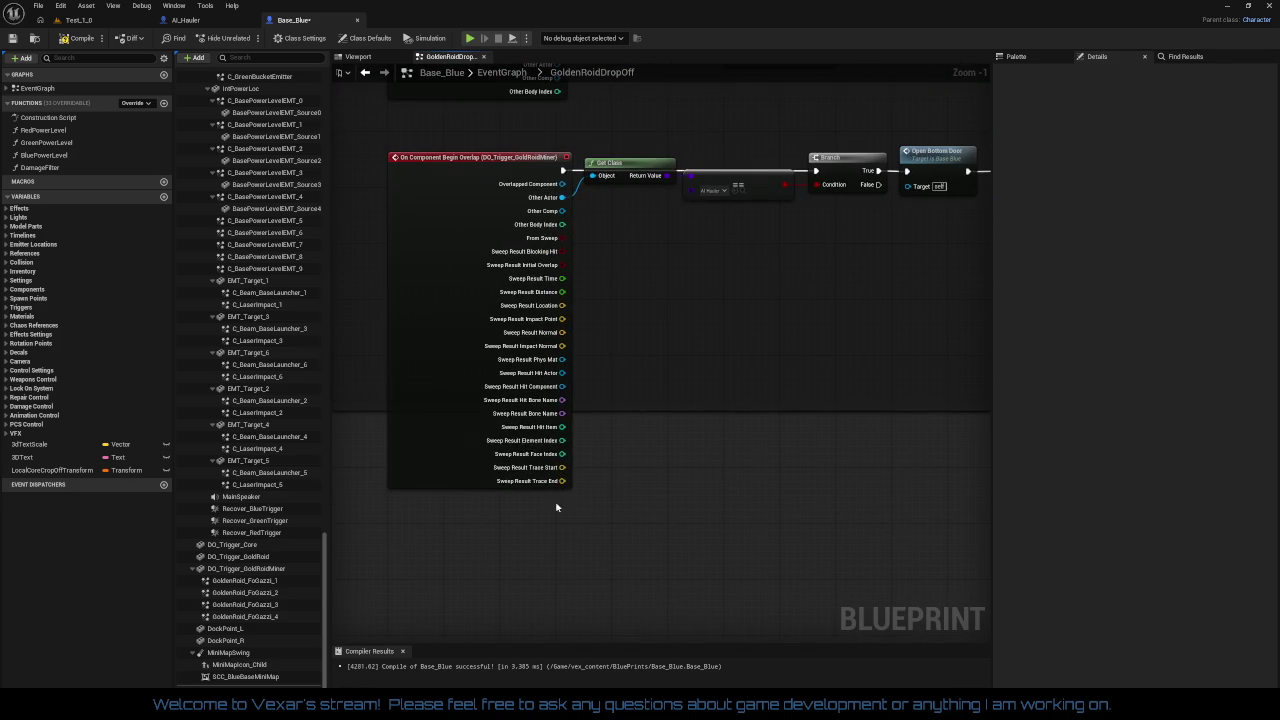
{"action": "right_click", "coordinate": [520, 428]}
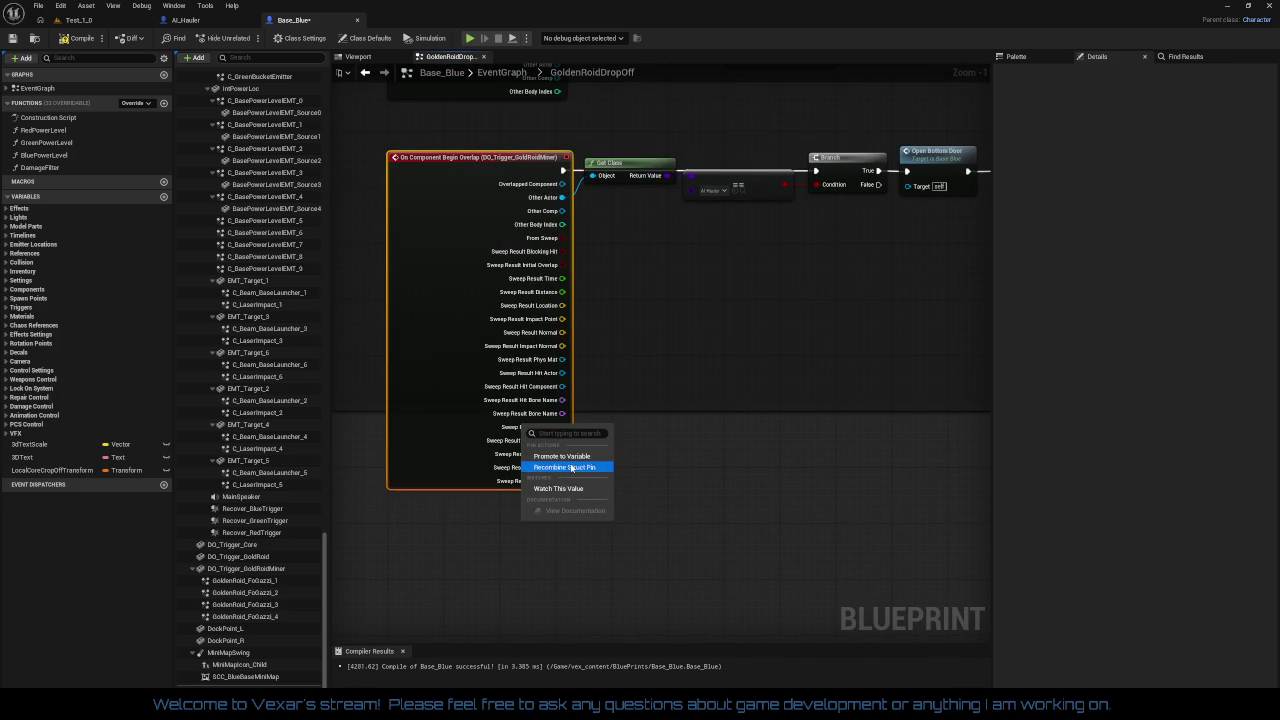
{"action": "left_click", "coordinate": [565, 466]}
Step: Review the pickup, emitter and Stop Golden Roid Movement nodes and inspect the SET node's properties
{"action": "scroll", "coordinate": [623, 384], "scroll_direction": "down", "scroll_amount": 3}
{"action": "scroll", "coordinate": [408, 429], "scroll_direction": "down", "scroll_amount": 2}
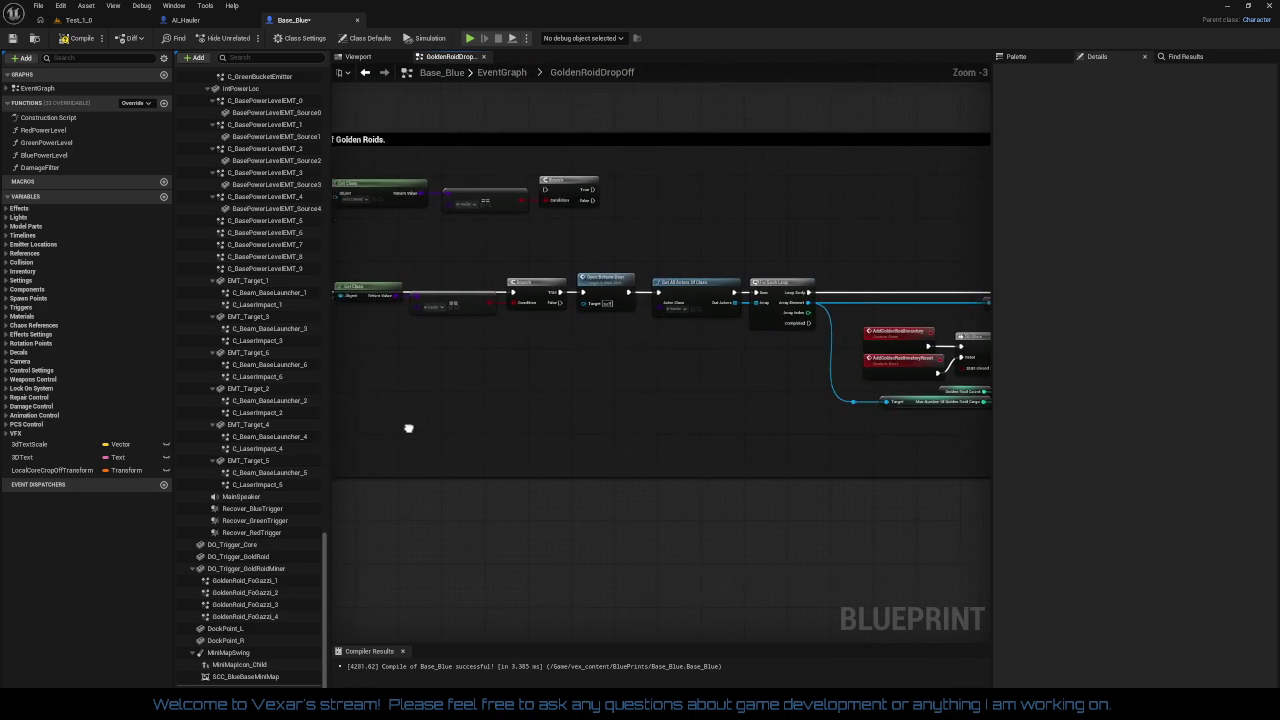
{"action": "scroll", "coordinate": [945, 419], "scroll_direction": "up", "scroll_amount": 2}
{"action": "mouse_move", "coordinate": [945, 419]}
{"action": "left_mouse_down"}
{"action": "mouse_move", "coordinate": [835, 422]}
{"action": "mouse_move", "coordinate": [465, 562]}
{"action": "mouse_move", "coordinate": [465, 700]}
{"action": "left_mouse_up"}
{"action": "scroll", "coordinate": [598, 474], "scroll_direction": "up", "scroll_amount": 3}
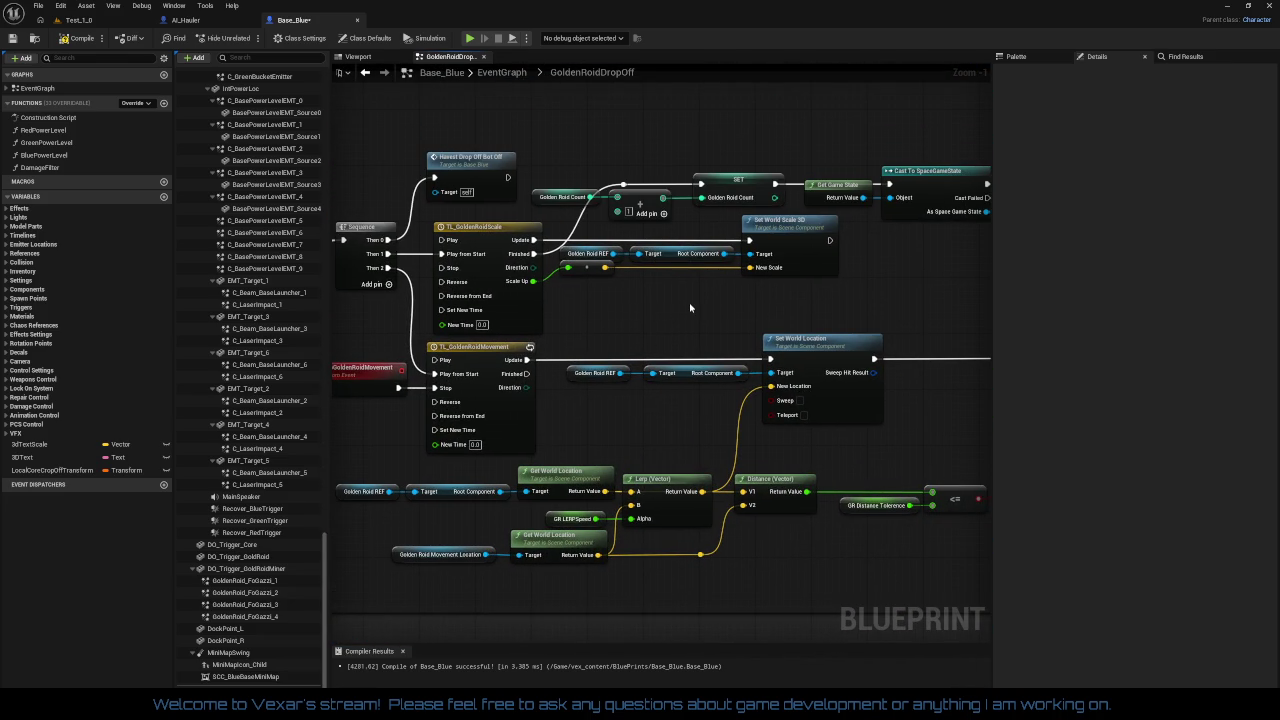
{"action": "mouse_move", "coordinate": [690, 308]}
{"action": "left_mouse_down"}
{"action": "mouse_move", "coordinate": [619, 302]}
{"action": "mouse_move", "coordinate": [615, 313]}
{"action": "left_mouse_up"}
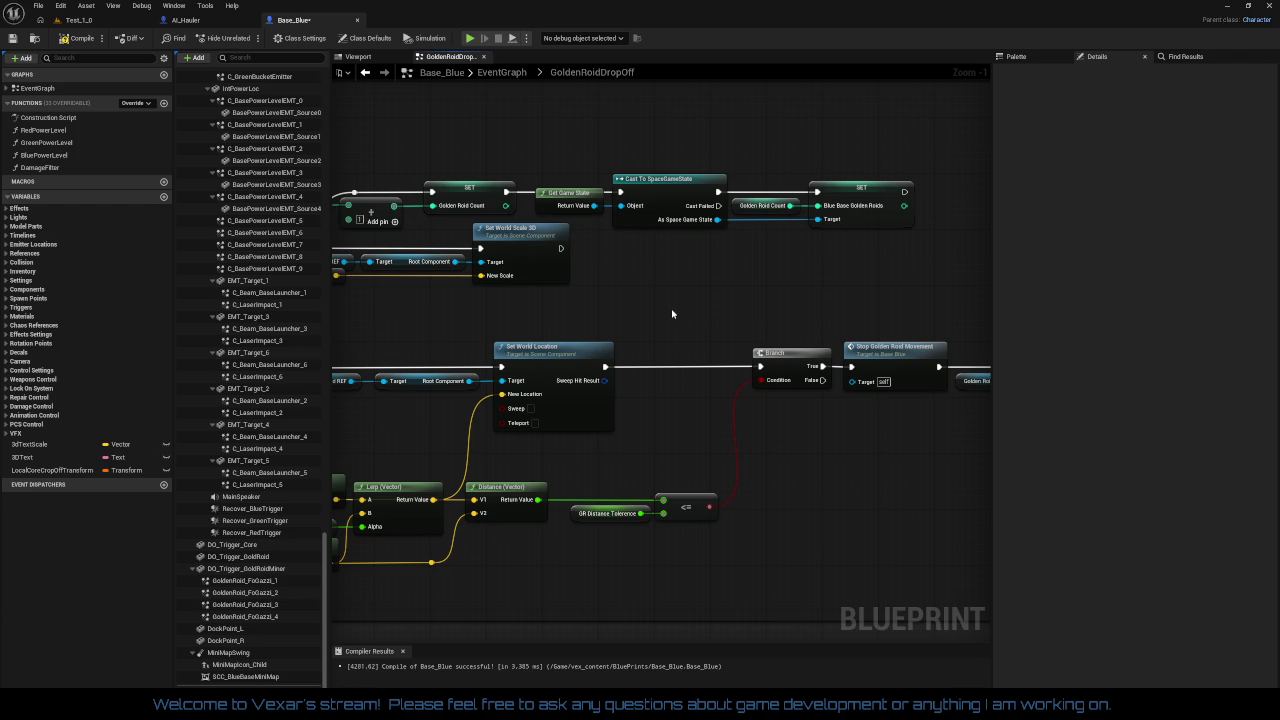
{"action": "left_click", "coordinate": [866, 195]}
{"action": "left_click", "coordinate": [743, 251]}
{"action": "scroll", "coordinate": [768, 207], "scroll_direction": "down", "scroll_amount": 3}
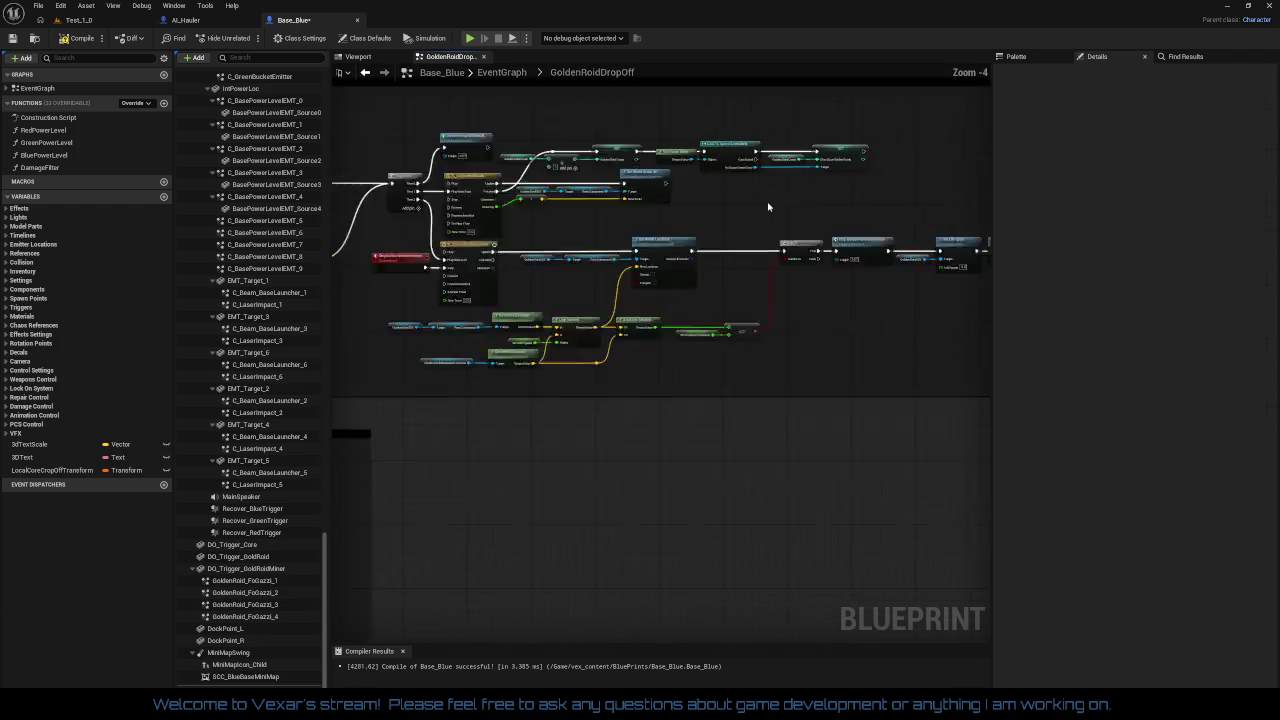
{"action": "scroll", "coordinate": [700, 351], "scroll_direction": "down", "scroll_amount": 1}
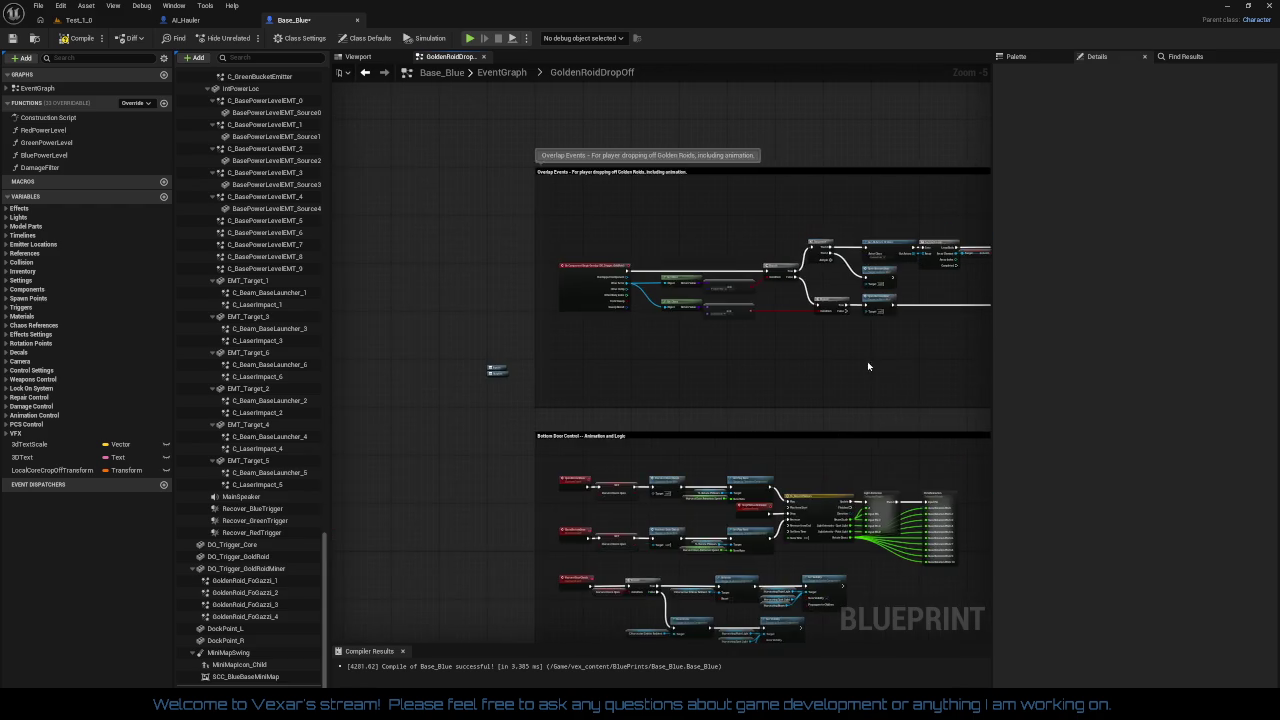
{"action": "scroll", "coordinate": [792, 360], "scroll_direction": "up", "scroll_amount": 4}
{"action": "scroll", "coordinate": [792, 357], "scroll_direction": "down", "scroll_amount": 3}
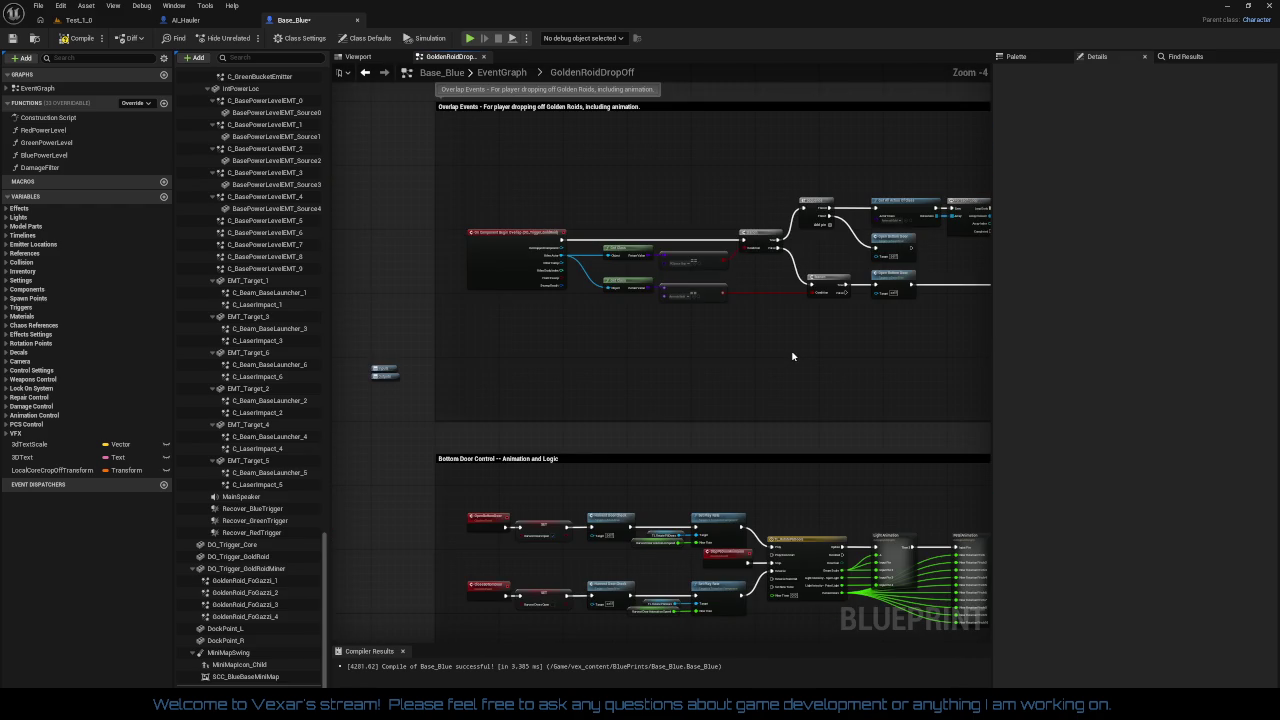
{"action": "mouse_move", "coordinate": [791, 357]}
{"action": "left_mouse_down"}
{"action": "mouse_move", "coordinate": [651, 229]}
{"action": "mouse_move", "coordinate": [694, 137]}
{"action": "mouse_move", "coordinate": [723, 217]}
{"action": "mouse_move", "coordinate": [751, 163]}
{"action": "left_mouse_up"}
{"action": "mouse_move", "coordinate": [894, 368]}
{"action": "left_mouse_down"}
{"action": "mouse_move", "coordinate": [880, 180]}
{"action": "mouse_move", "coordinate": [843, 285]}
{"action": "mouse_move", "coordinate": [948, 281]}
{"action": "mouse_move", "coordinate": [338, 342]}
{"action": "left_mouse_up"}
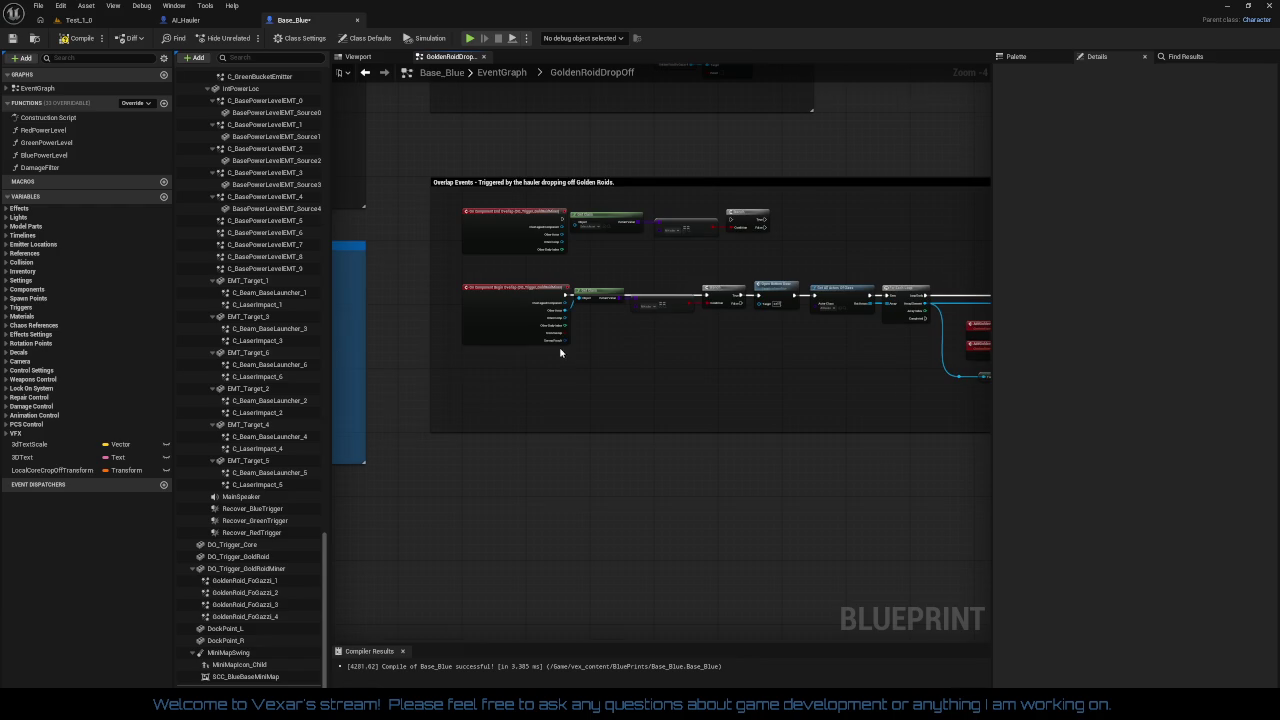
{"action": "left_click_drag", "start_coordinate": [900, 340], "coordinate": [340, 340]}
{"action": "scroll", "coordinate": [538, 400], "scroll_direction": "up", "scroll_amount": 2}
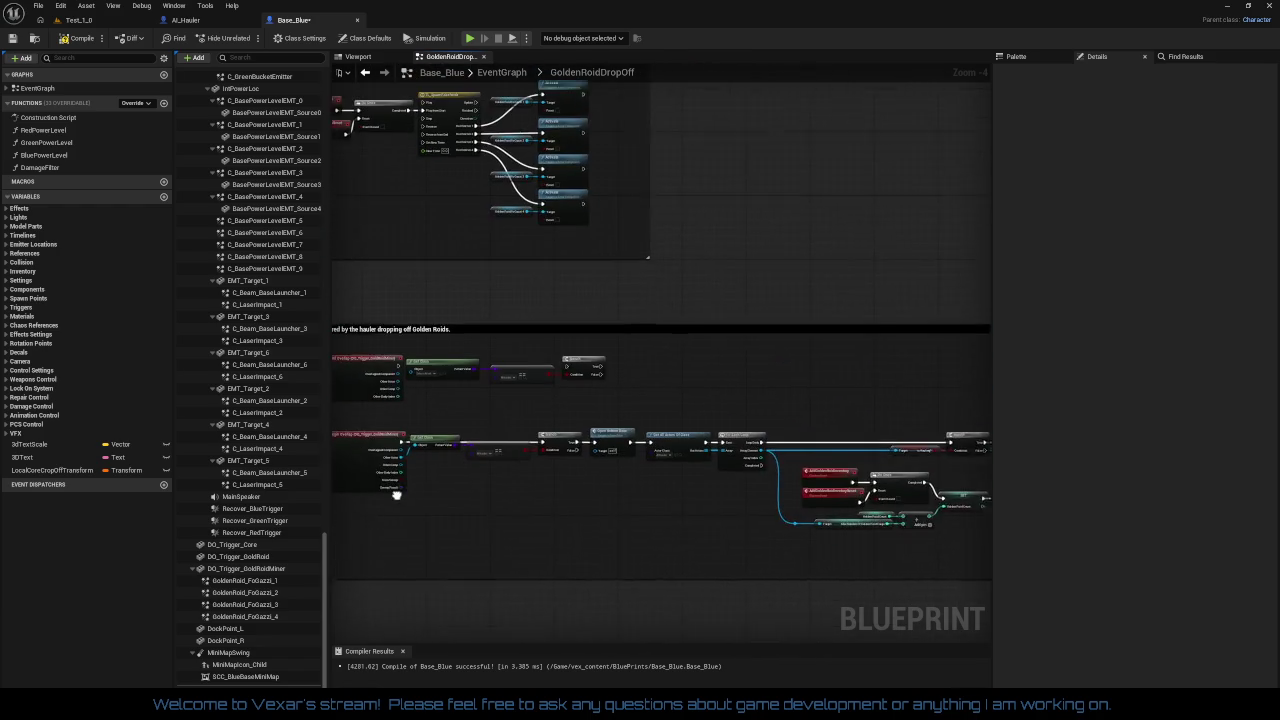
{"action": "mouse_move", "coordinate": [488, 255]}
{"action": "left_mouse_down"}
{"action": "mouse_move", "coordinate": [488, 326]}
{"action": "mouse_move", "coordinate": [582, 412]}
{"action": "mouse_move", "coordinate": [538, 465]}
{"action": "left_mouse_up"}
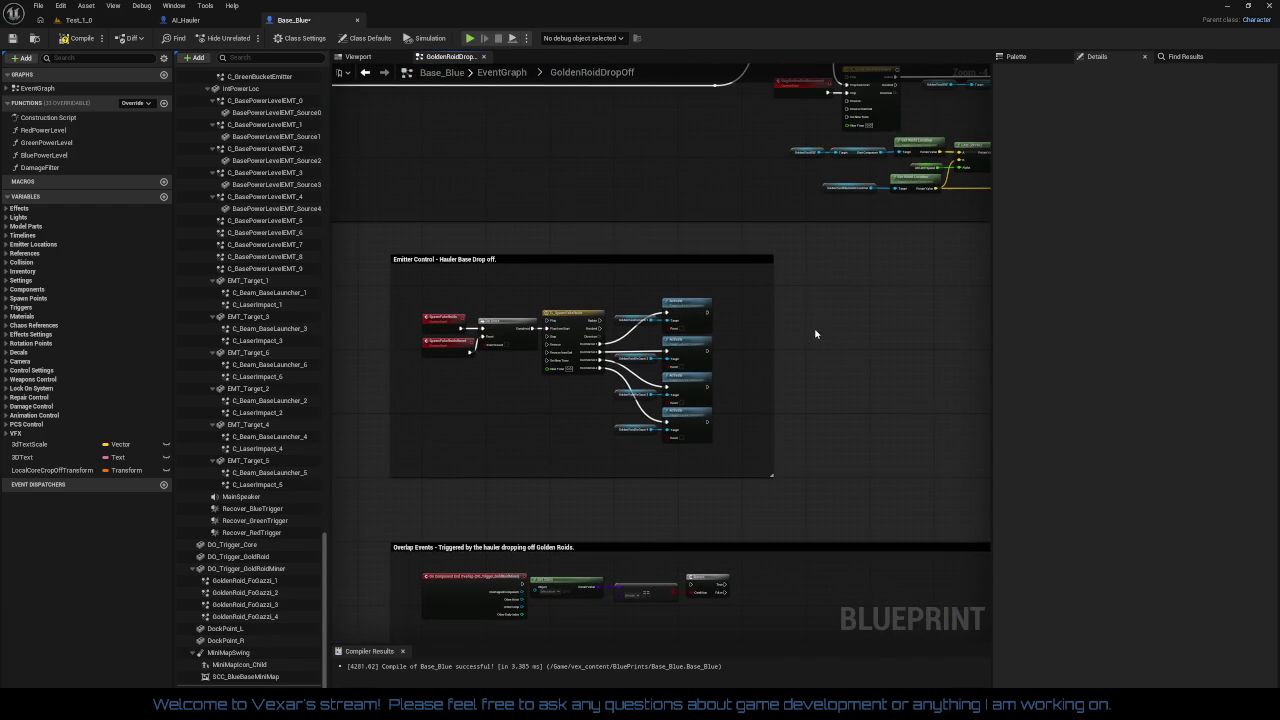
{"action": "mouse_move", "coordinate": [815, 334]}
{"action": "left_mouse_down"}
{"action": "mouse_move", "coordinate": [703, 391]}
{"action": "mouse_move", "coordinate": [665, 300]}
{"action": "mouse_move", "coordinate": [636, 319]}
{"action": "left_mouse_up"}
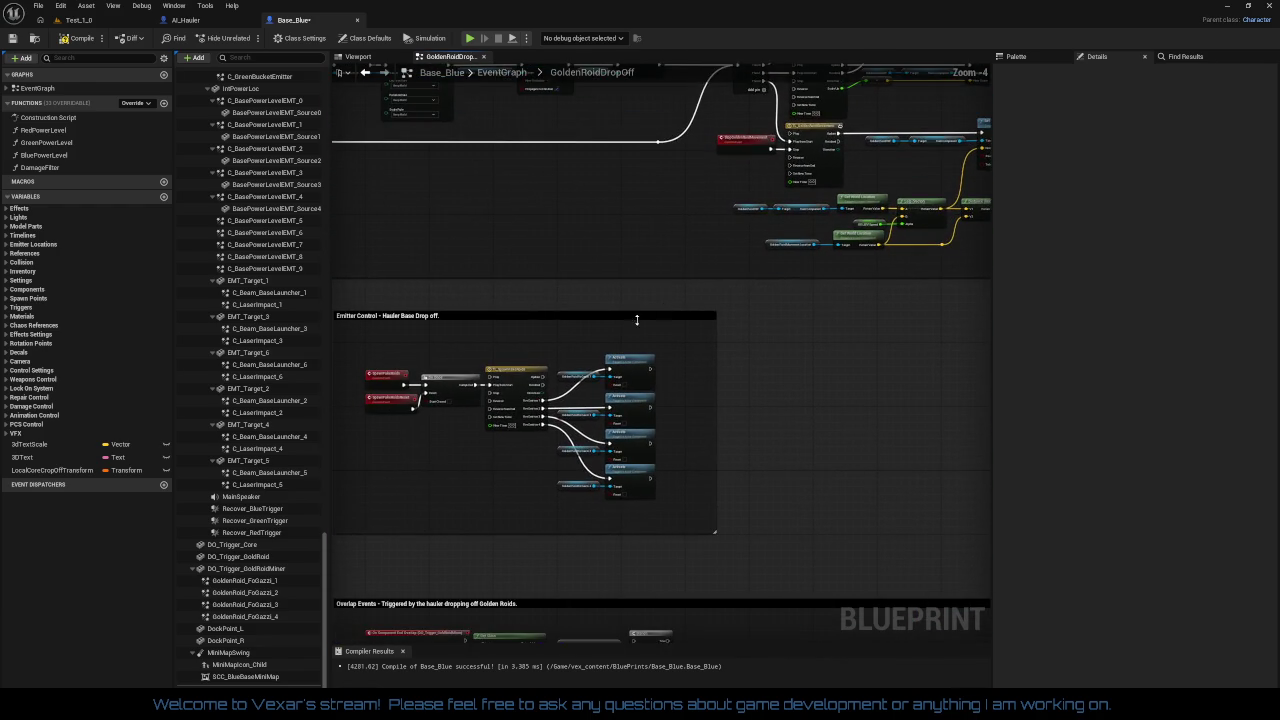
{"action": "scroll", "coordinate": [636, 319], "scroll_direction": "up", "scroll_amount": 2}
{"action": "scroll", "coordinate": [671, 234], "scroll_direction": "up", "scroll_amount": 1}
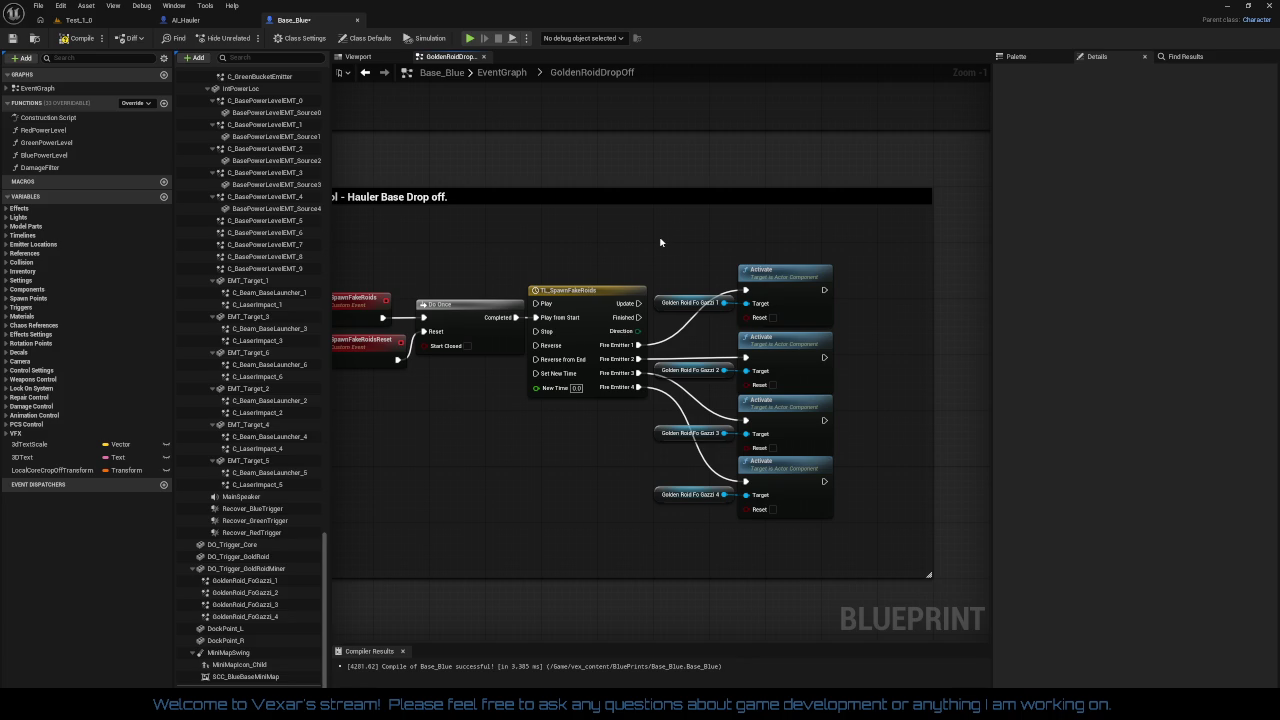
{"action": "mouse_move", "coordinate": [660, 242]}
{"action": "left_mouse_down"}
{"action": "mouse_move", "coordinate": [674, 223]}
{"action": "mouse_move", "coordinate": [646, 283]}
{"action": "mouse_move", "coordinate": [403, 424]}
{"action": "left_mouse_up"}
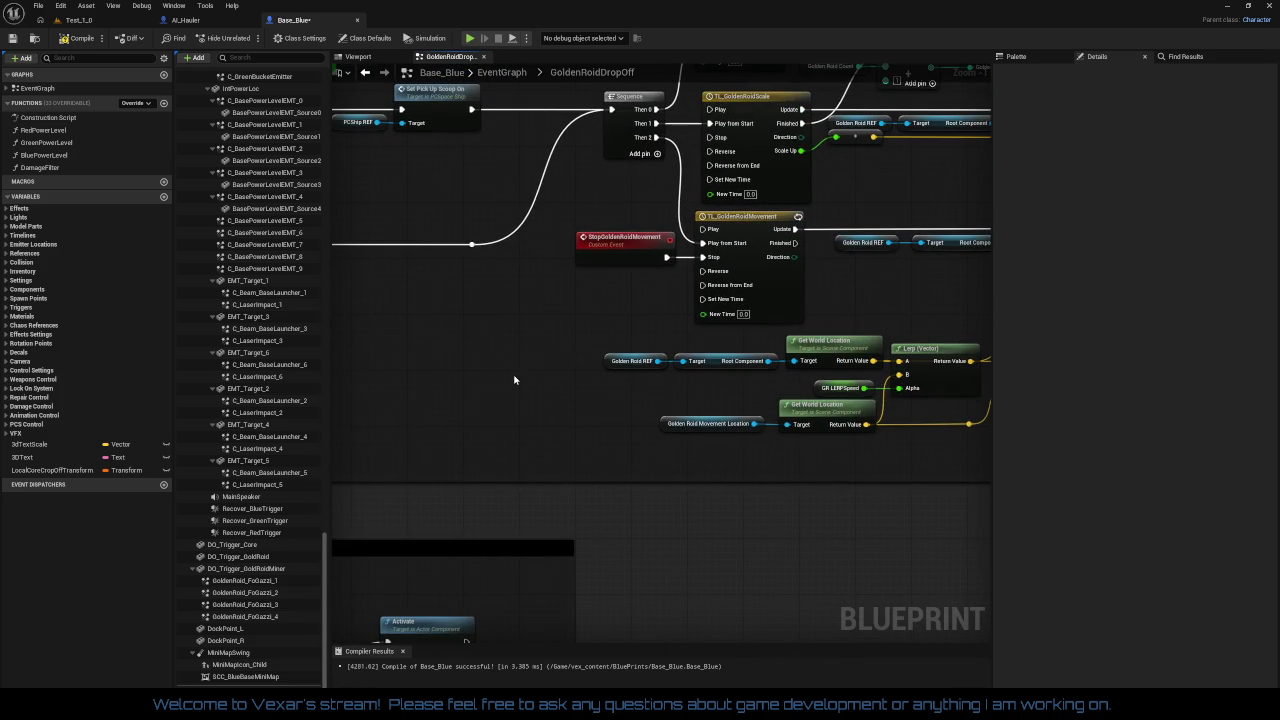
{"action": "mouse_move", "coordinate": [514, 374]}
{"action": "left_mouse_down"}
{"action": "mouse_move", "coordinate": [484, 436]}
{"action": "mouse_move", "coordinate": [55, 452]}
{"action": "left_mouse_up"}
{"action": "left_click_drag", "start_coordinate": [700, 400], "coordinate": [374, 367]}
{"action": "left_click_drag", "start_coordinate": [880, 417], "coordinate": [381, 403]}
{"action": "left_click_drag", "start_coordinate": [657, 386], "coordinate": [449, 393]}
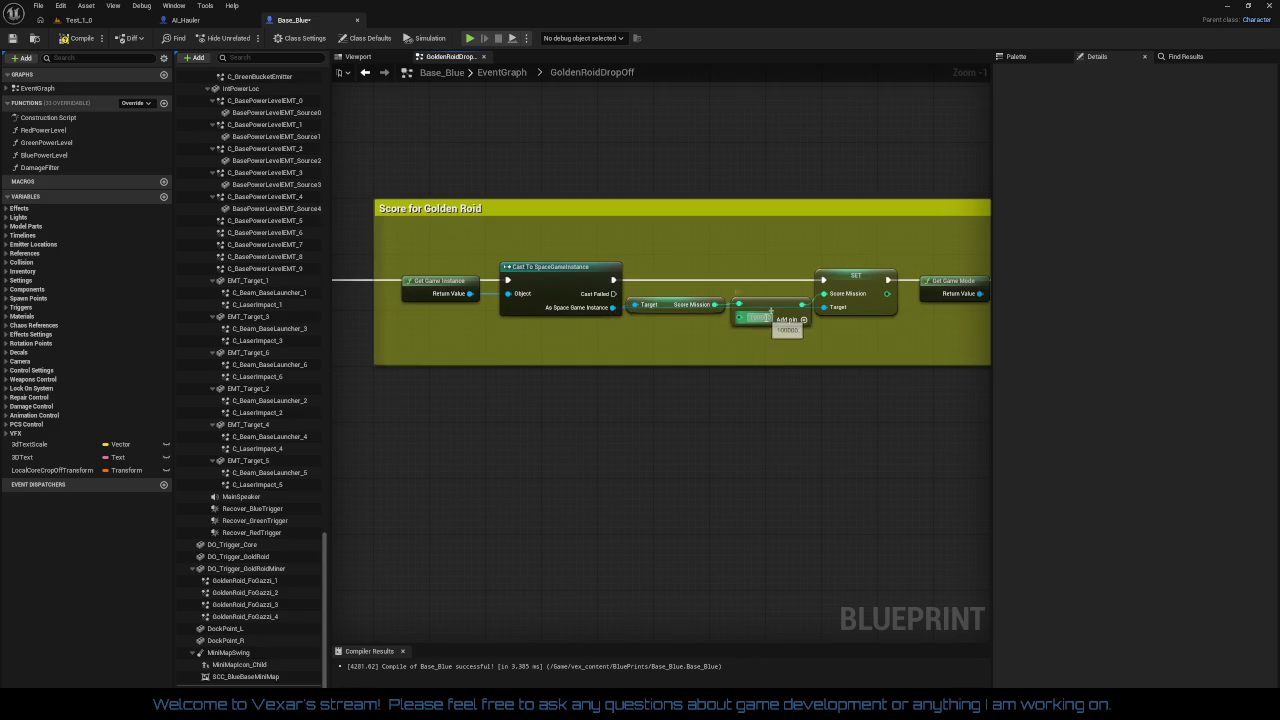
Step: Change the Add node's score increment from 100000 to 10000 and save with Ctrl+S
{"action": "left_click", "coordinate": [760, 317]}
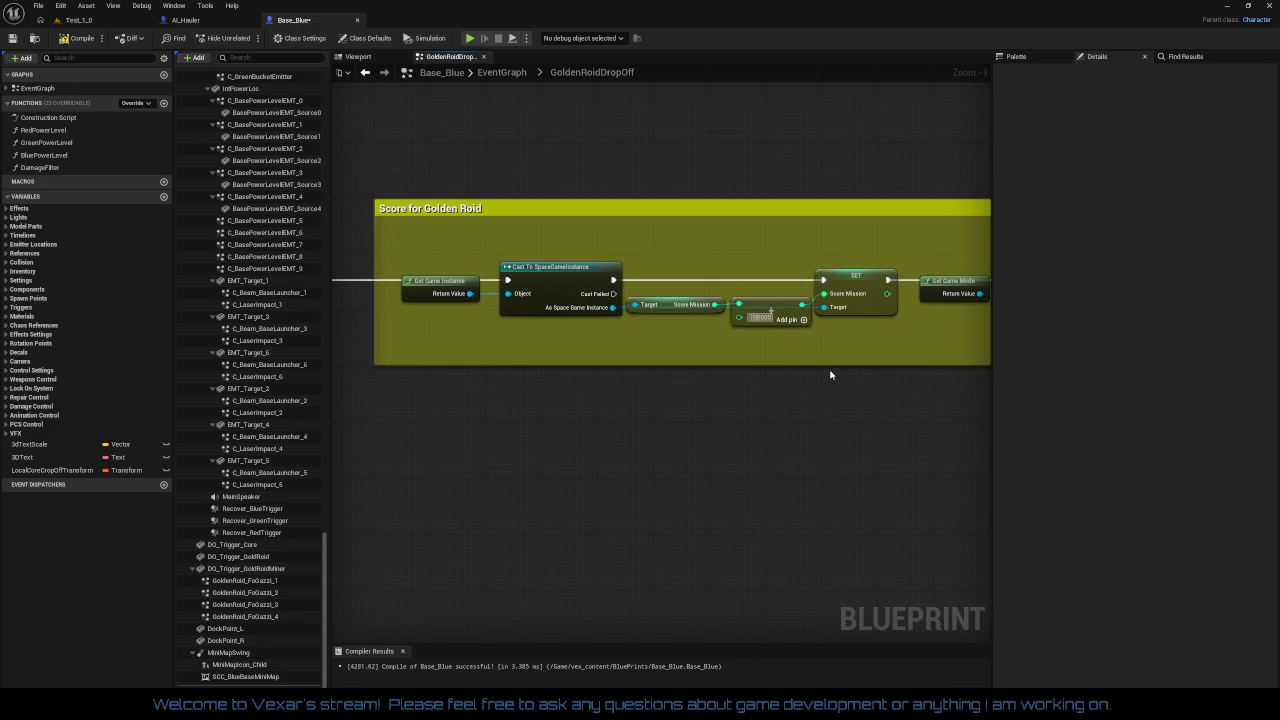
{"action": "type", "text": "1000"}
{"action": "type", "text": "0"}
{"action": "scroll", "coordinate": [806, 380], "scroll_direction": "down", "scroll_amount": 2}
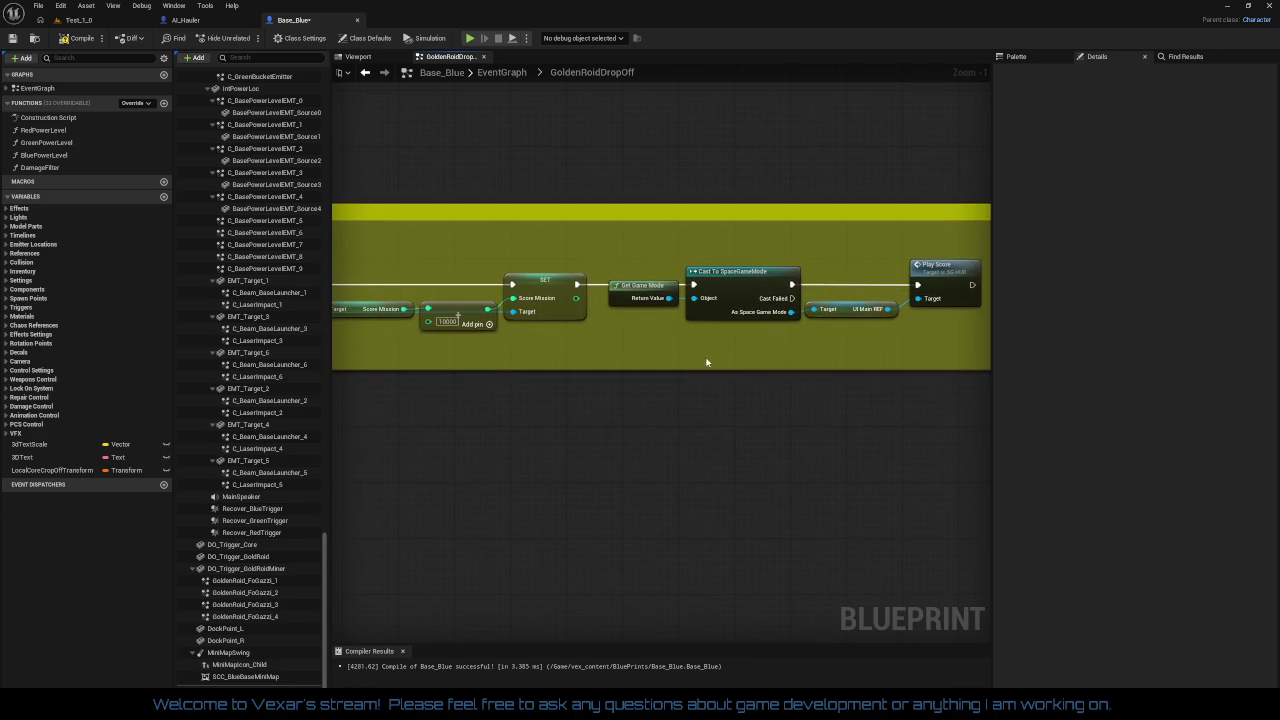
{"action": "scroll", "coordinate": [586, 357], "scroll_direction": "up", "scroll_amount": 1}
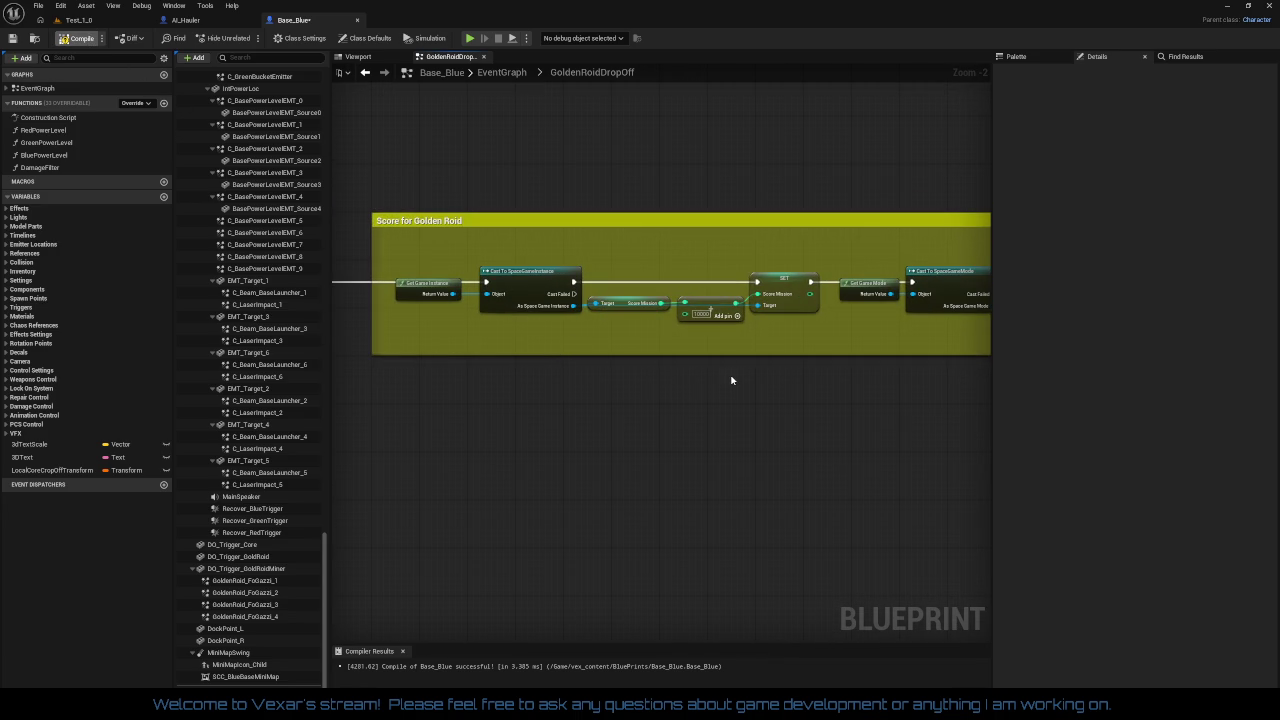
{"action": "key", "text": "ctrl+s"}
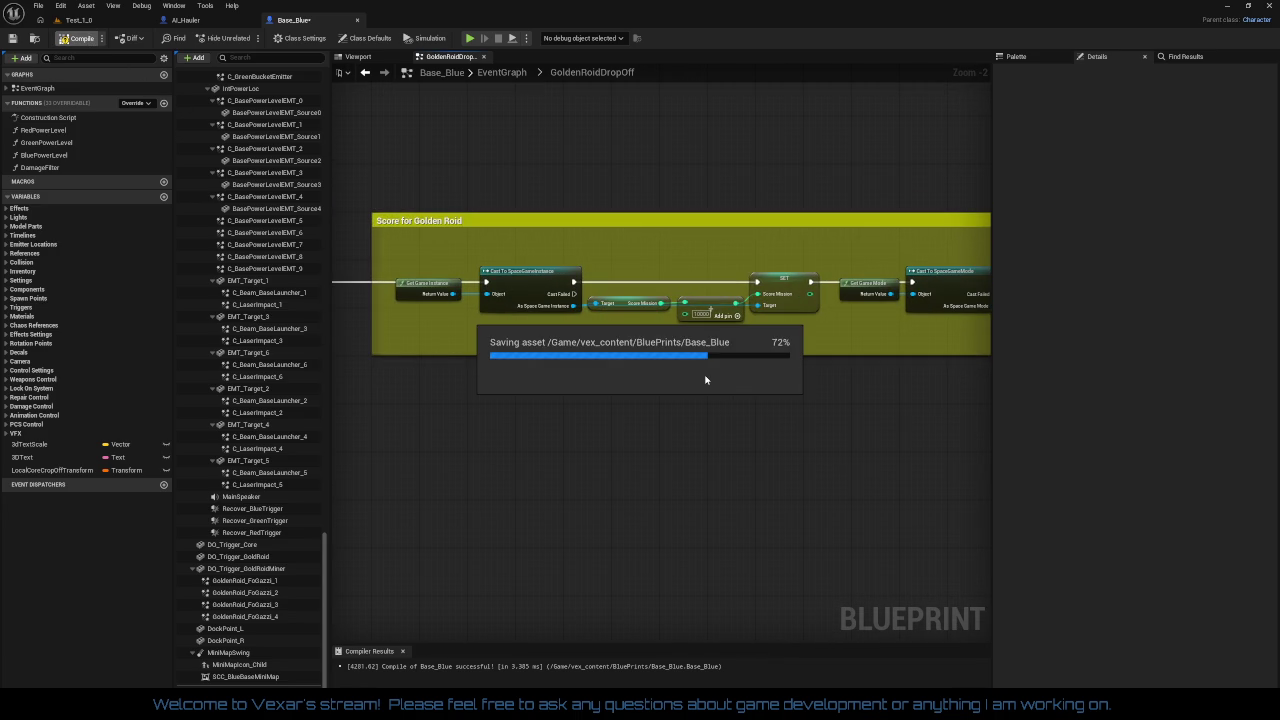
Step: Review the emitter, Bottom Door Control and golden roid movement nodes, then save Base_Blue
{"action": "left_click_drag", "start_coordinate": [613, 395], "coordinate": [832, 374]}
{"action": "scroll", "coordinate": [832, 374], "scroll_direction": "down", "scroll_amount": 2}
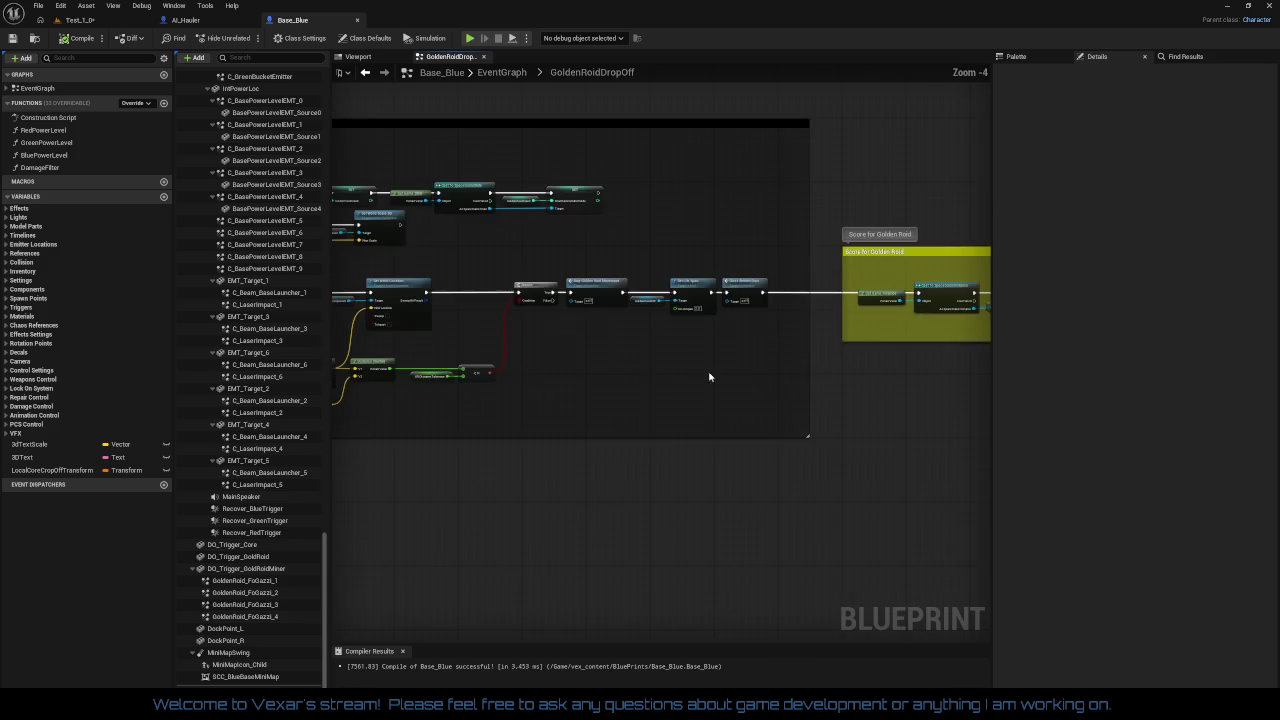
{"action": "scroll", "coordinate": [887, 405], "scroll_direction": "up", "scroll_amount": 1}
{"action": "mouse_move", "coordinate": [887, 405]}
{"action": "left_mouse_down"}
{"action": "mouse_move", "coordinate": [669, 287]}
{"action": "mouse_move", "coordinate": [924, 411]}
{"action": "mouse_move", "coordinate": [1110, 411]}
{"action": "mouse_move", "coordinate": [1152, 226]}
{"action": "mouse_move", "coordinate": [1140, 164]}
{"action": "left_mouse_up"}
{"action": "scroll", "coordinate": [653, 298], "scroll_direction": "down", "scroll_amount": 1}
{"action": "left_click_drag", "start_coordinate": [846, 484], "coordinate": [846, 340]}
{"action": "scroll", "coordinate": [846, 340], "scroll_direction": "up", "scroll_amount": 1}
{"action": "mouse_move", "coordinate": [846, 150]}
{"action": "left_mouse_down"}
{"action": "mouse_move", "coordinate": [846, 340]}
{"action": "mouse_move", "coordinate": [686, 357]}
{"action": "mouse_move", "coordinate": [662, 390]}
{"action": "mouse_move", "coordinate": [377, 384]}
{"action": "mouse_move", "coordinate": [346, 370]}
{"action": "mouse_move", "coordinate": [334, 385]}
{"action": "left_mouse_up"}
{"action": "left_click_drag", "start_coordinate": [734, 453], "coordinate": [853, 403]}
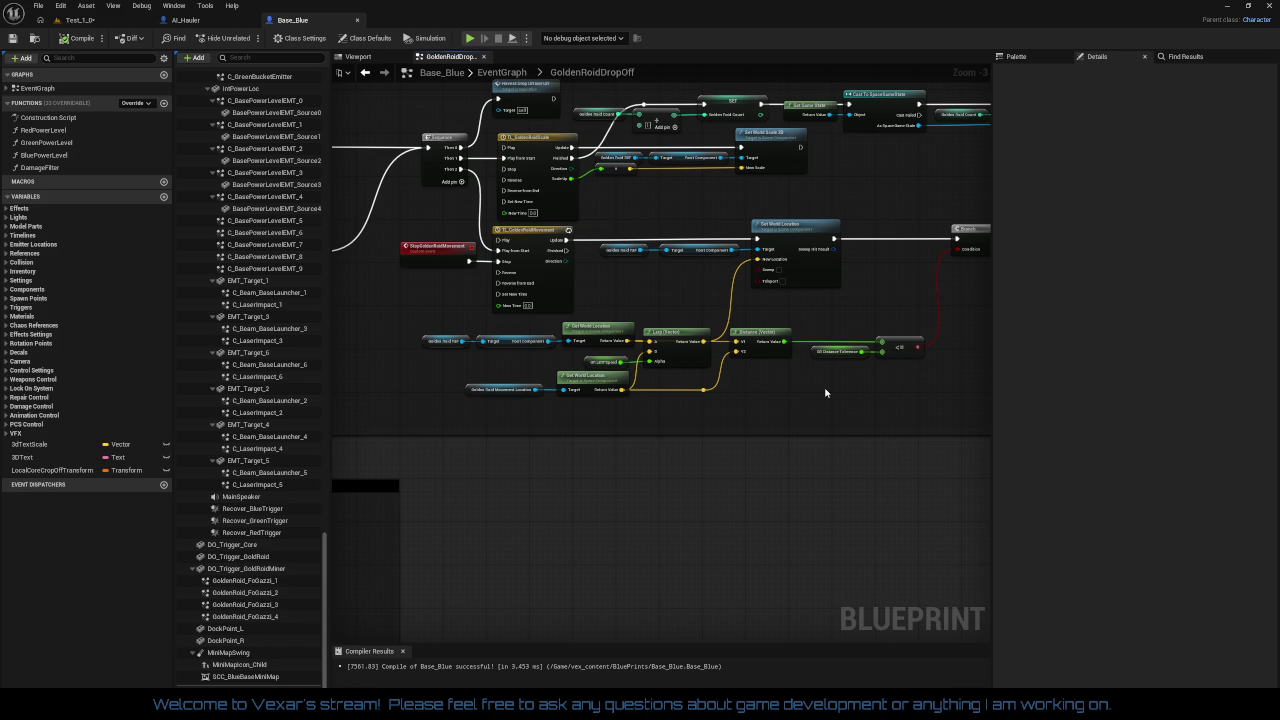
{"action": "mouse_move", "coordinate": [825, 393]}
{"action": "left_mouse_down"}
{"action": "mouse_move", "coordinate": [700, 372]}
{"action": "mouse_move", "coordinate": [755, 368]}
{"action": "left_mouse_up"}
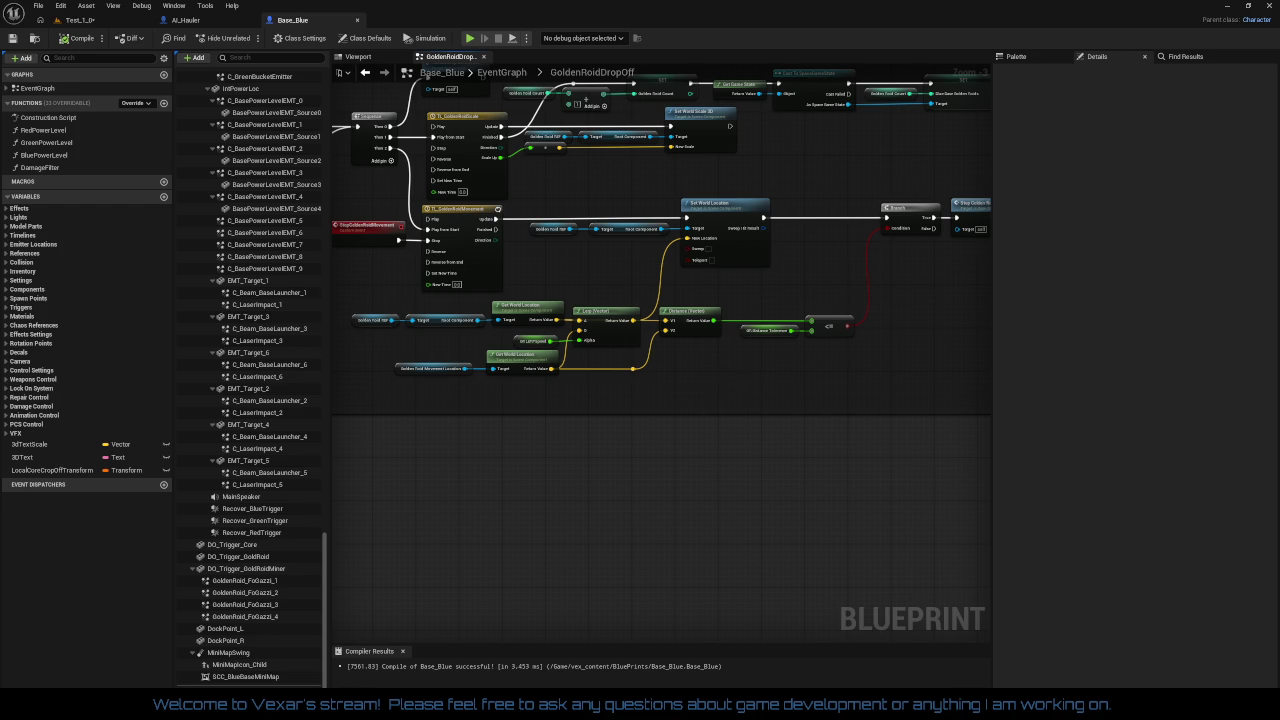
{"action": "left_click", "coordinate": [14, 38]}
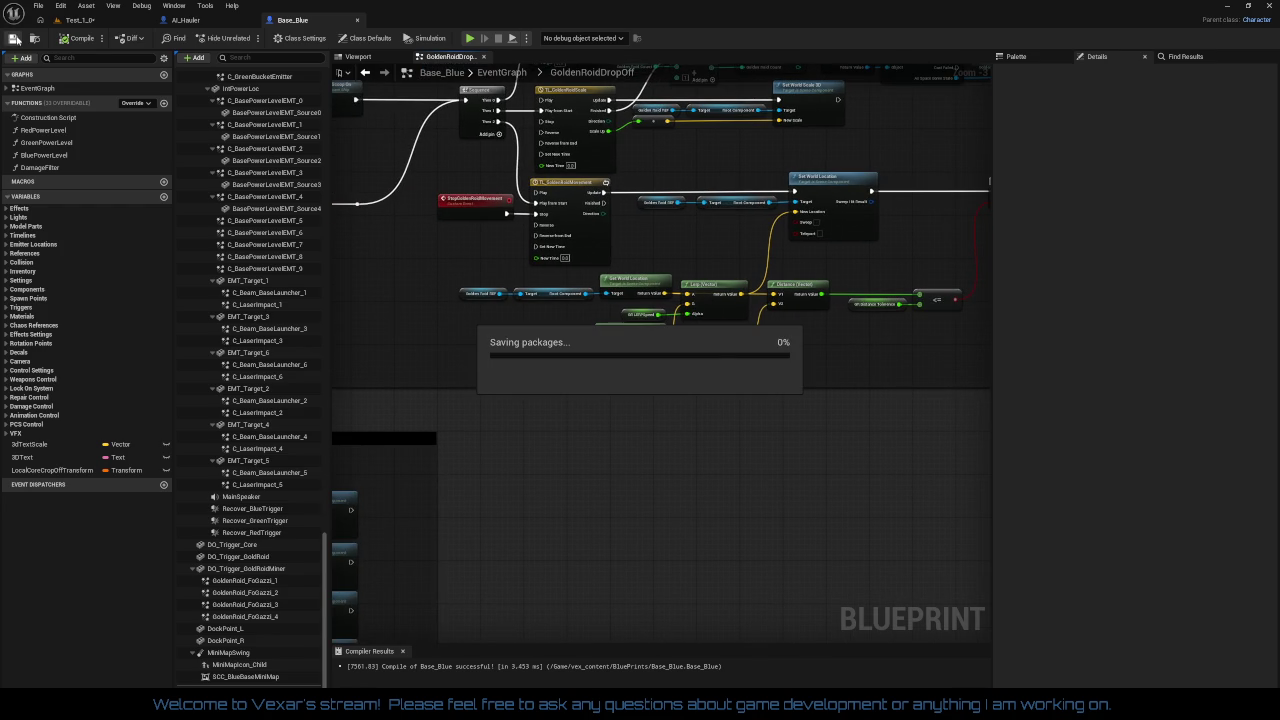
Step: Switch to AI_Hauler and open the Deathand Clean Up graph in its own tab
{"action": "left_click", "coordinate": [186, 20]}
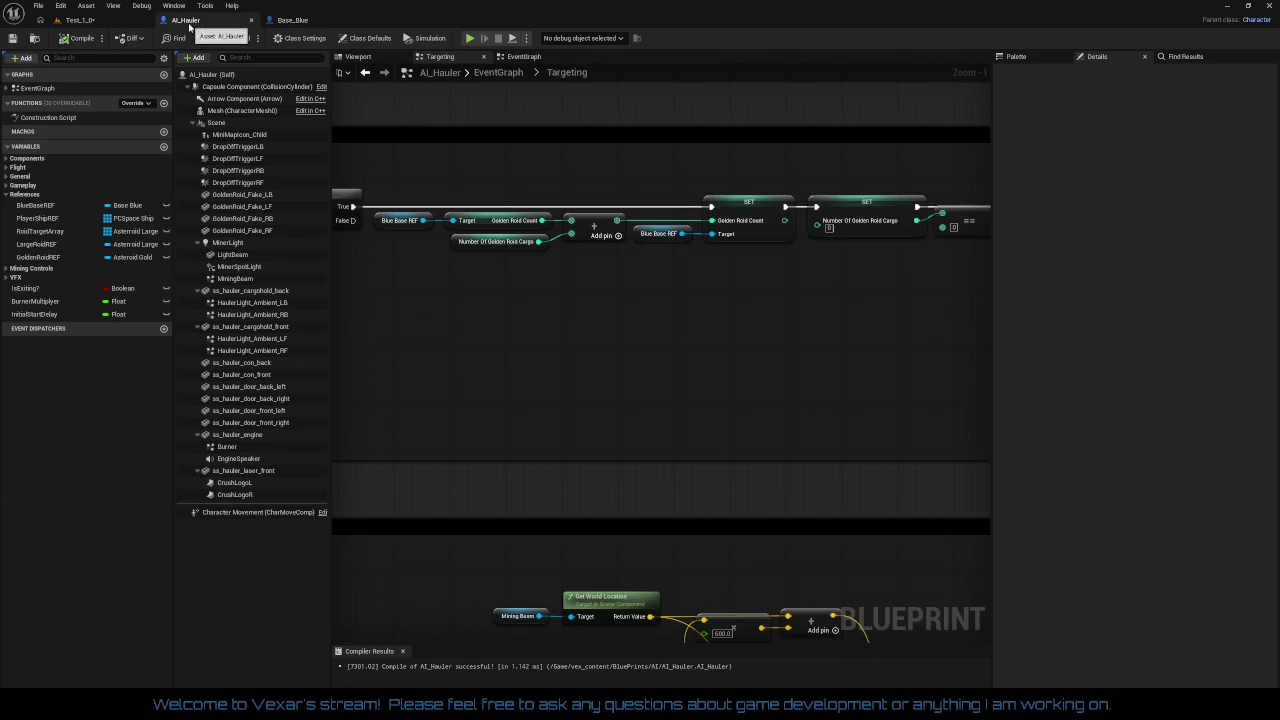
{"action": "scroll", "coordinate": [646, 351], "scroll_direction": "down", "scroll_amount": 4}
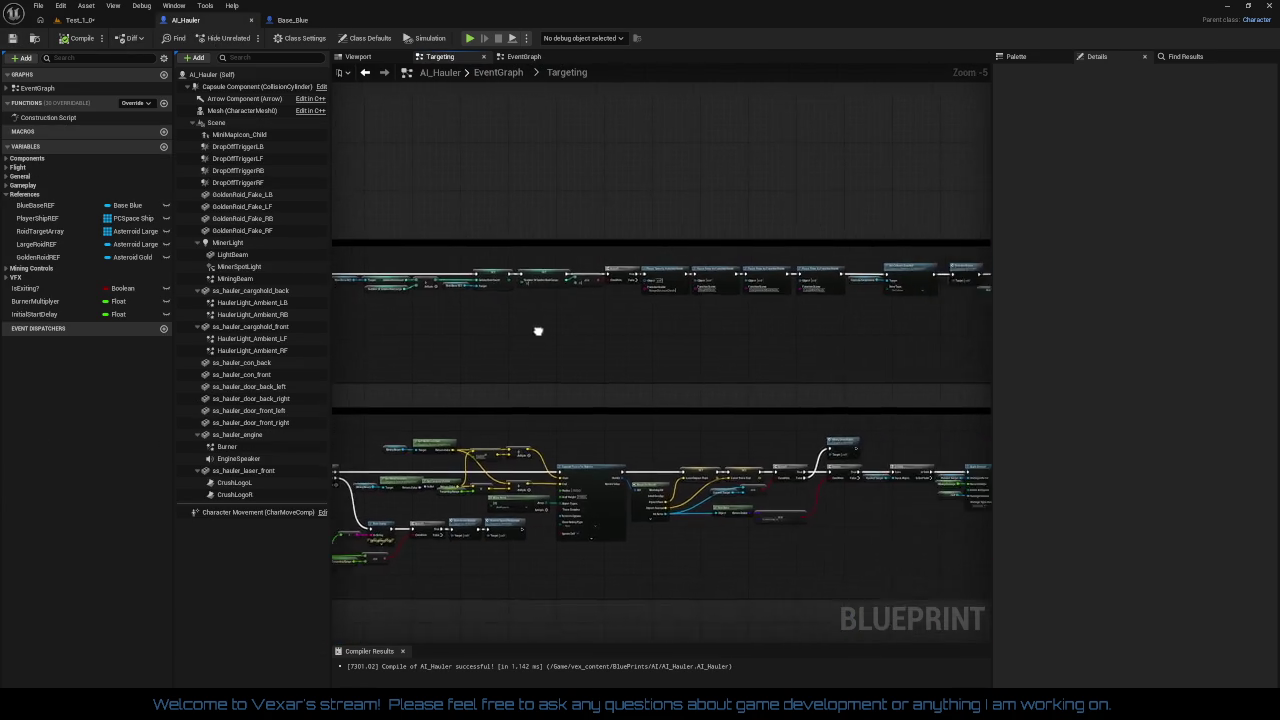
{"action": "mouse_move", "coordinate": [538, 331]}
{"action": "left_mouse_down"}
{"action": "mouse_move", "coordinate": [794, 291]}
{"action": "mouse_move", "coordinate": [832, 324]}
{"action": "left_mouse_up"}
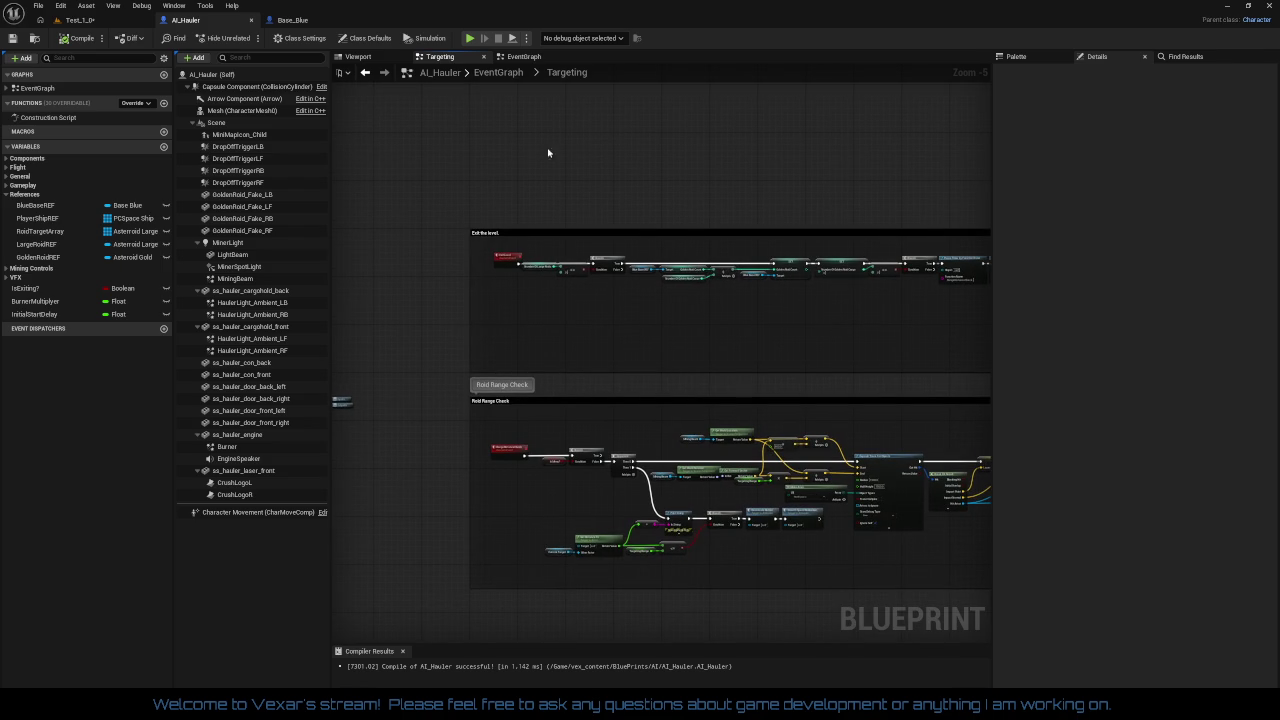
{"action": "left_click", "coordinate": [8, 89]}
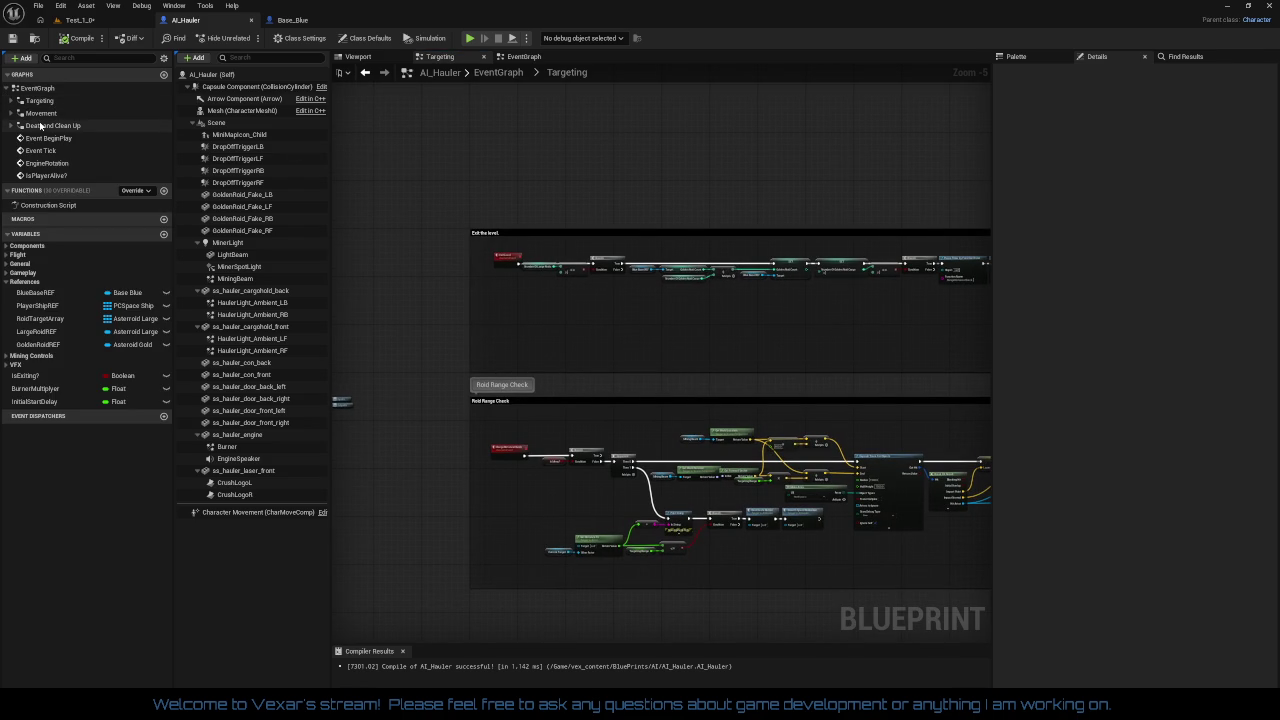
{"action": "right_click", "coordinate": [42, 125]}
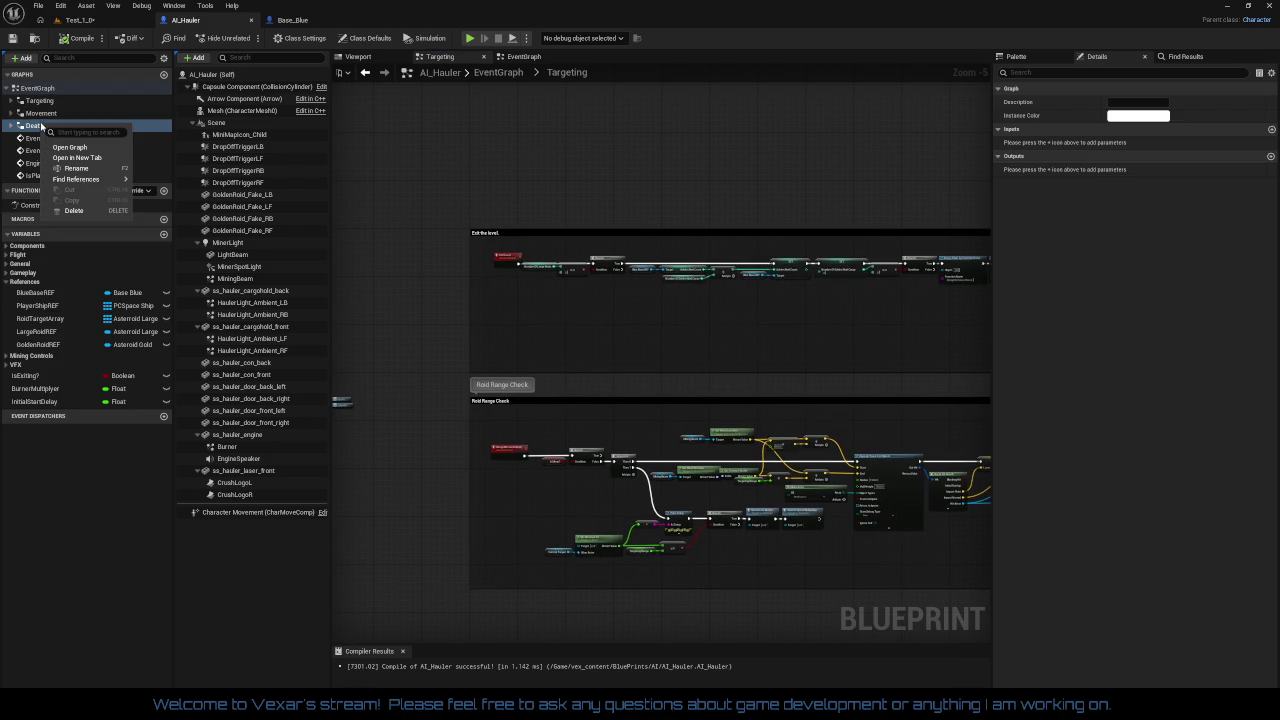
{"action": "left_click", "coordinate": [79, 159]}
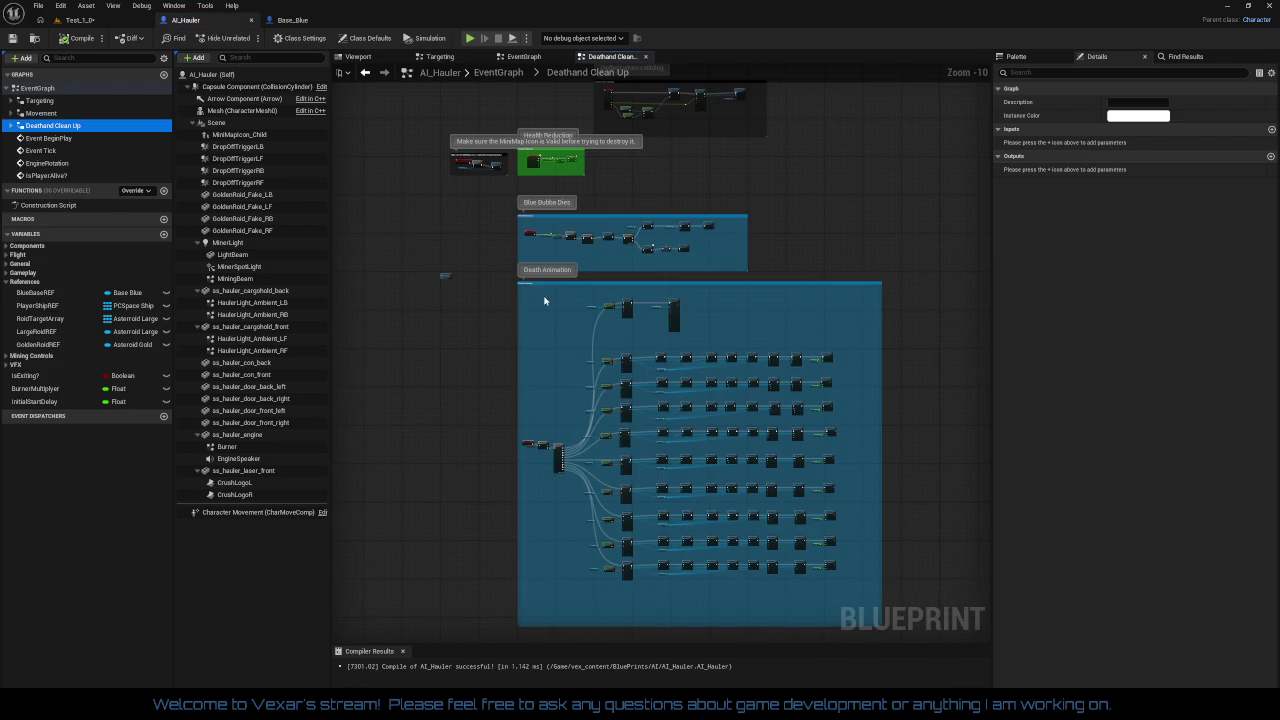
Step: Nudge the Capsule Component, Set Collision Enabled and Detach nodes slightly right
{"action": "scroll", "coordinate": [540, 297], "scroll_direction": "up", "scroll_amount": 5}
{"action": "mouse_move", "coordinate": [539, 298]}
{"action": "left_mouse_down"}
{"action": "mouse_move", "coordinate": [490, 400]}
{"action": "mouse_move", "coordinate": [453, 433]}
{"action": "mouse_move", "coordinate": [91, 420]}
{"action": "left_mouse_up"}
{"action": "scroll", "coordinate": [541, 288], "scroll_direction": "up", "scroll_amount": 2}
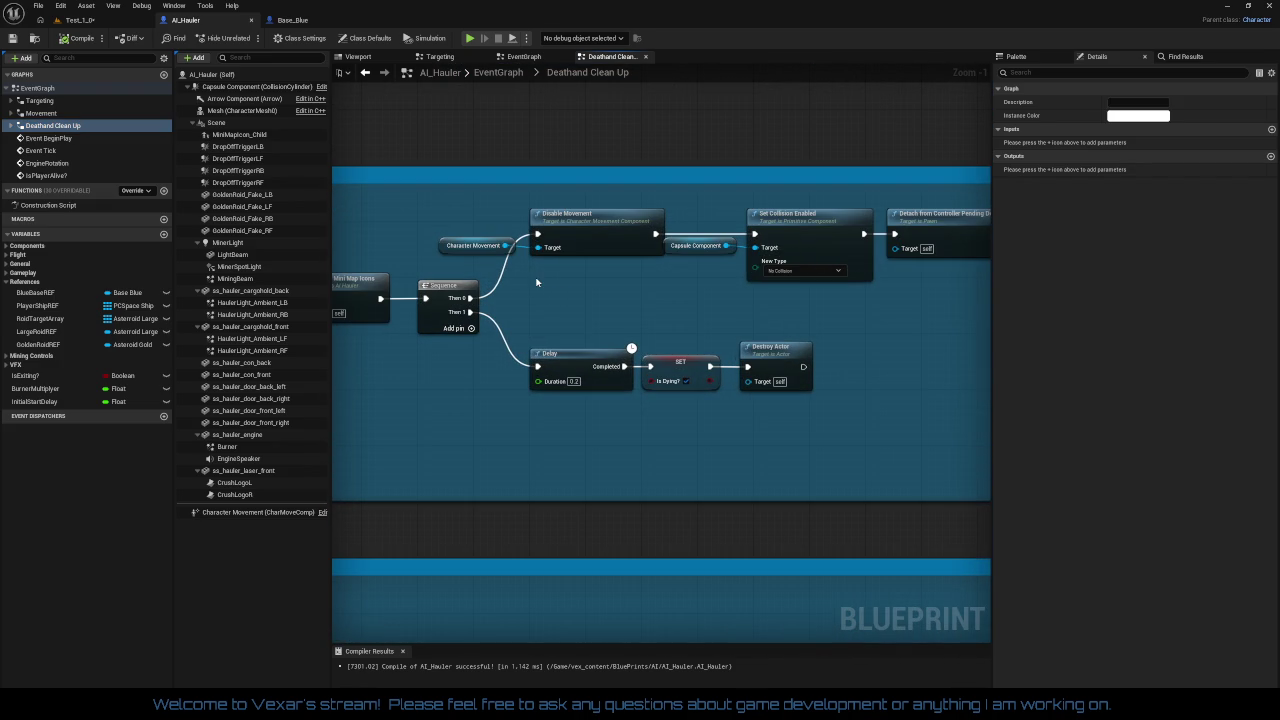
{"action": "left_click_drag", "start_coordinate": [505, 198], "coordinate": [941, 297]}
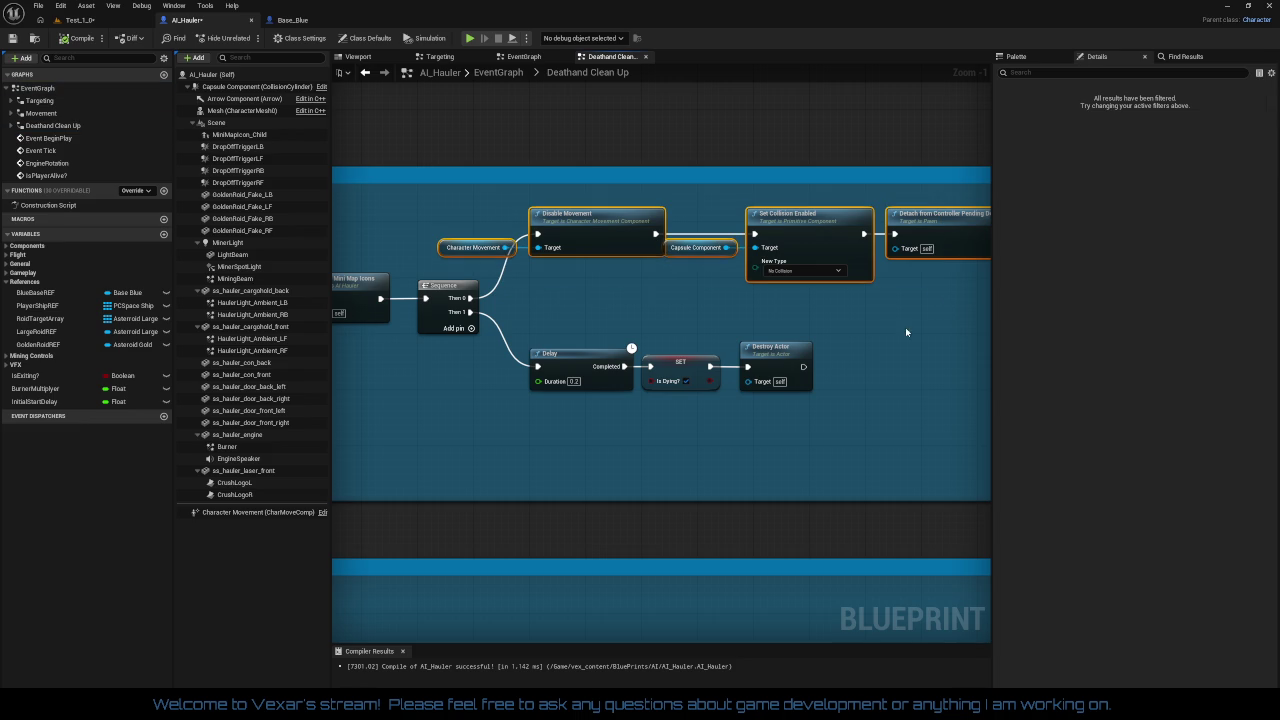
{"action": "left_click", "coordinate": [854, 333]}
{"action": "mouse_move", "coordinate": [720, 230]}
{"action": "left_mouse_down"}
{"action": "mouse_move", "coordinate": [876, 284]}
{"action": "mouse_move", "coordinate": [964, 292]}
{"action": "left_mouse_up"}
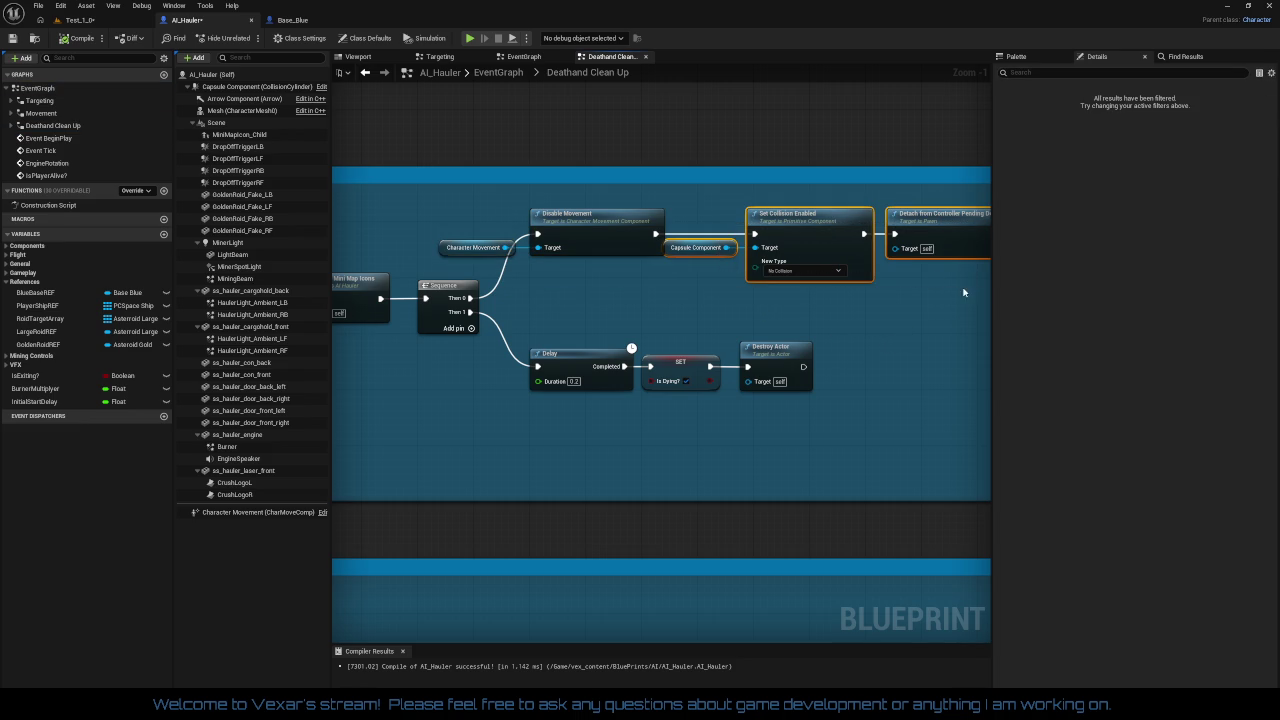
{"action": "left_click_drag", "start_coordinate": [828, 235], "coordinate": [843, 236]}
{"action": "left_click", "coordinate": [680, 328]}
{"action": "left_click_drag", "start_coordinate": [680, 328], "coordinate": [753, 290]}
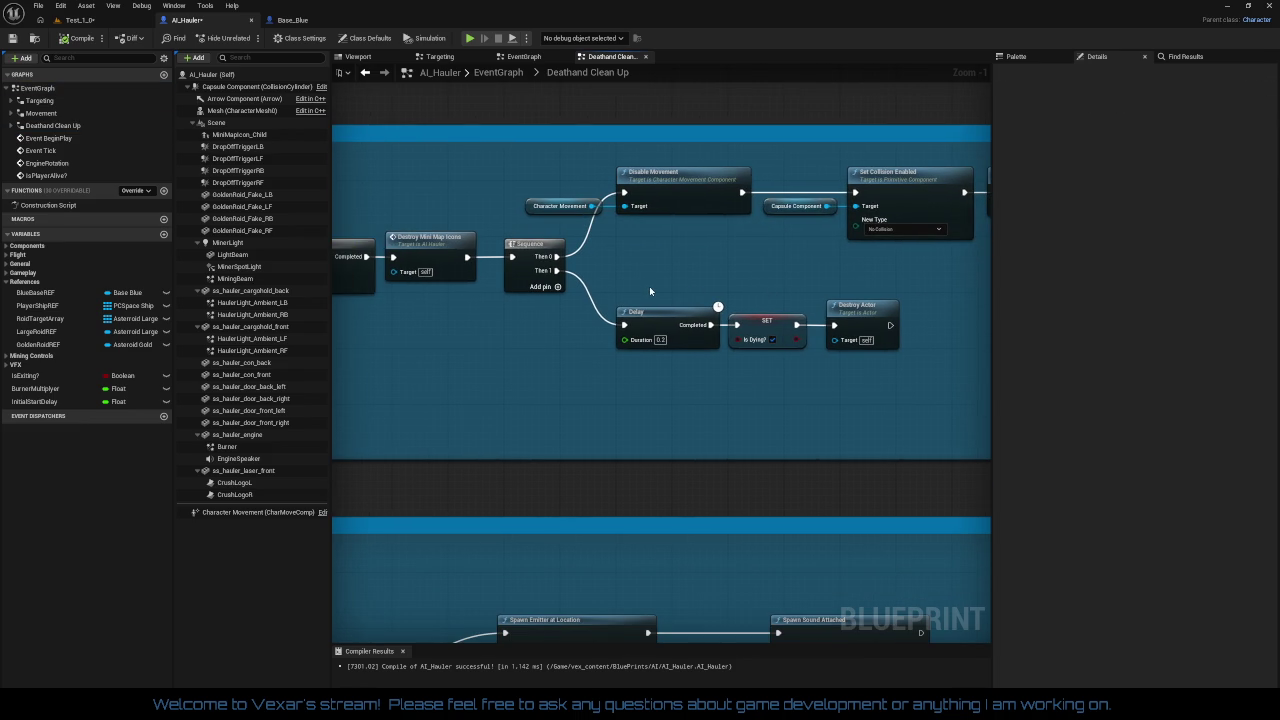
Step: Delete the Delay node from the Deathand Clean Up sequence
{"action": "mouse_move", "coordinate": [650, 290]}
{"action": "left_mouse_down"}
{"action": "mouse_move", "coordinate": [729, 291]}
{"action": "mouse_move", "coordinate": [740, 378]}
{"action": "mouse_move", "coordinate": [854, 383]}
{"action": "left_mouse_up"}
{"action": "key", "text": "Delete"}
{"action": "left_click_drag", "start_coordinate": [350, 245], "coordinate": [601, 219]}
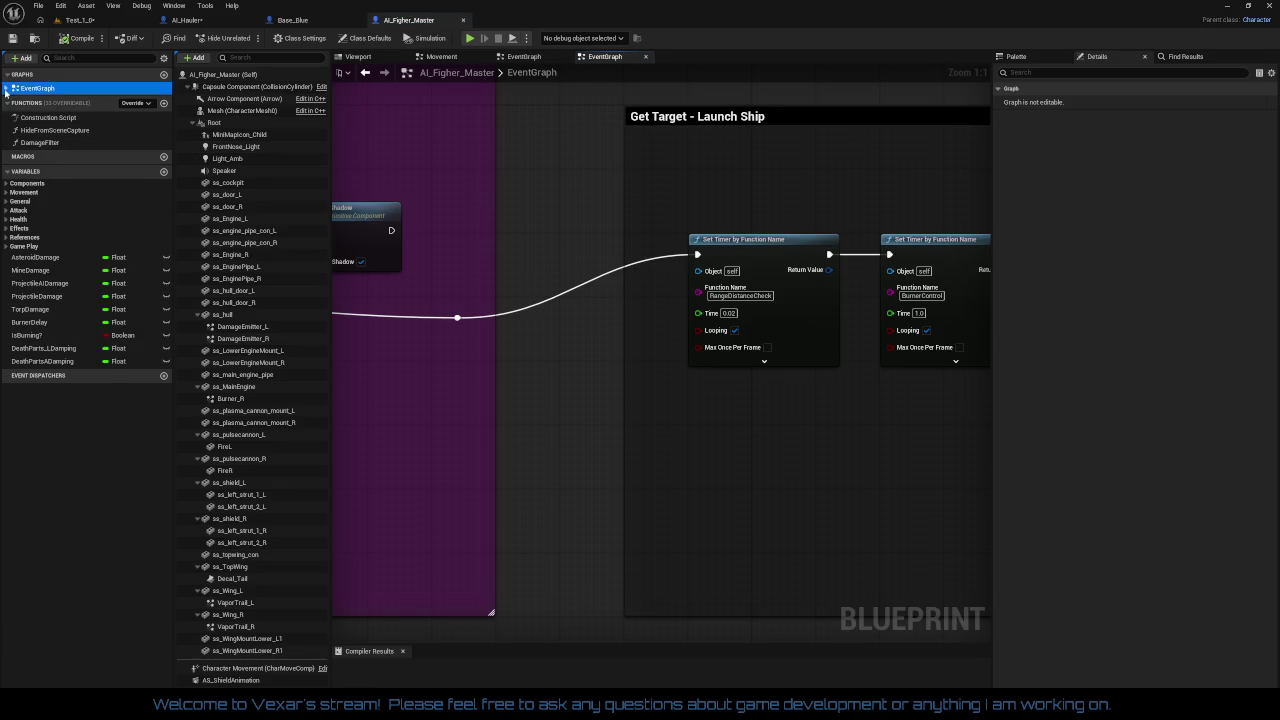
Step: Open the fighter's DeathandHealth graph from the EventGraph sub-graphs
{"action": "left_click", "coordinate": [6, 89]}
{"action": "double_click", "coordinate": [50, 138]}
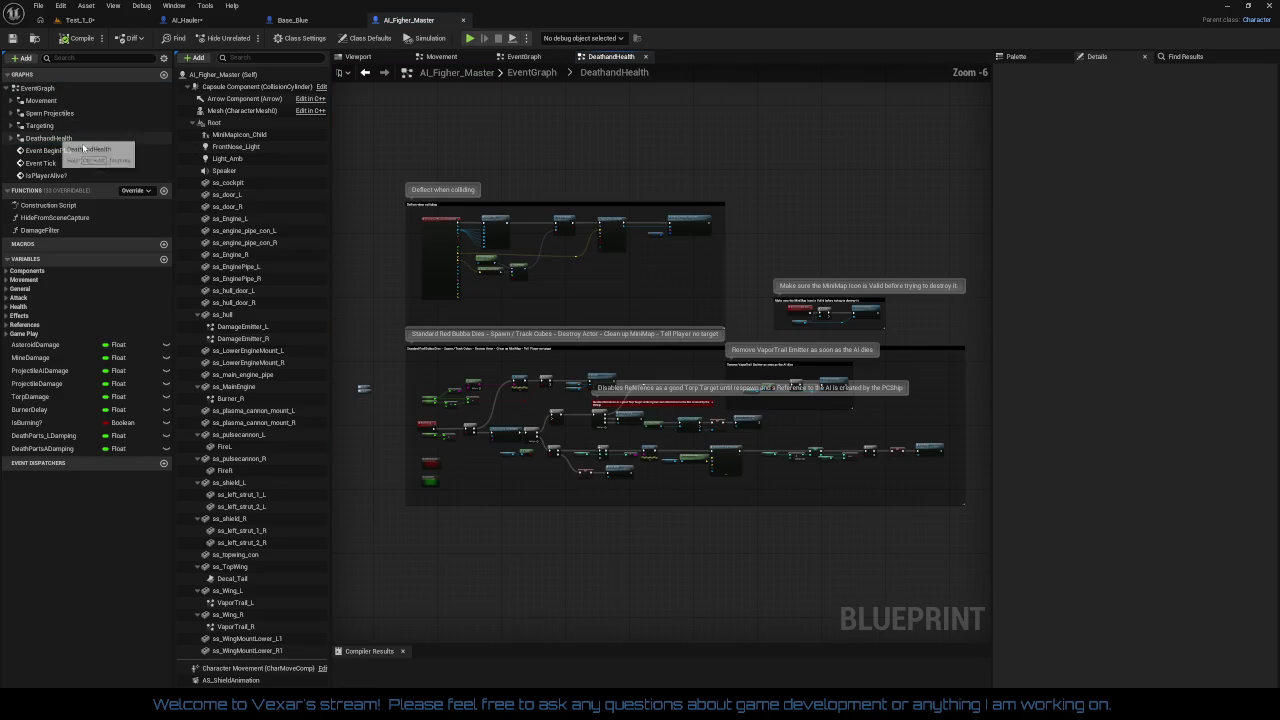
{"action": "scroll", "coordinate": [588, 240], "scroll_direction": "up", "scroll_amount": 5}
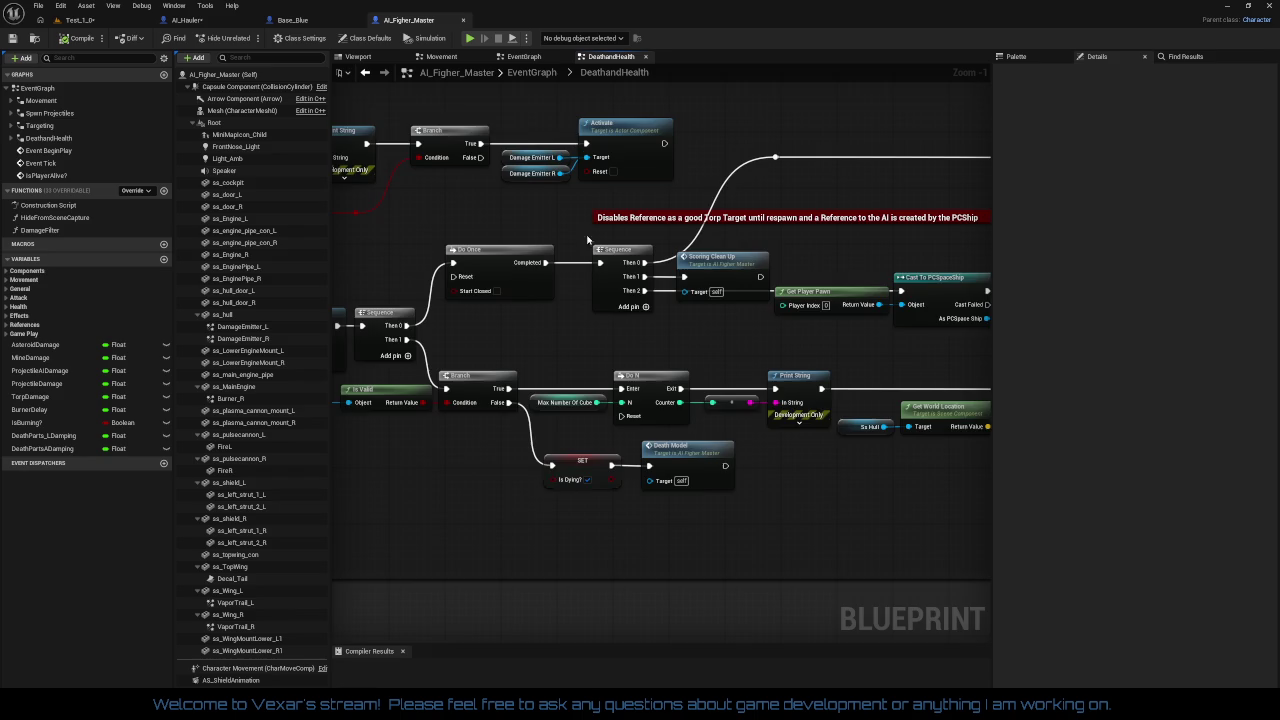
{"action": "scroll", "coordinate": [588, 240], "scroll_direction": "up", "scroll_amount": 1}
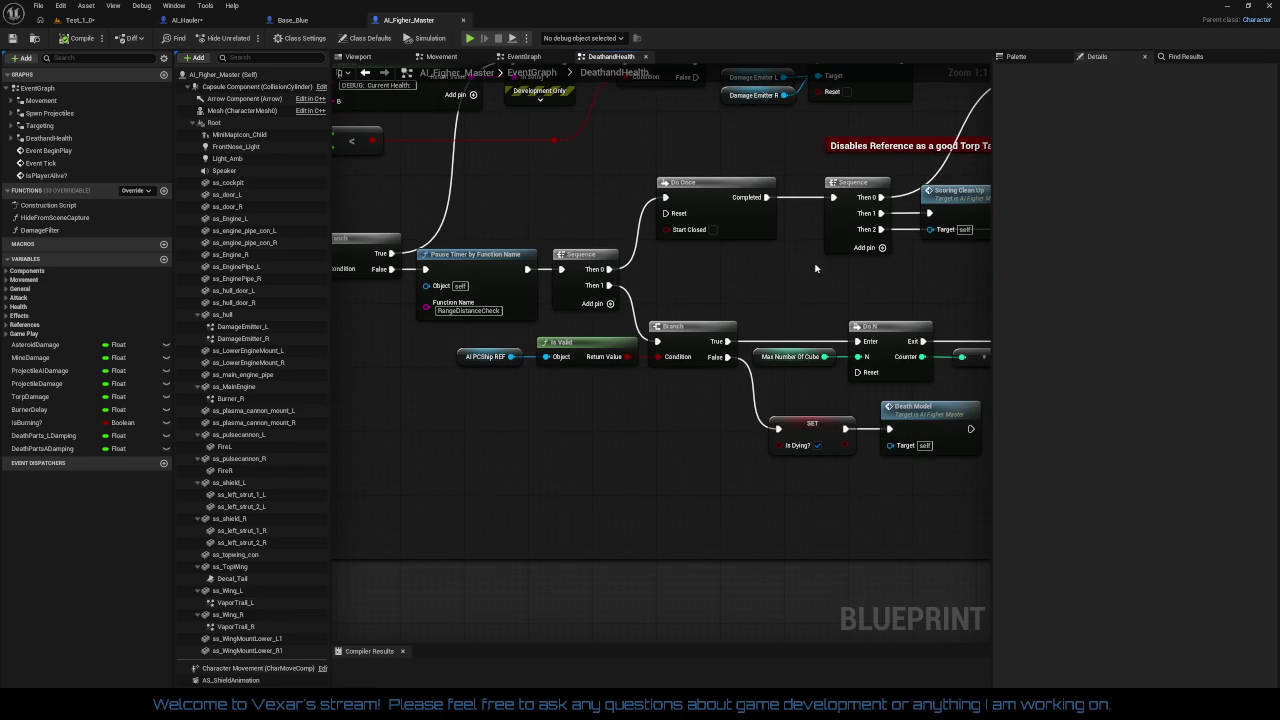
Step: Select the Do N, Max Number Of Cube, Get World Location and SpawnActor power-cube nodes
{"action": "mouse_move", "coordinate": [815, 268]}
{"action": "left_mouse_down"}
{"action": "mouse_move", "coordinate": [619, 268]}
{"action": "mouse_move", "coordinate": [720, 388]}
{"action": "mouse_move", "coordinate": [704, 391]}
{"action": "left_mouse_up"}
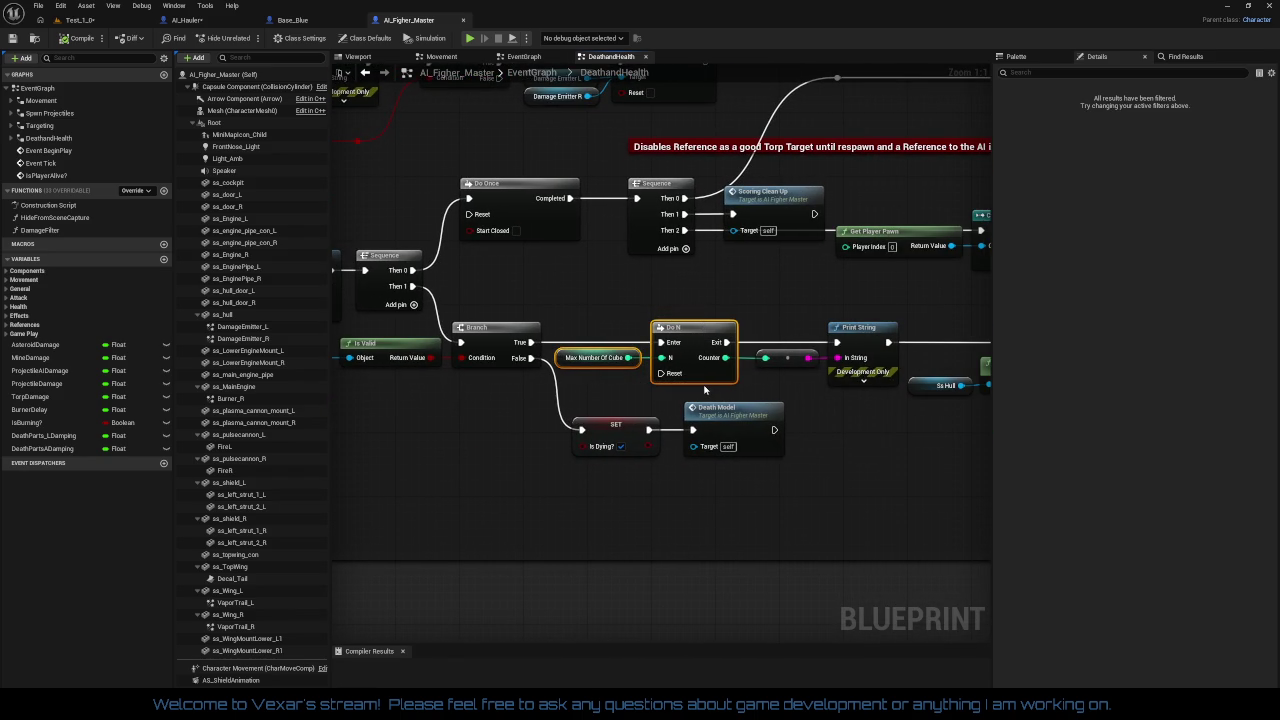
{"action": "left_click_drag", "start_coordinate": [813, 434], "coordinate": [500, 407]}
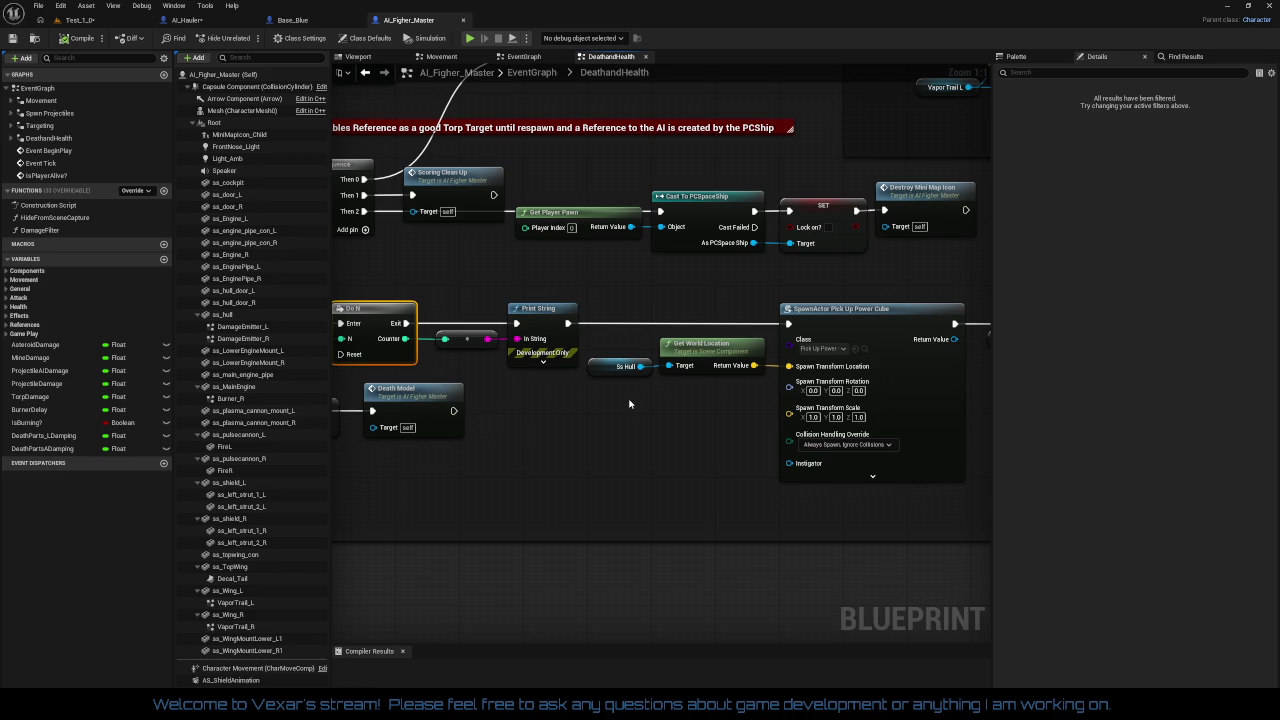
{"action": "left_click_drag", "start_coordinate": [629, 403], "coordinate": [636, 387]}
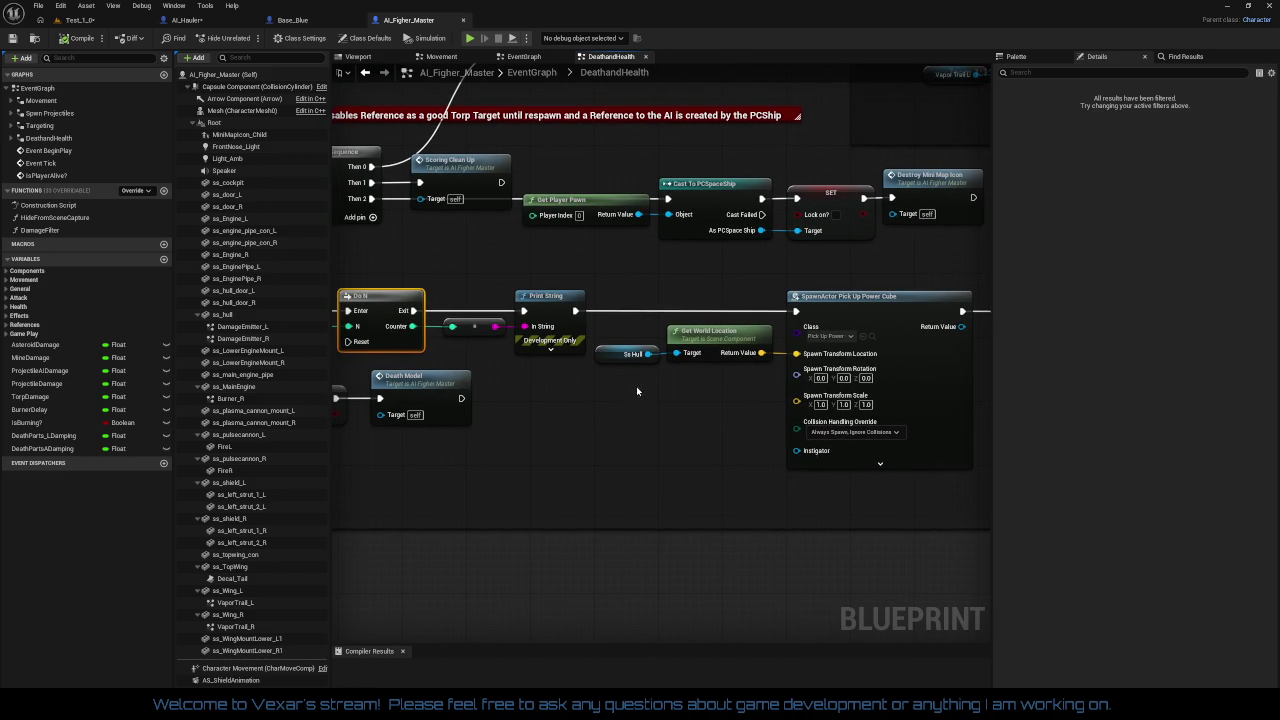
{"action": "mouse_move", "coordinate": [701, 278]}
{"action": "left_mouse_down"}
{"action": "mouse_move", "coordinate": [872, 470]}
{"action": "mouse_move", "coordinate": [878, 497]}
{"action": "mouse_move", "coordinate": [550, 488]}
{"action": "left_mouse_up"}
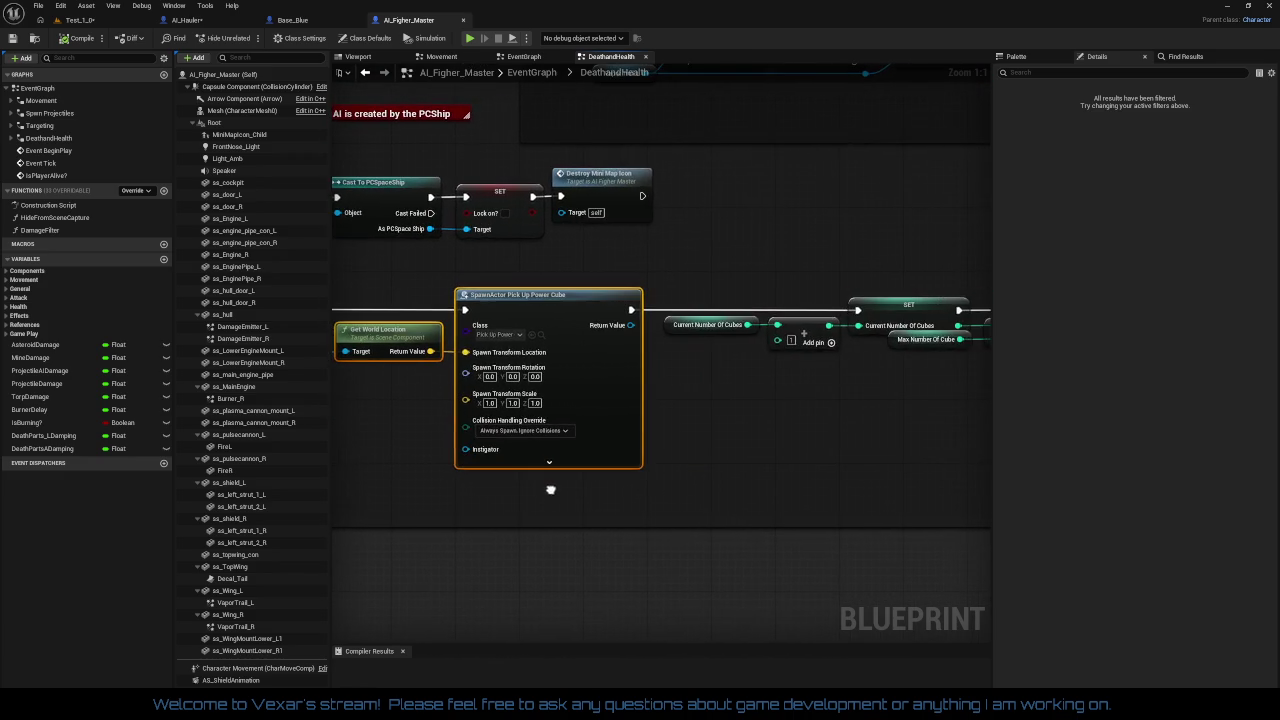
{"action": "left_click_drag", "start_coordinate": [694, 477], "coordinate": [540, 486]}
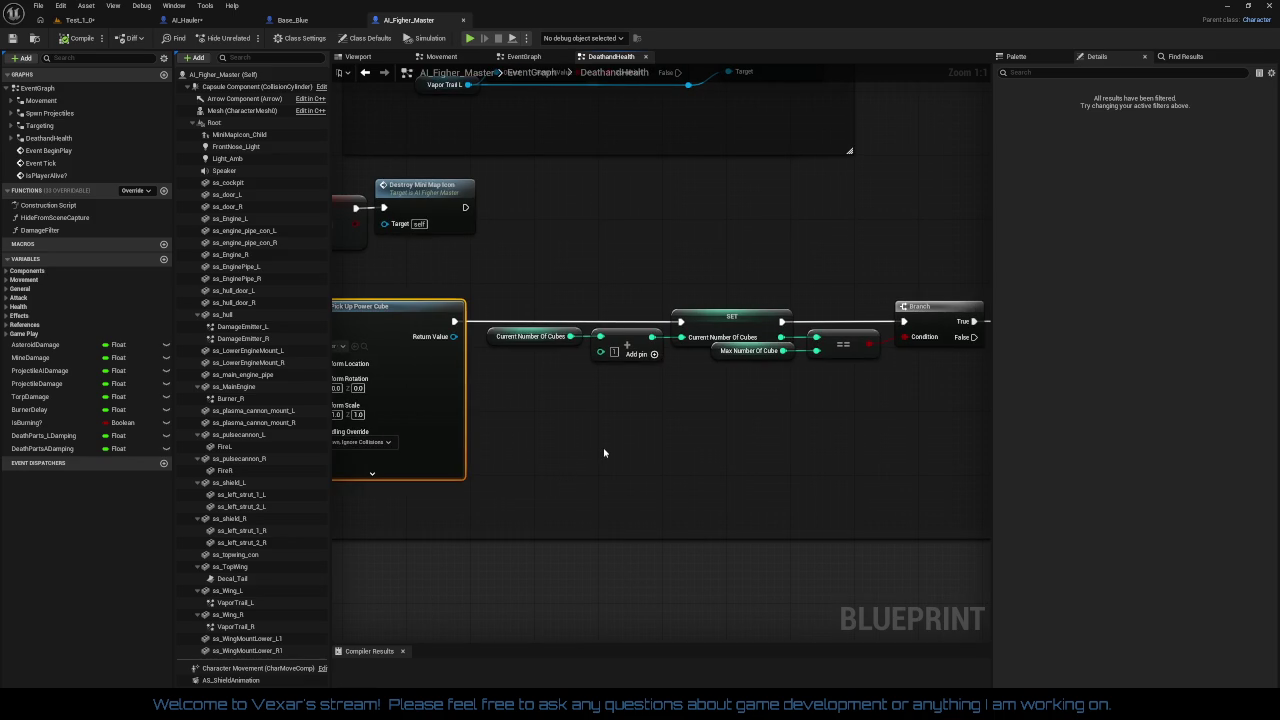
{"action": "mouse_move", "coordinate": [605, 451]}
{"action": "left_mouse_down"}
{"action": "mouse_move", "coordinate": [857, 423]}
{"action": "mouse_move", "coordinate": [1217, 438]}
{"action": "left_mouse_up"}
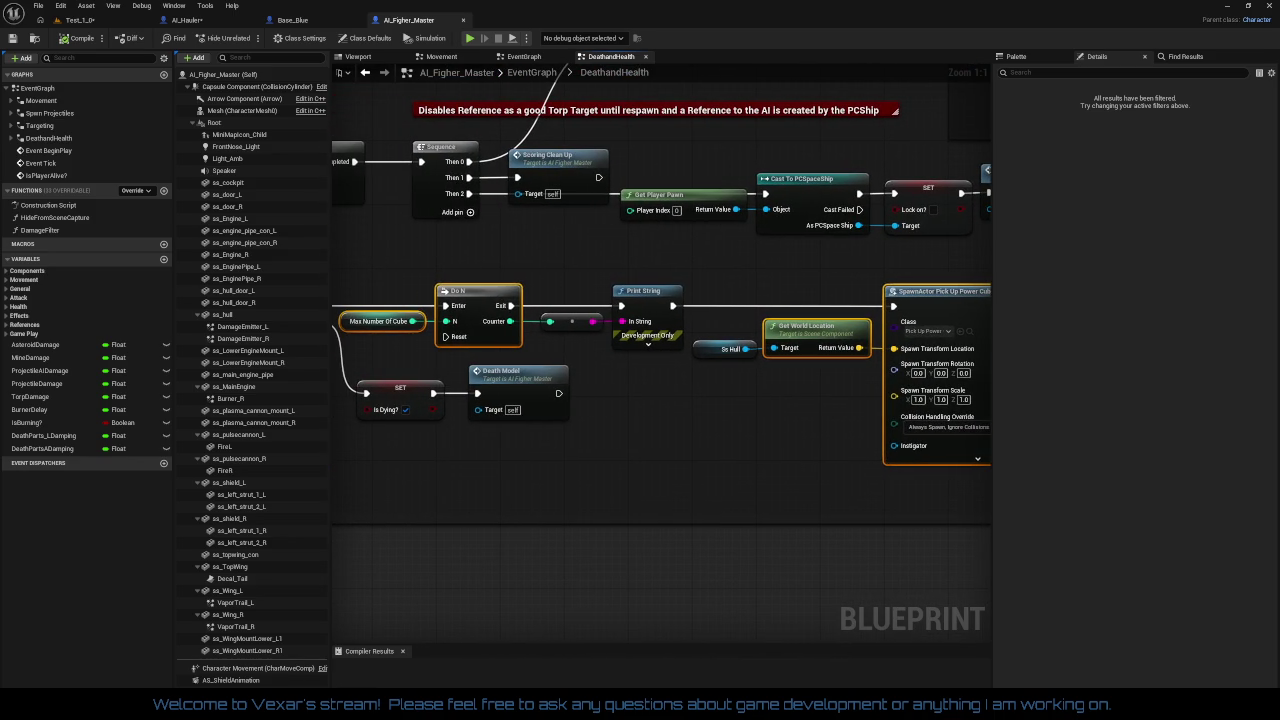
{"action": "left_click_drag", "start_coordinate": [1015, 431], "coordinate": [989, 429]}
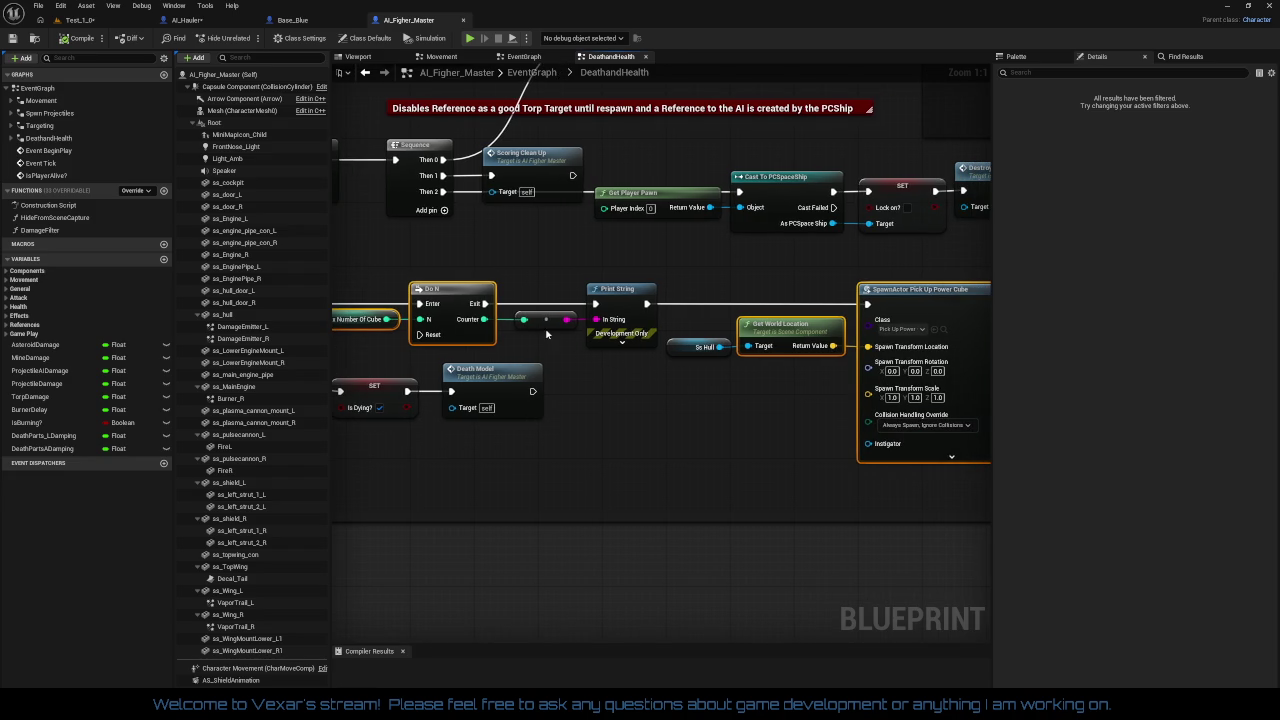
{"action": "left_click", "coordinate": [449, 289]}
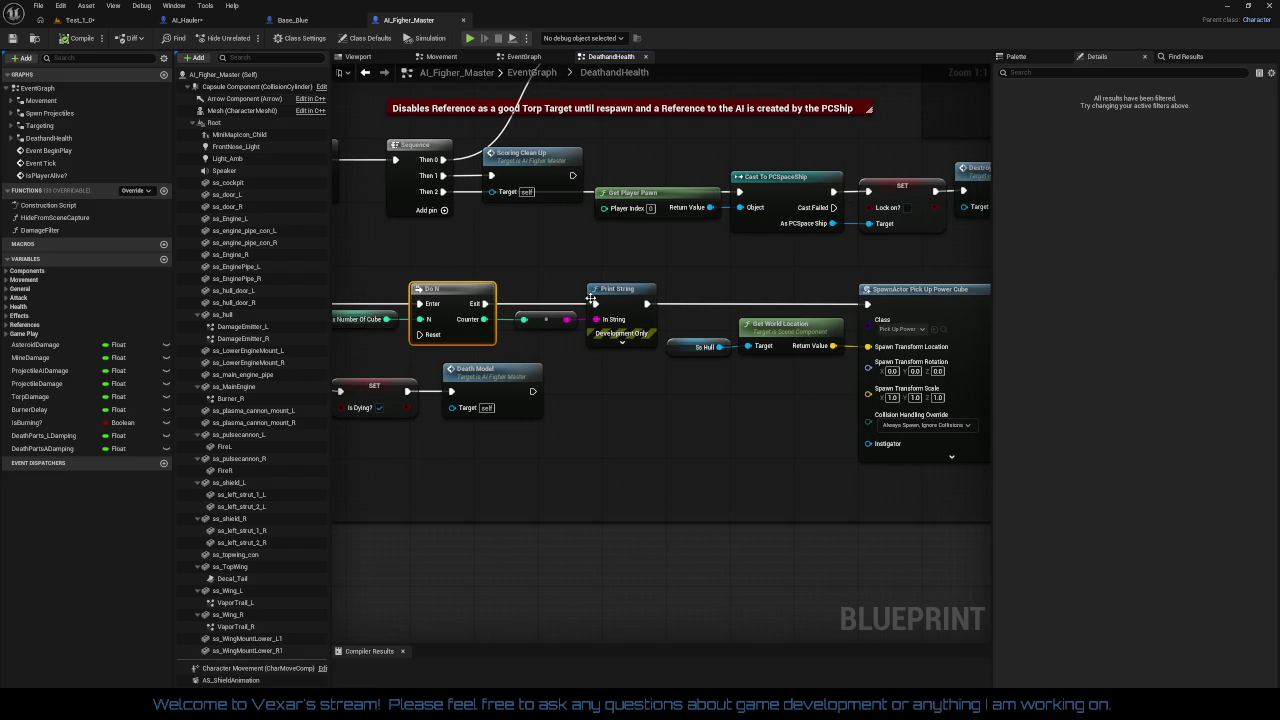
{"action": "mouse_move", "coordinate": [785, 271]}
{"action": "left_mouse_down"}
{"action": "mouse_move", "coordinate": [940, 462]}
{"action": "mouse_move", "coordinate": [942, 500]}
{"action": "mouse_move", "coordinate": [540, 522]}
{"action": "left_mouse_up"}
{"action": "mouse_move", "coordinate": [646, 471]}
{"action": "left_mouse_down"}
{"action": "mouse_move", "coordinate": [330, 440]}
{"action": "mouse_move", "coordinate": [364, 436]}
{"action": "mouse_move", "coordinate": [377, 449]}
{"action": "mouse_move", "coordinate": [706, 423]}
{"action": "mouse_move", "coordinate": [930, 430]}
{"action": "mouse_move", "coordinate": [985, 480]}
{"action": "left_mouse_up"}
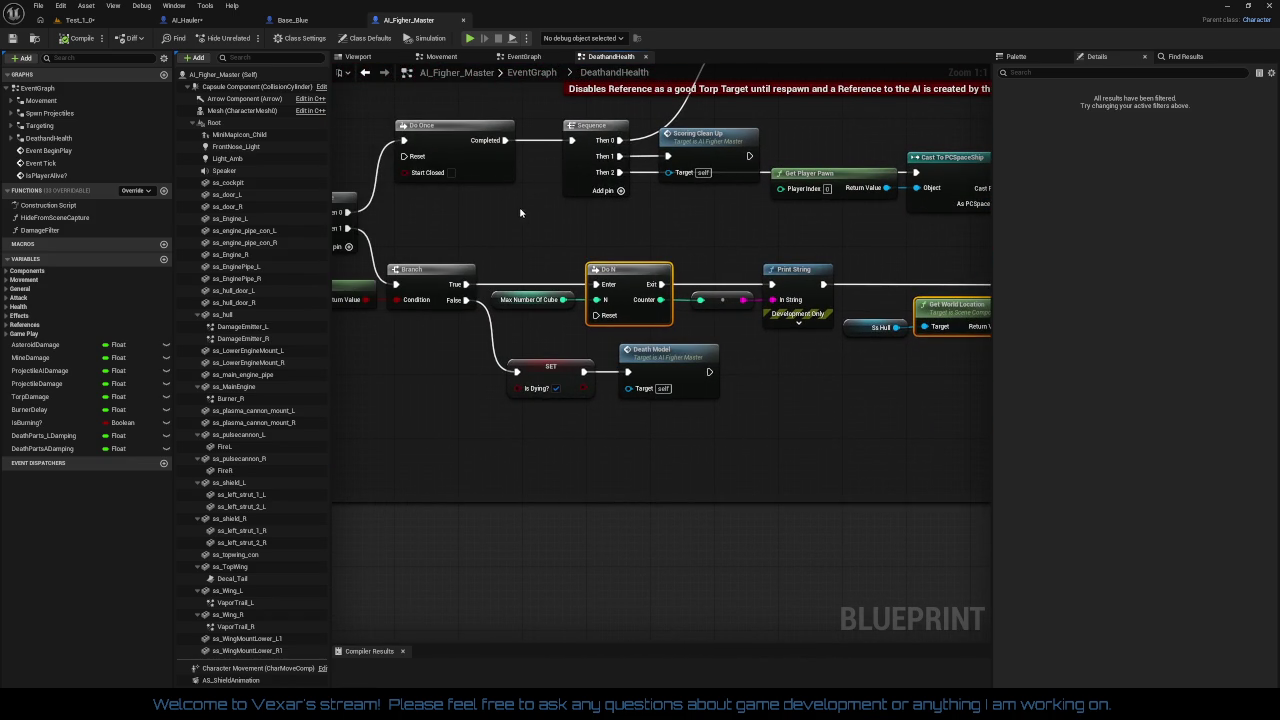
Step: Save the fighter blueprint and paste its copied nodes into AI_Hauler's Deathand Clean Up graph
{"action": "left_click", "coordinate": [13, 39]}
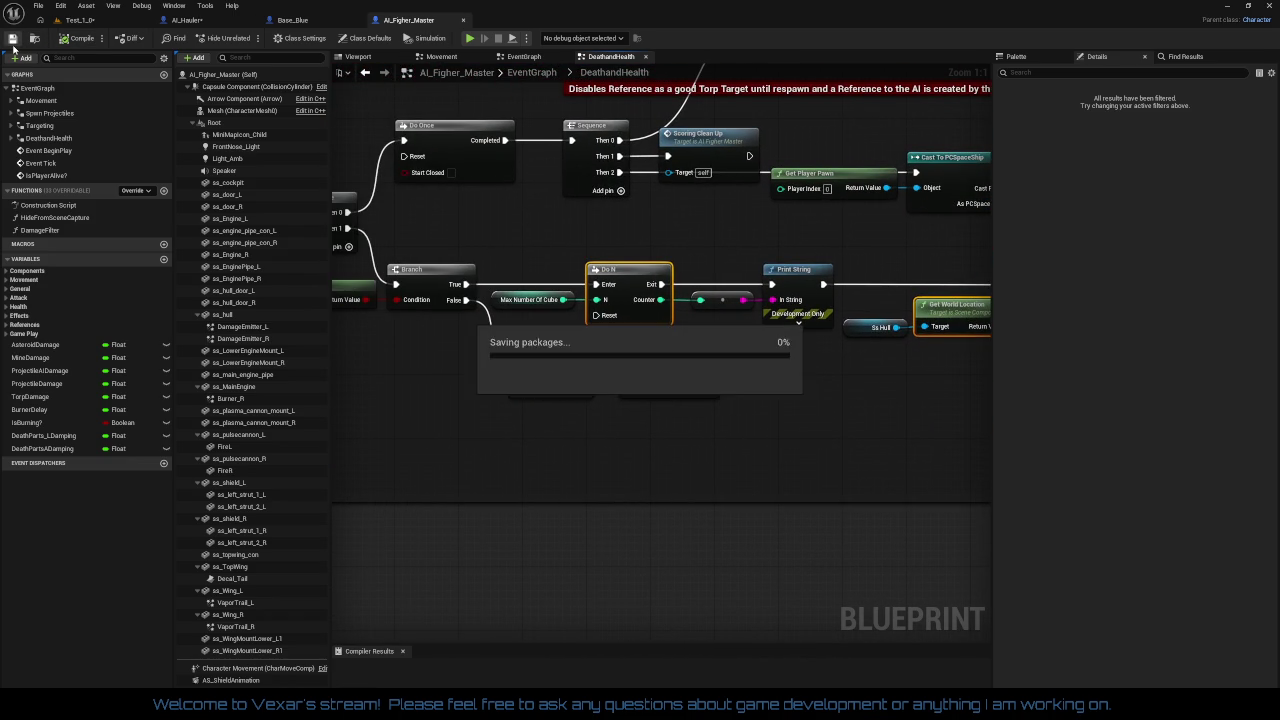
{"action": "left_click", "coordinate": [211, 22]}
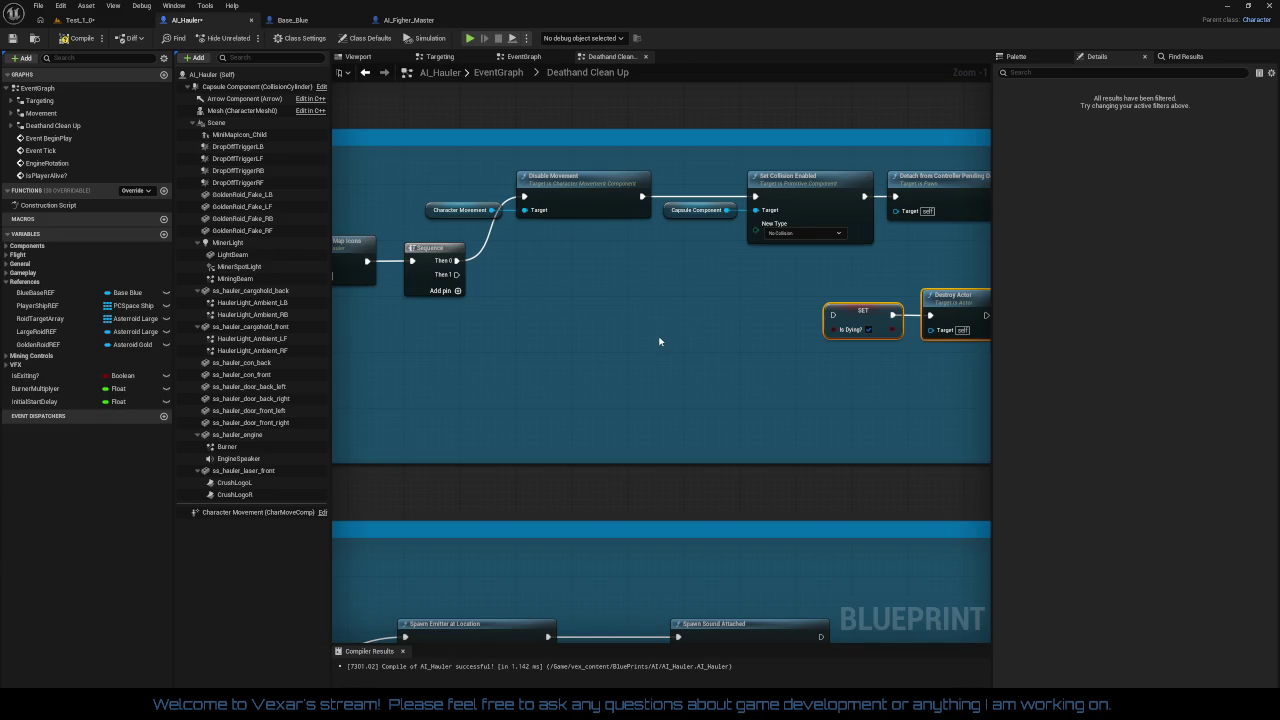
{"action": "mouse_move", "coordinate": [659, 341]}
{"action": "left_mouse_down"}
{"action": "mouse_move", "coordinate": [720, 328]}
{"action": "mouse_move", "coordinate": [671, 333]}
{"action": "left_mouse_up"}
{"action": "key", "text": "ctrl+v"}
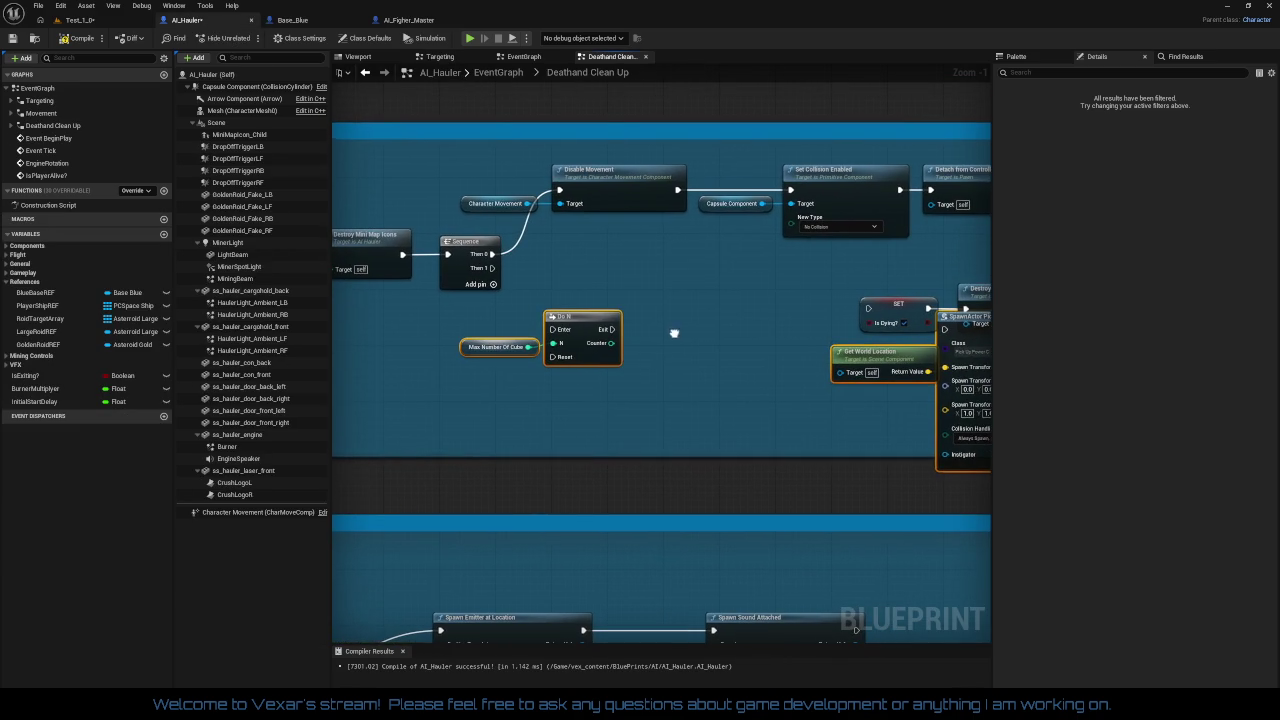
Step: Delete the pasted Max Number Of Cube node and bring up the SpawnActor class list
{"action": "left_click", "coordinate": [487, 347]}
{"action": "key", "text": "Delete"}
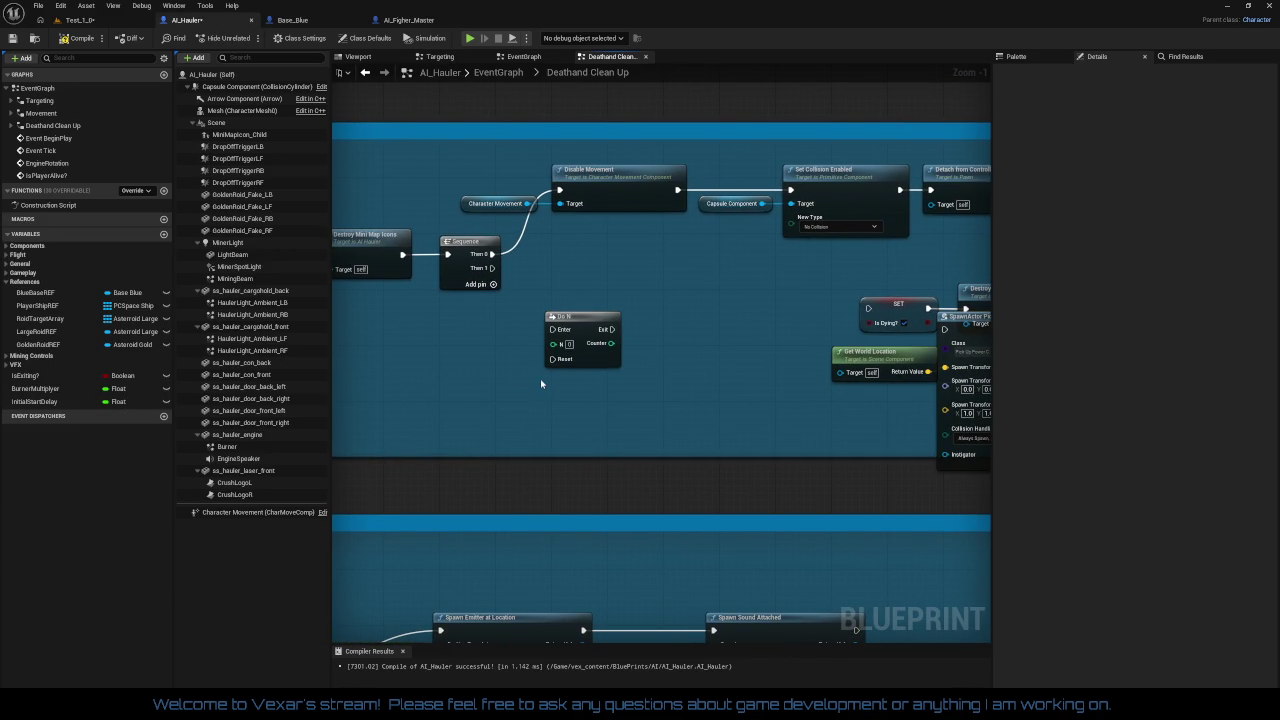
{"action": "left_click_drag", "start_coordinate": [609, 400], "coordinate": [348, 395]}
{"action": "left_click", "coordinate": [716, 347]}
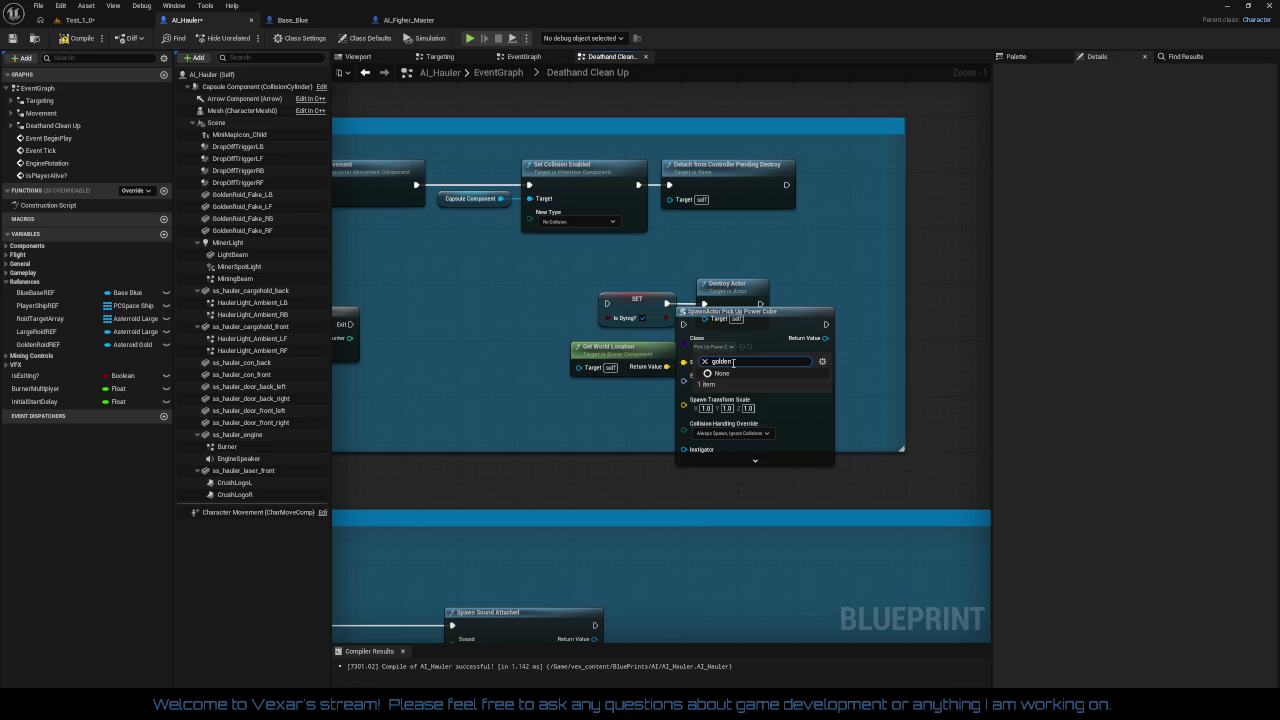
Step: Set the pasted SpawnActor node's class to Asteroid_Gold
{"action": "key", "text": "BackSpace"}
{"action": "key", "text": "BackSpace"}
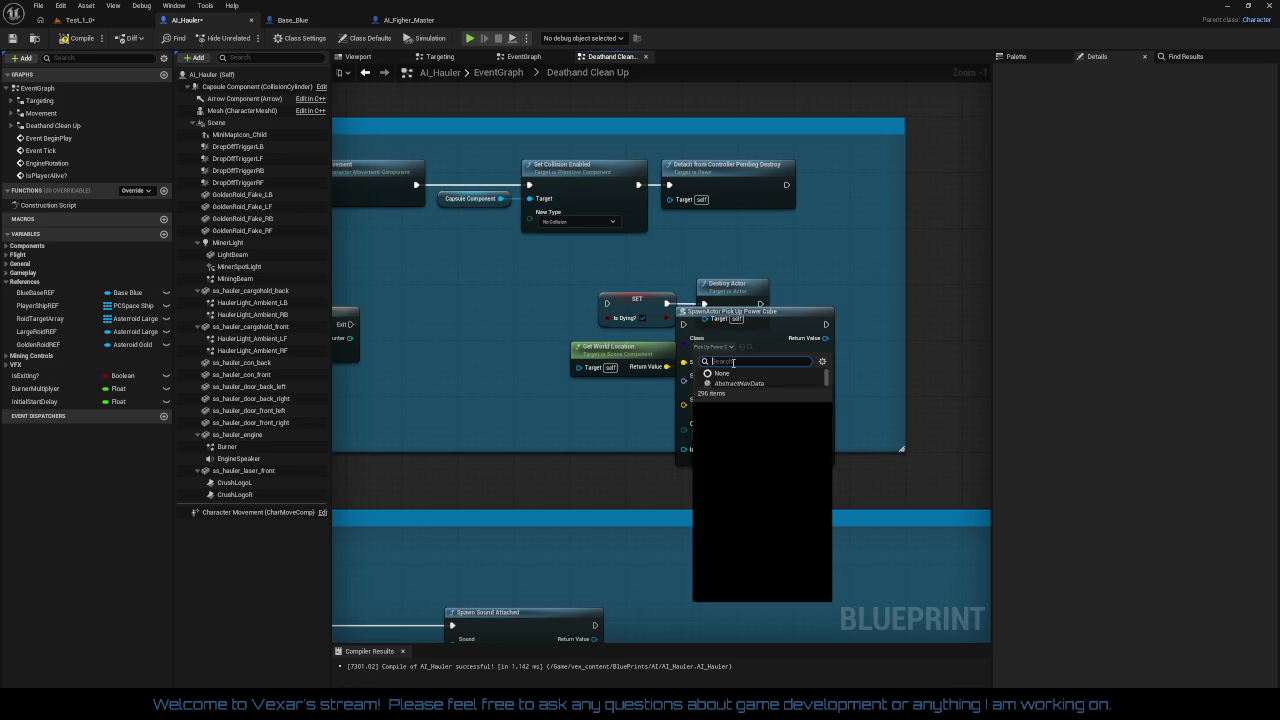
{"action": "type", "text": "c"}
{"action": "key", "text": "BackSpace"}
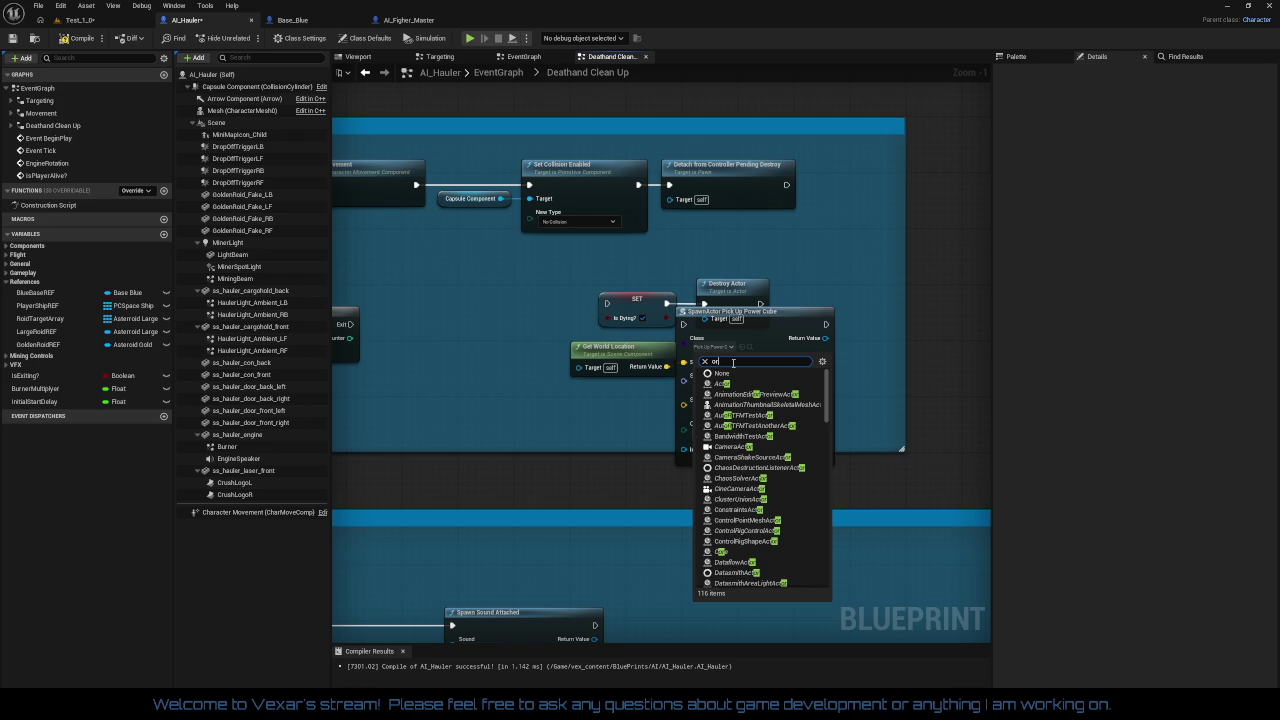
{"action": "key", "text": "BackSpace"}
{"action": "key", "text": "BackSpace"}
{"action": "type", "text": "roid"}
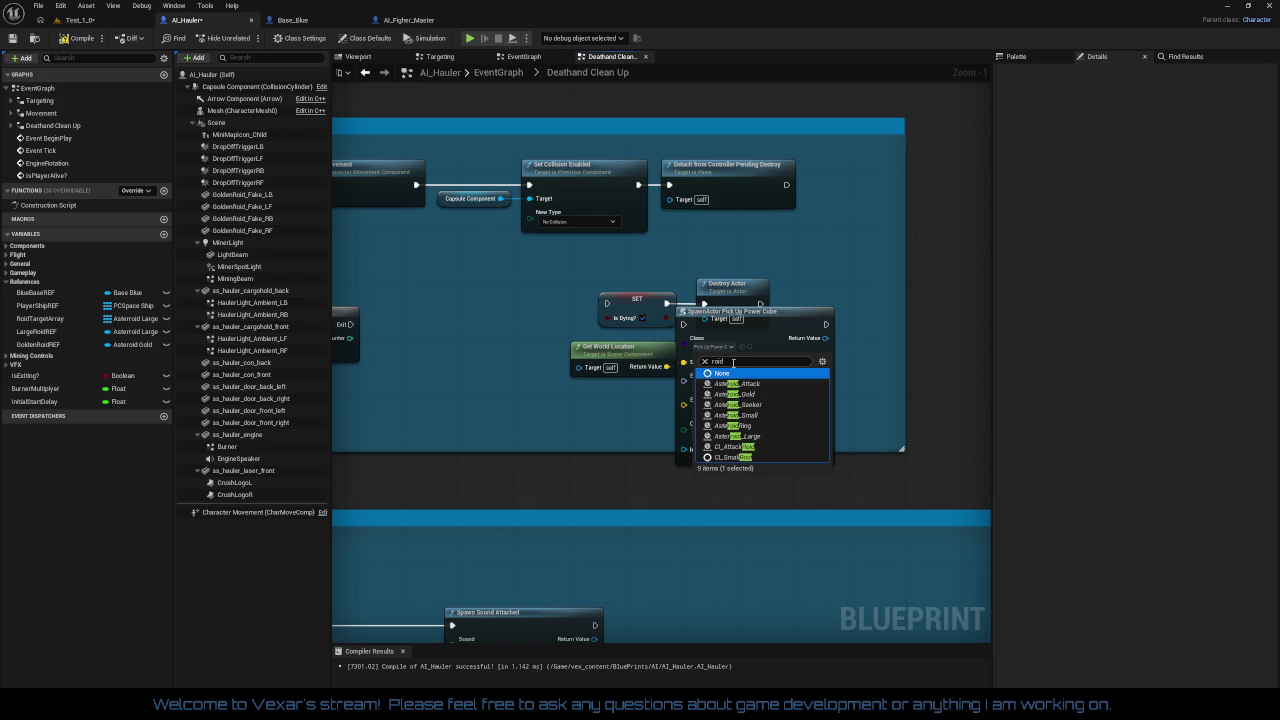
{"action": "key", "text": "Escape"}
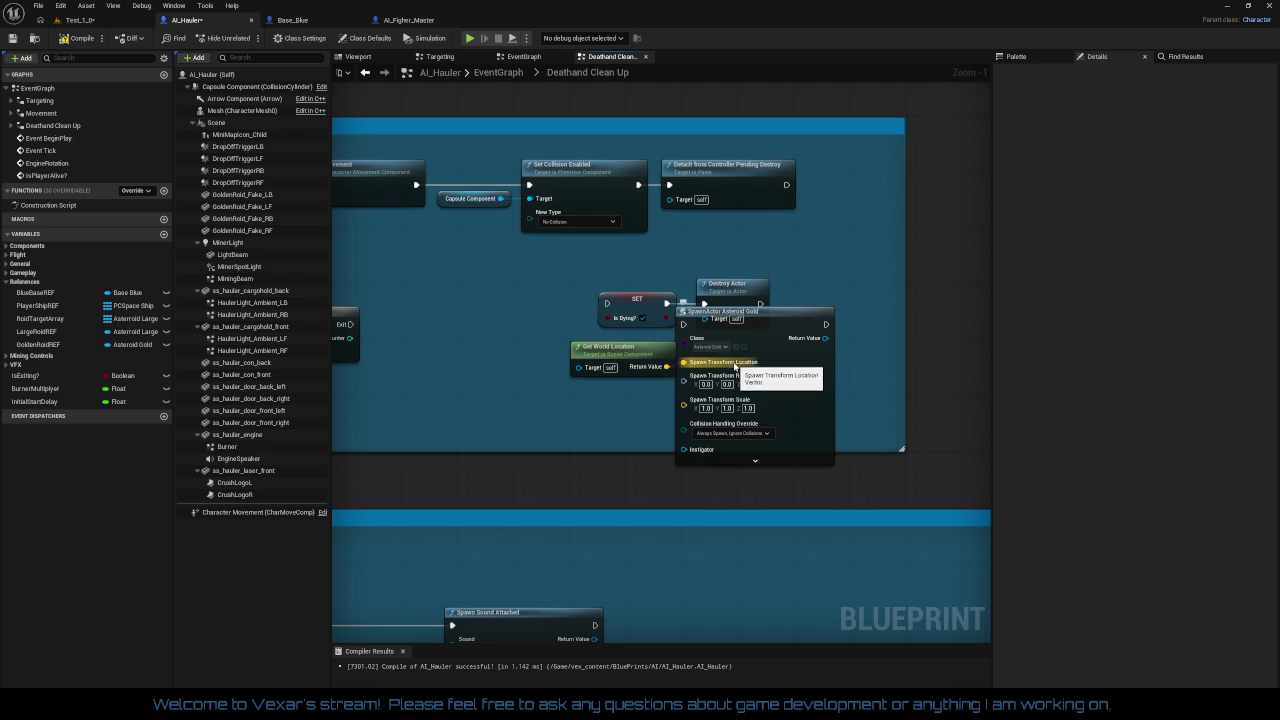
Step: Line up Get World Location, SpawnActor Asteroid Gold and Do N in a tidy row
{"action": "left_click_drag", "start_coordinate": [618, 357], "coordinate": [598, 356]}
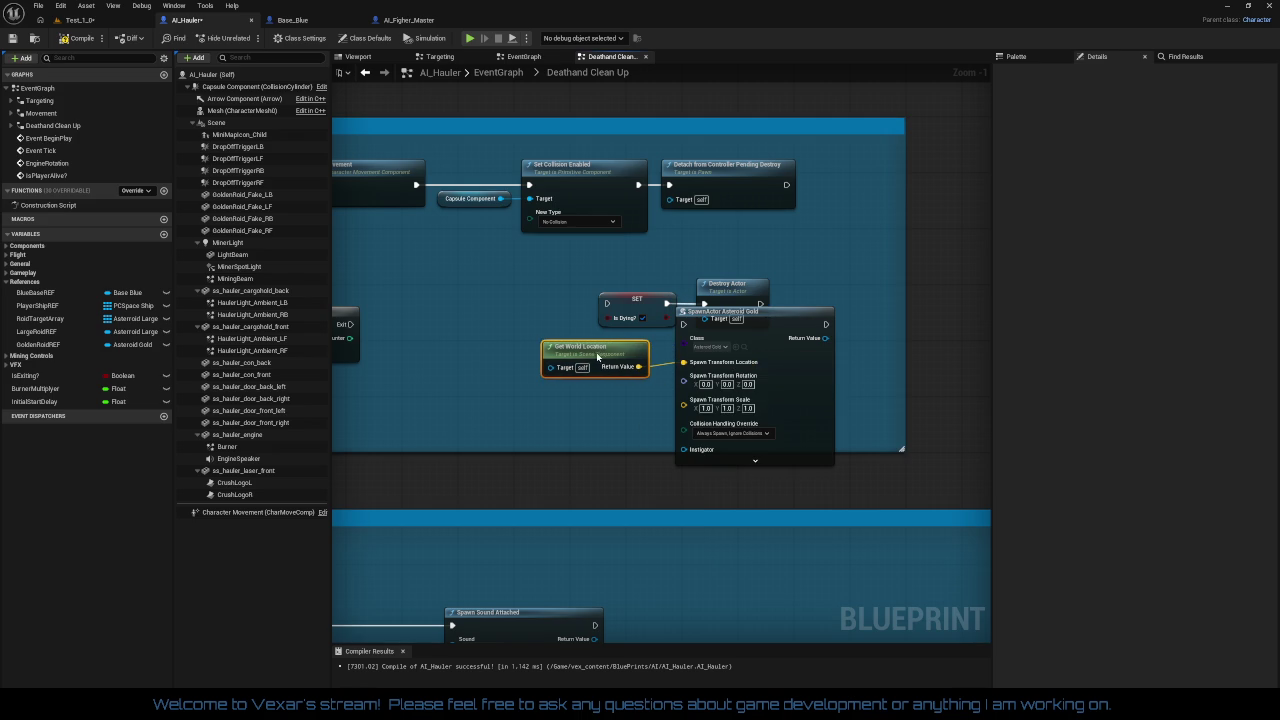
{"action": "mouse_move", "coordinate": [522, 343]}
{"action": "left_mouse_down"}
{"action": "mouse_move", "coordinate": [690, 430]}
{"action": "mouse_move", "coordinate": [776, 442]}
{"action": "left_mouse_up"}
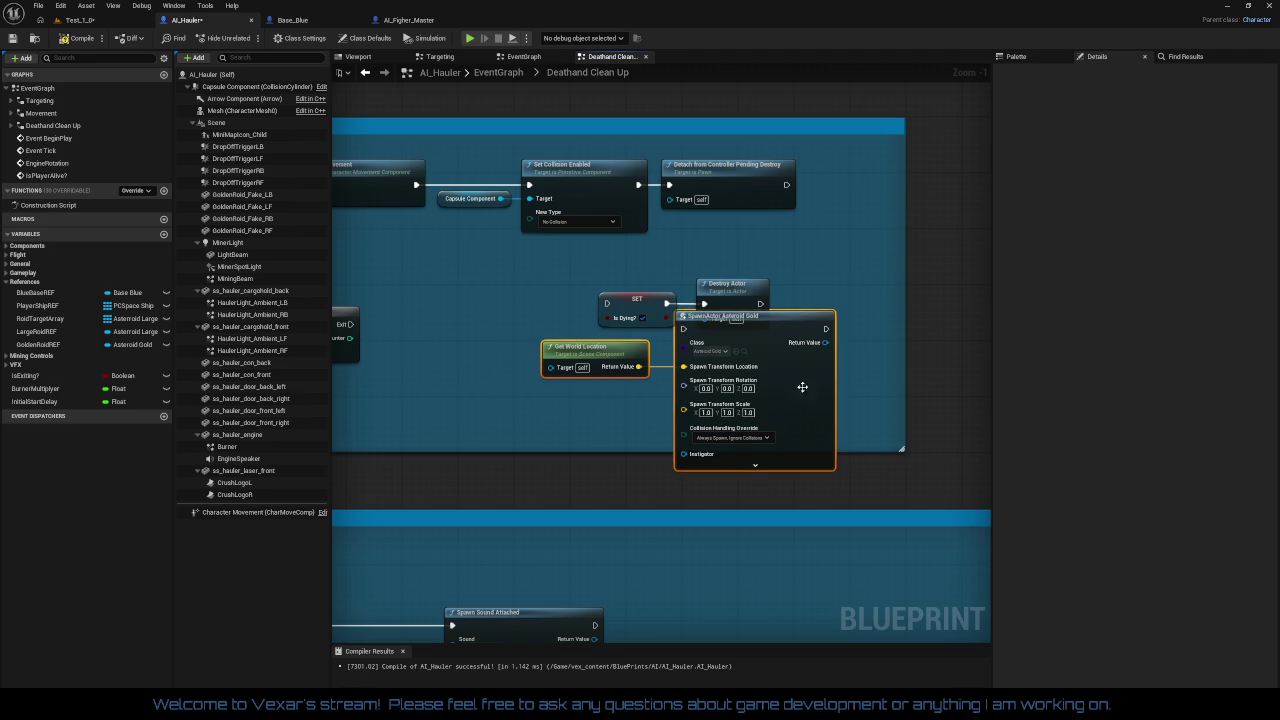
{"action": "mouse_move", "coordinate": [803, 362]}
{"action": "left_mouse_down"}
{"action": "mouse_move", "coordinate": [654, 407]}
{"action": "mouse_move", "coordinate": [677, 339]}
{"action": "left_mouse_up"}
{"action": "left_click_drag", "start_coordinate": [533, 300], "coordinate": [554, 363]}
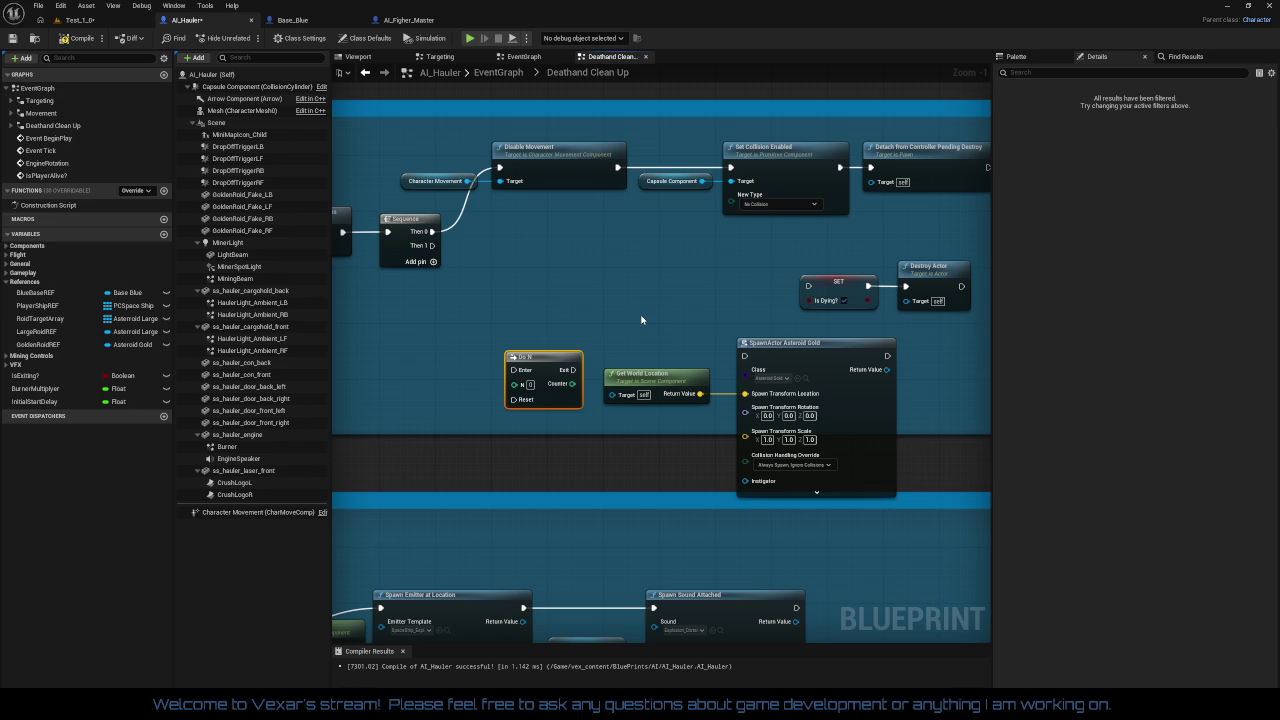
{"action": "left_click_drag", "start_coordinate": [641, 320], "coordinate": [523, 238]}
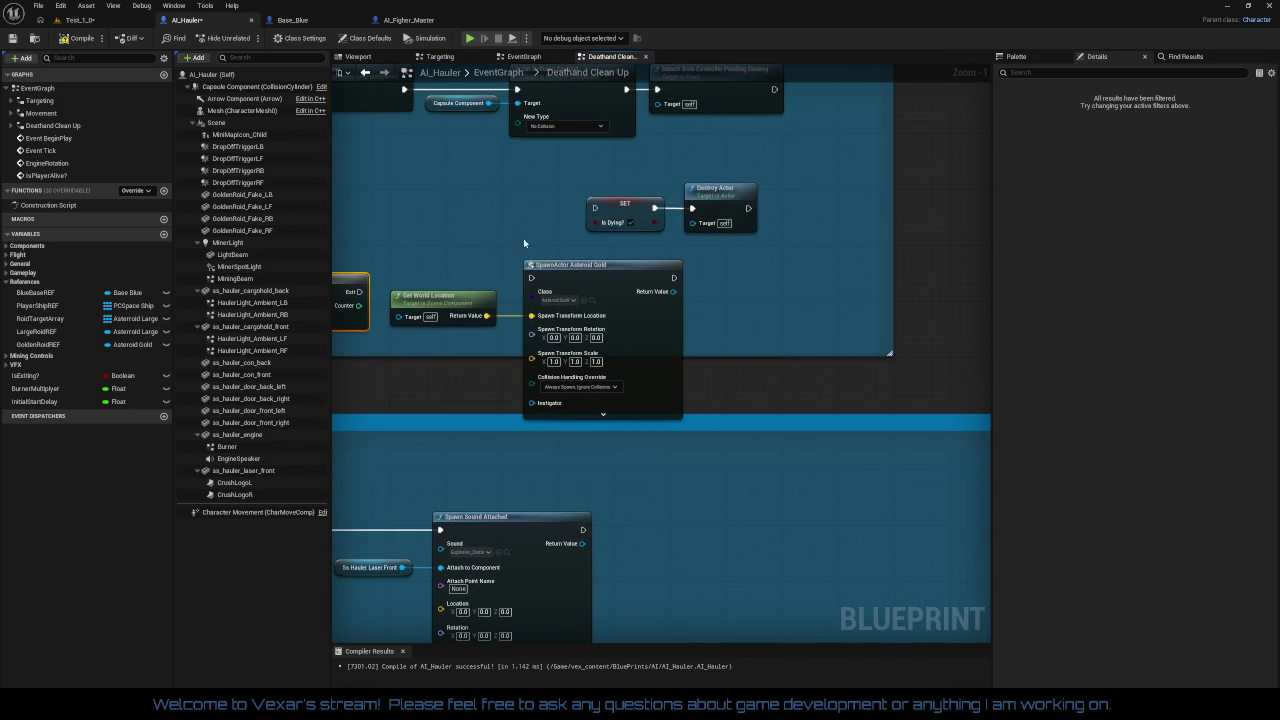
{"action": "right_click", "coordinate": [658, 210]}
{"action": "left_click", "coordinate": [700, 236]}
{"action": "left_click_drag", "start_coordinate": [736, 165], "coordinate": [749, 269]}
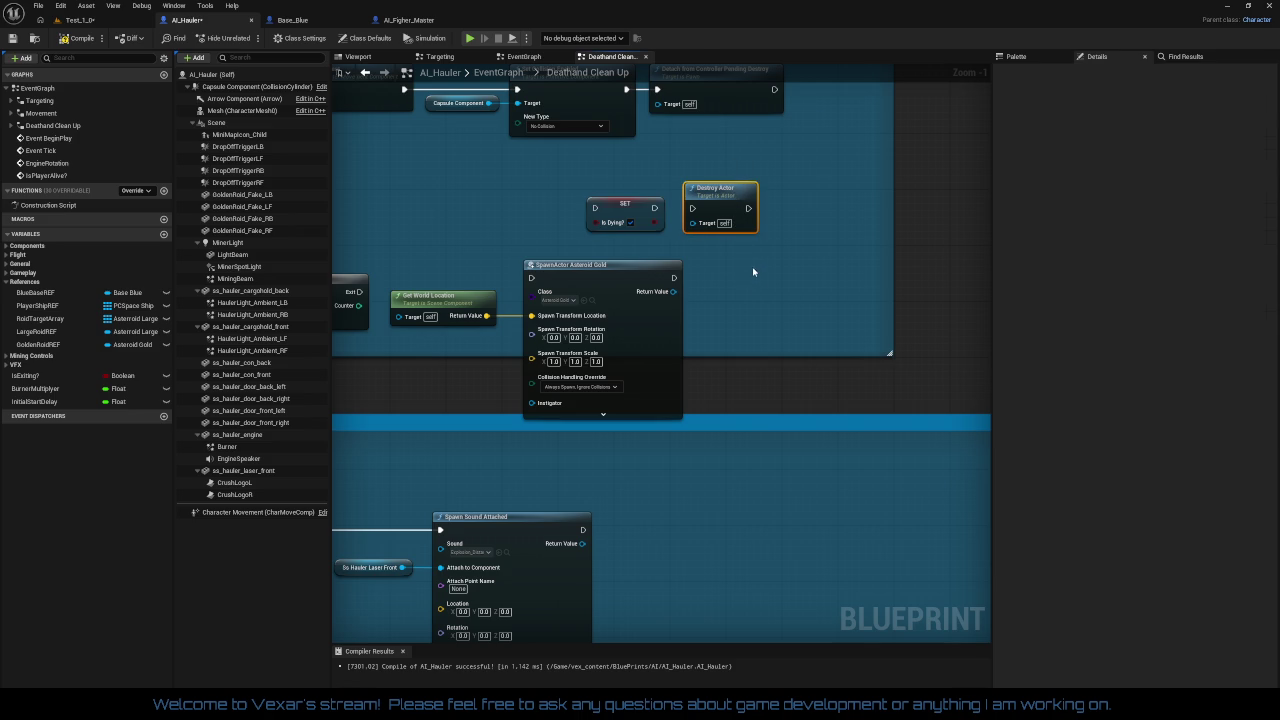
{"action": "scroll", "coordinate": [748, 270], "scroll_direction": "down", "scroll_amount": 3}
{"action": "left_click_drag", "start_coordinate": [470, 250], "coordinate": [640, 330]}
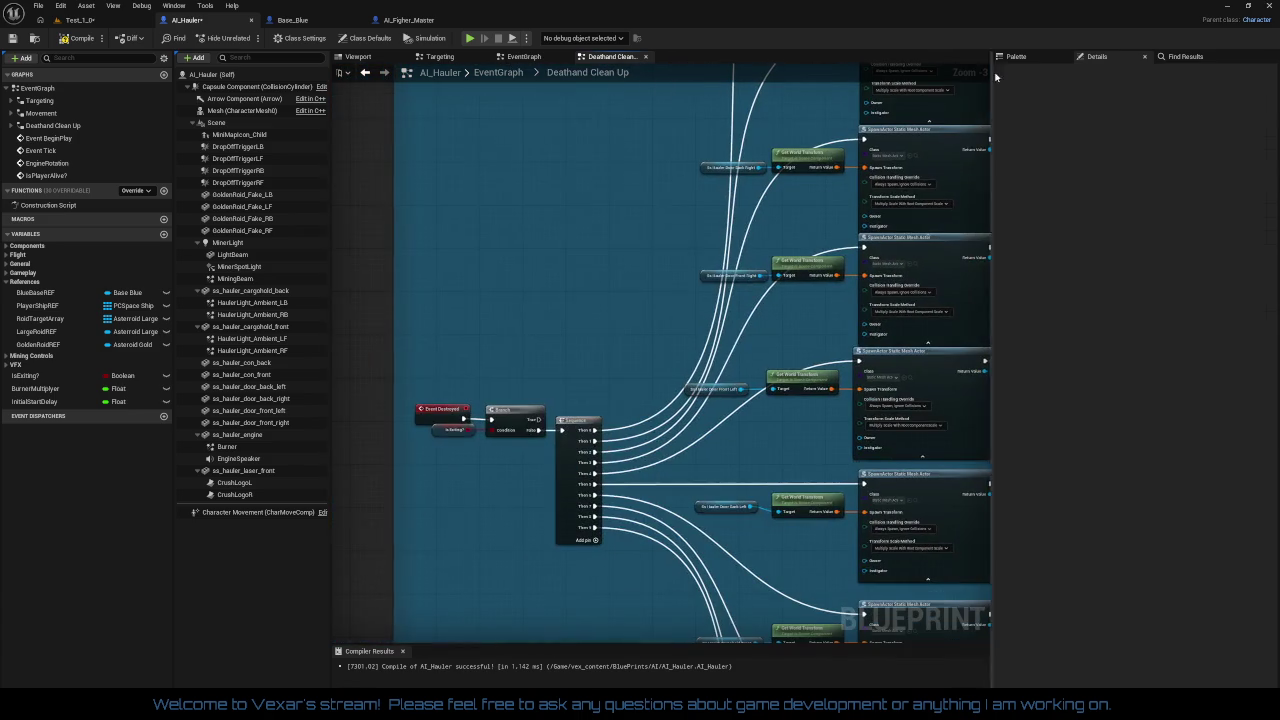
{"action": "mouse_move", "coordinate": [521, 351]}
{"action": "left_mouse_down"}
{"action": "mouse_move", "coordinate": [570, 283]}
{"action": "mouse_move", "coordinate": [420, 313]}
{"action": "mouse_move", "coordinate": [330, 390]}
{"action": "mouse_move", "coordinate": [160, 400]}
{"action": "left_mouse_up"}
{"action": "left_click_drag", "start_coordinate": [900, 250], "coordinate": [250, 320]}
{"action": "left_click_drag", "start_coordinate": [400, 300], "coordinate": [880, 345]}
{"action": "mouse_move", "coordinate": [520, 60]}
{"action": "left_mouse_down"}
{"action": "mouse_move", "coordinate": [500, 229]}
{"action": "mouse_move", "coordinate": [480, 271]}
{"action": "mouse_move", "coordinate": [500, 529]}
{"action": "mouse_move", "coordinate": [619, 364]}
{"action": "left_mouse_up"}
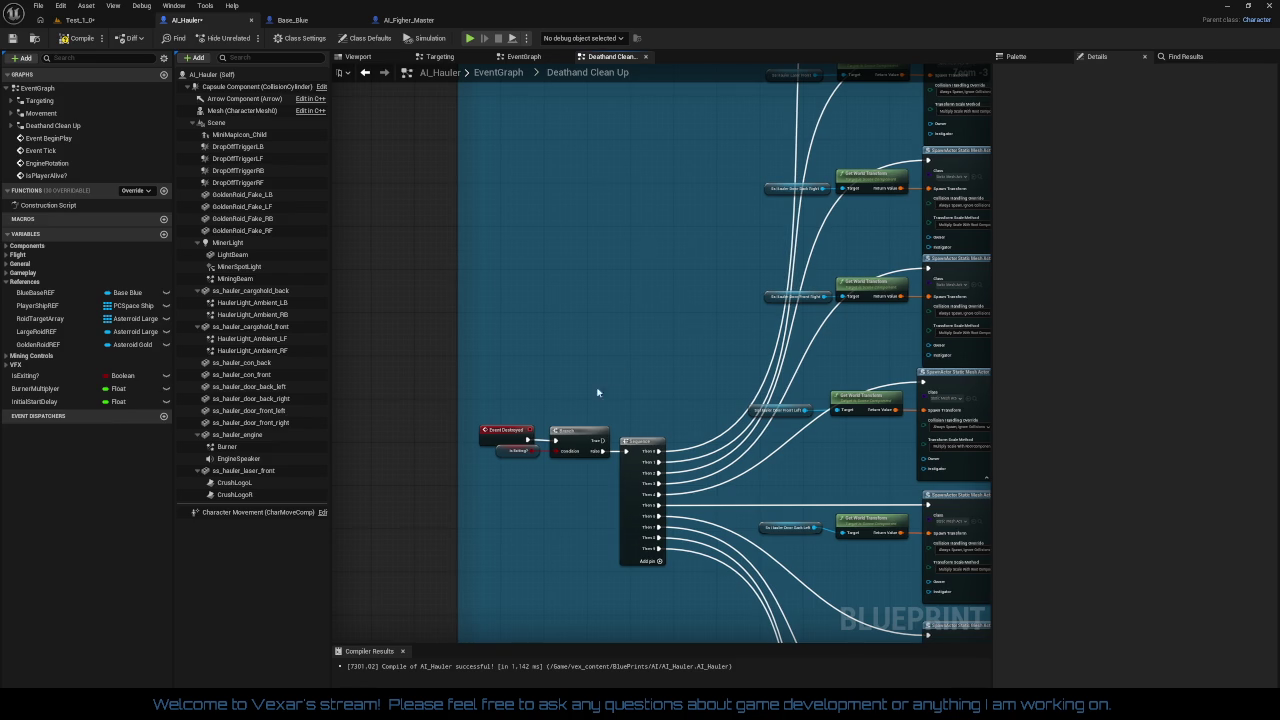
{"action": "mouse_move", "coordinate": [494, 415]}
{"action": "left_mouse_down"}
{"action": "mouse_move", "coordinate": [612, 476]}
{"action": "mouse_move", "coordinate": [632, 510]}
{"action": "mouse_move", "coordinate": [543, 531]}
{"action": "mouse_move", "coordinate": [335, 645]}
{"action": "left_mouse_up"}
{"action": "mouse_move", "coordinate": [880, 130]}
{"action": "left_mouse_down"}
{"action": "mouse_move", "coordinate": [740, 275]}
{"action": "mouse_move", "coordinate": [714, 280]}
{"action": "mouse_move", "coordinate": [733, 266]}
{"action": "mouse_move", "coordinate": [787, 311]}
{"action": "left_mouse_up"}
{"action": "scroll", "coordinate": [745, 260], "scroll_direction": "up", "scroll_amount": 1}
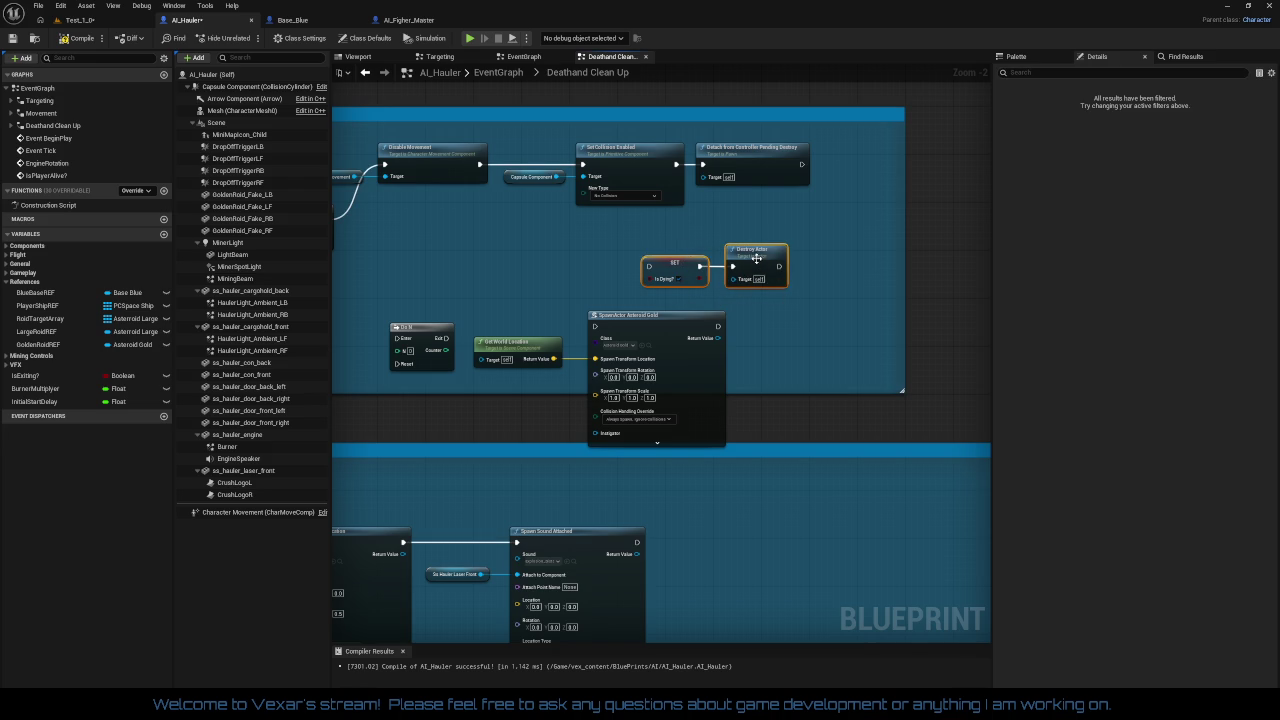
Step: Drag SET Is Dying and Destroy Actor further right, then review the SpawnActor Static Mesh chains
{"action": "left_click_drag", "start_coordinate": [675, 262], "coordinate": [753, 256]}
{"action": "left_click_drag", "start_coordinate": [451, 304], "coordinate": [638, 294]}
{"action": "scroll", "coordinate": [636, 290], "scroll_direction": "up", "scroll_amount": 1}
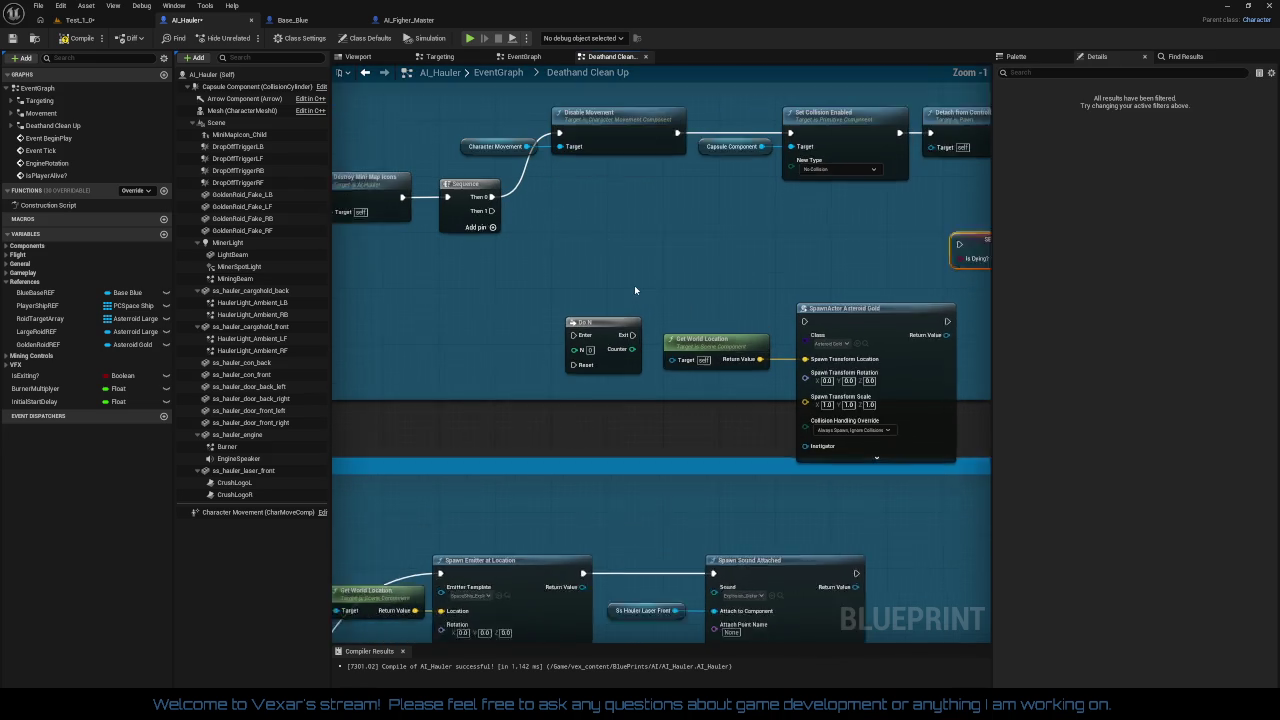
{"action": "scroll", "coordinate": [620, 294], "scroll_direction": "up", "scroll_amount": 1}
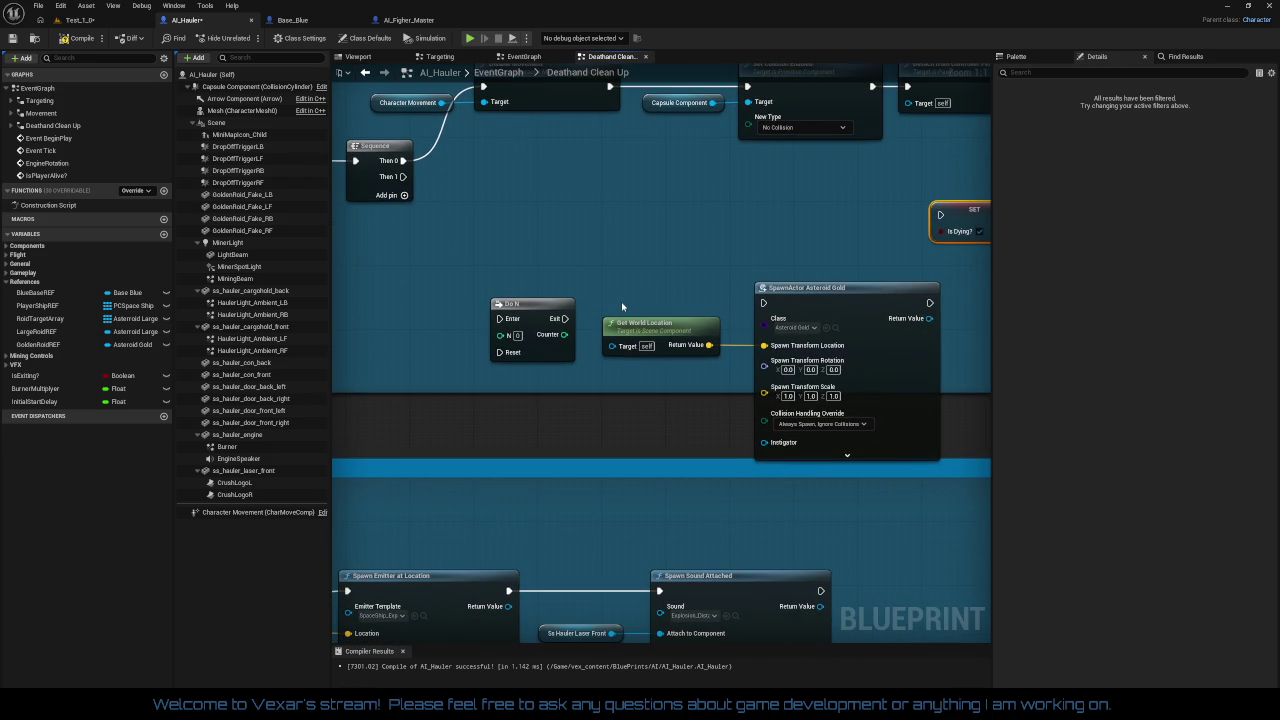
{"action": "mouse_move", "coordinate": [621, 301]}
{"action": "left_mouse_down"}
{"action": "mouse_move", "coordinate": [749, 363]}
{"action": "mouse_move", "coordinate": [655, 292]}
{"action": "mouse_move", "coordinate": [641, 378]}
{"action": "mouse_move", "coordinate": [488, 364]}
{"action": "mouse_move", "coordinate": [506, 339]}
{"action": "mouse_move", "coordinate": [561, 341]}
{"action": "mouse_move", "coordinate": [765, 293]}
{"action": "mouse_move", "coordinate": [638, 302]}
{"action": "left_mouse_up"}
{"action": "scroll", "coordinate": [488, 364], "scroll_direction": "down", "scroll_amount": 2}
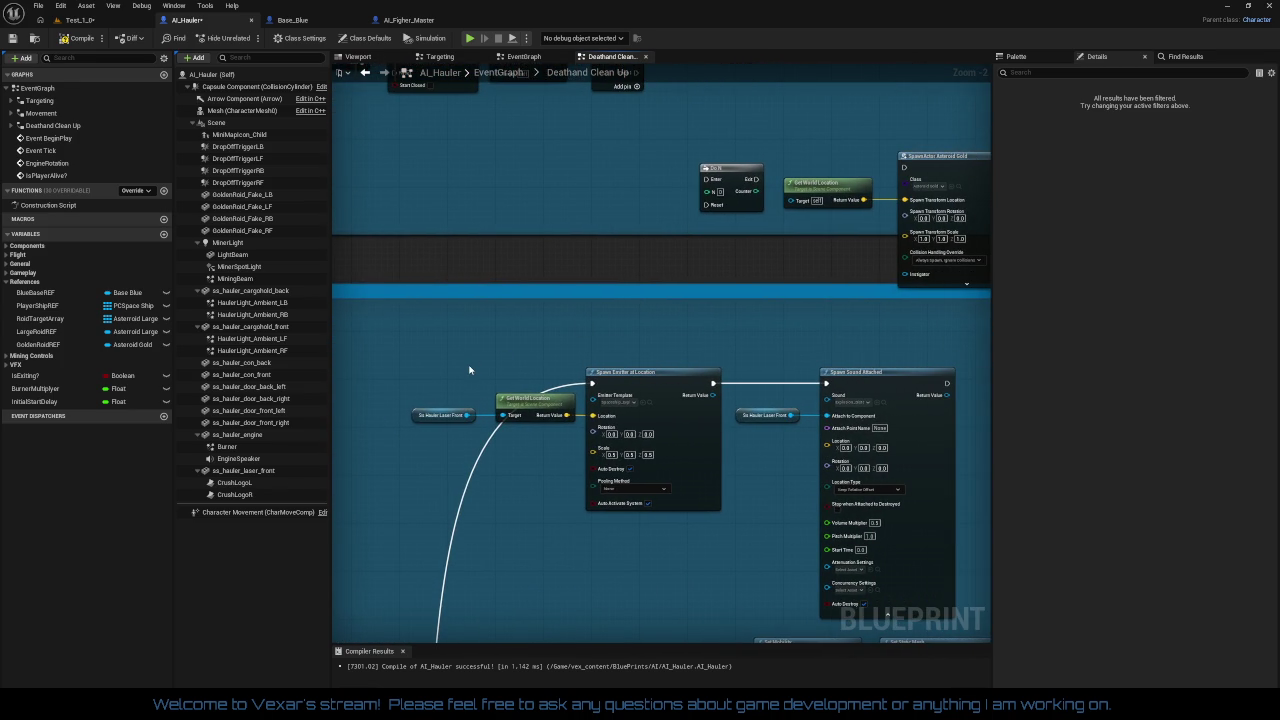
{"action": "left_click_drag", "start_coordinate": [469, 370], "coordinate": [561, 195]}
{"action": "left_click_drag", "start_coordinate": [478, 352], "coordinate": [478, 196]}
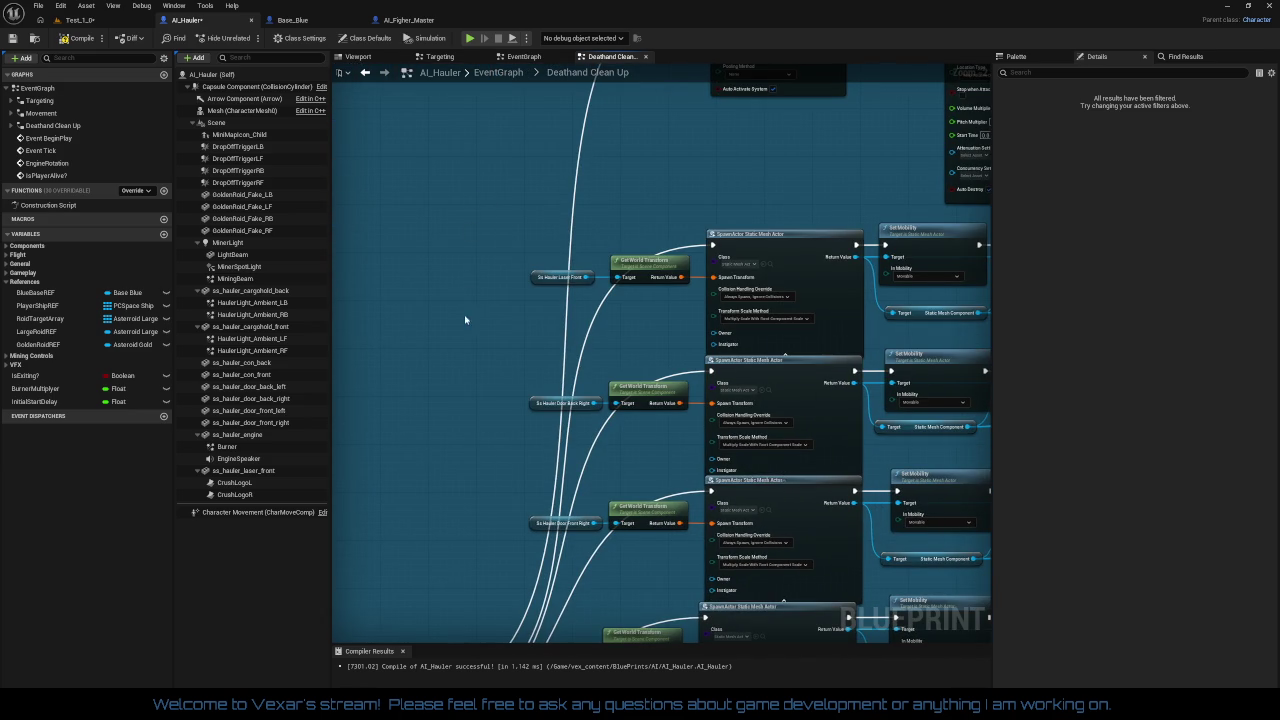
{"action": "mouse_move", "coordinate": [486, 387]}
{"action": "left_mouse_down"}
{"action": "mouse_move", "coordinate": [453, 275]}
{"action": "mouse_move", "coordinate": [451, 411]}
{"action": "mouse_move", "coordinate": [586, 360]}
{"action": "mouse_move", "coordinate": [643, 549]}
{"action": "mouse_move", "coordinate": [719, 337]}
{"action": "mouse_move", "coordinate": [588, 421]}
{"action": "left_mouse_up"}
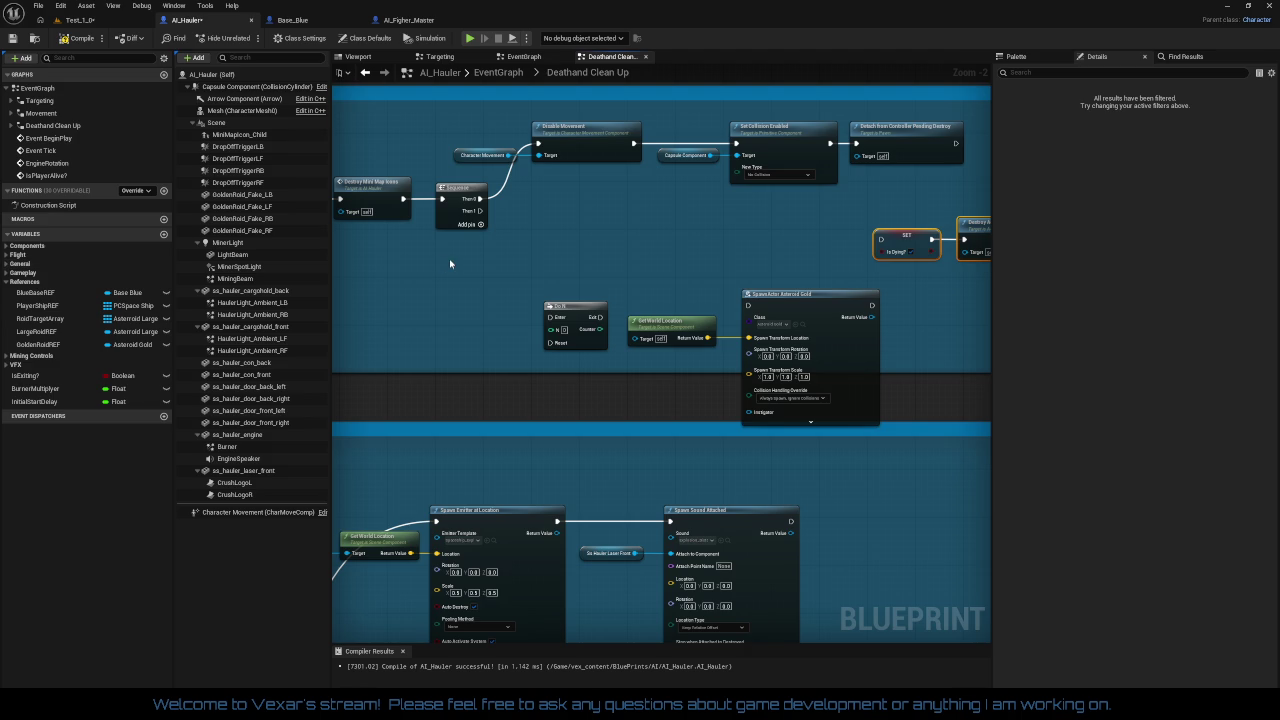
{"action": "left_click", "coordinate": [562, 181]}
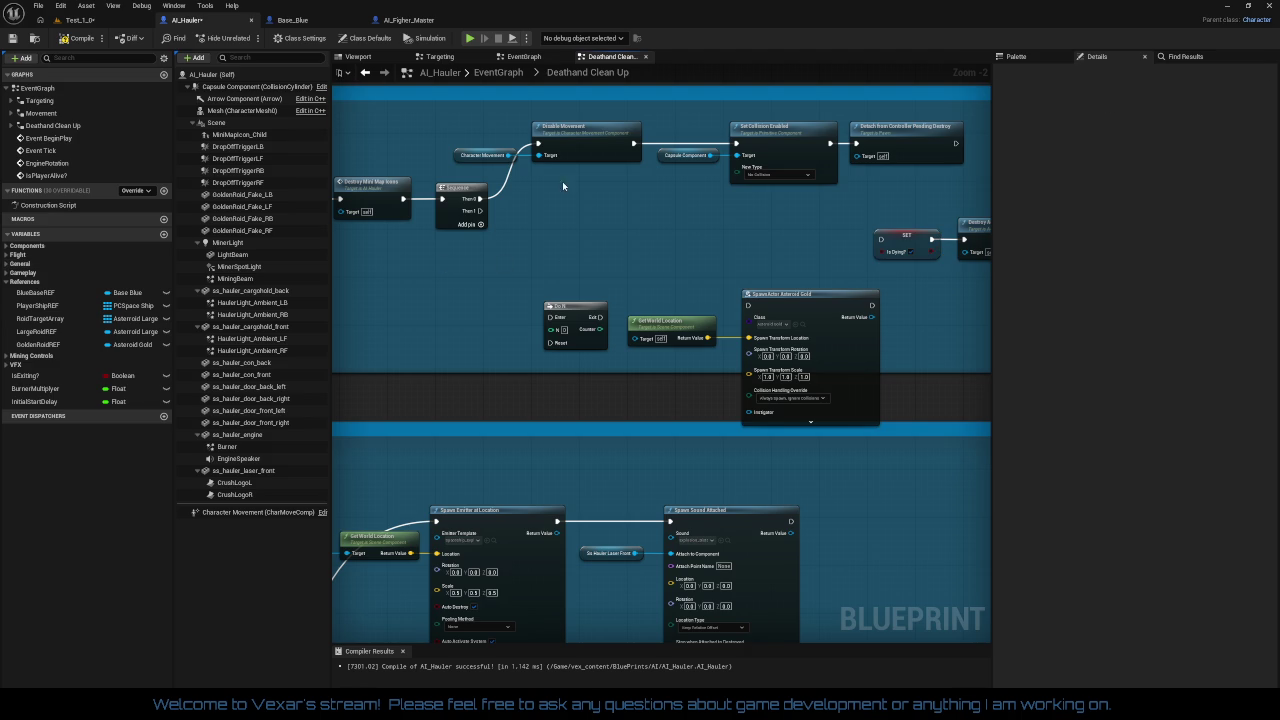
{"action": "left_click", "coordinate": [422, 22]}
{"action": "mouse_move", "coordinate": [616, 437]}
{"action": "left_mouse_down"}
{"action": "mouse_move", "coordinate": [703, 380]}
{"action": "mouse_move", "coordinate": [763, 443]}
{"action": "mouse_move", "coordinate": [843, 451]}
{"action": "mouse_move", "coordinate": [598, 450]}
{"action": "left_mouse_up"}
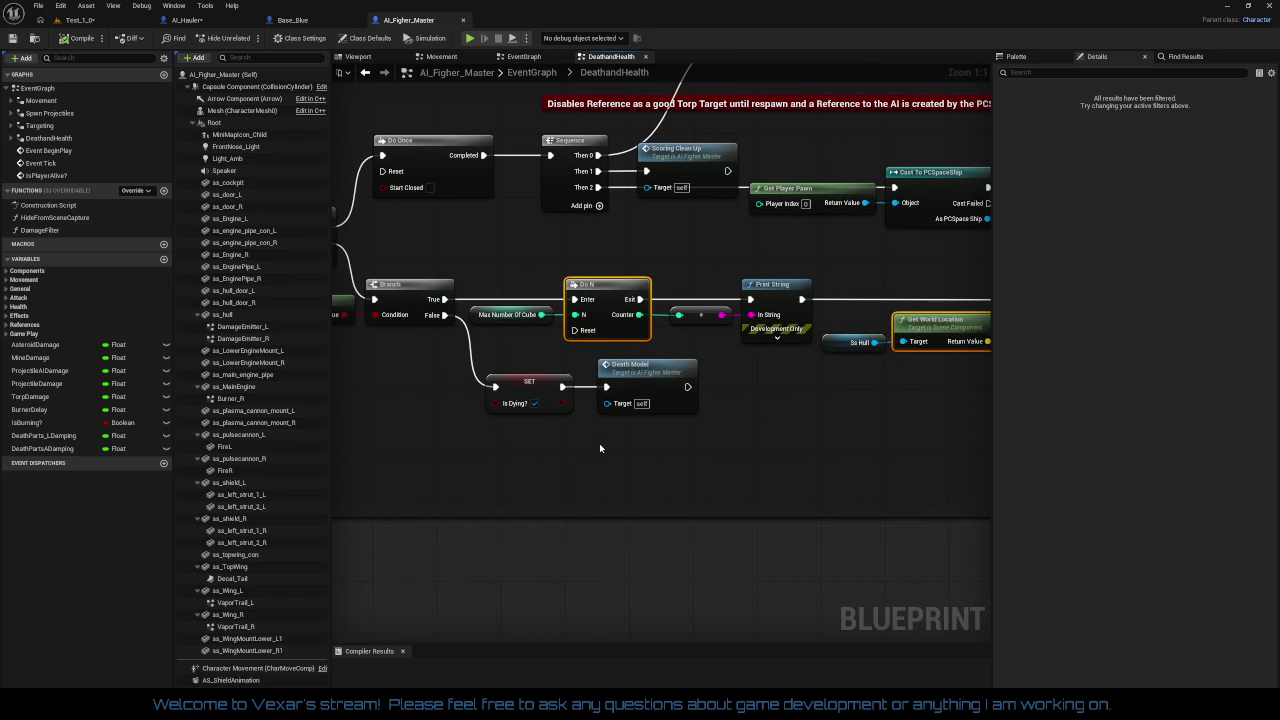
{"action": "left_click_drag", "start_coordinate": [740, 435], "coordinate": [472, 434]}
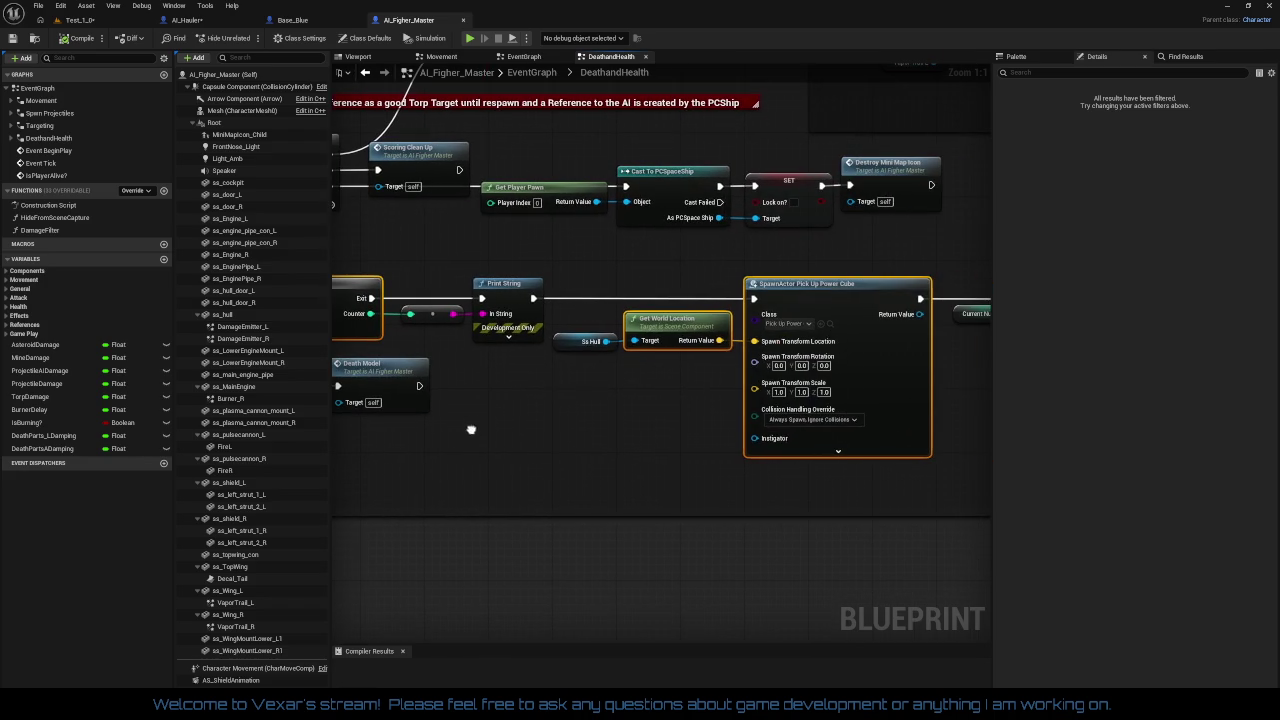
{"action": "left_click_drag", "start_coordinate": [615, 425], "coordinate": [242, 427]}
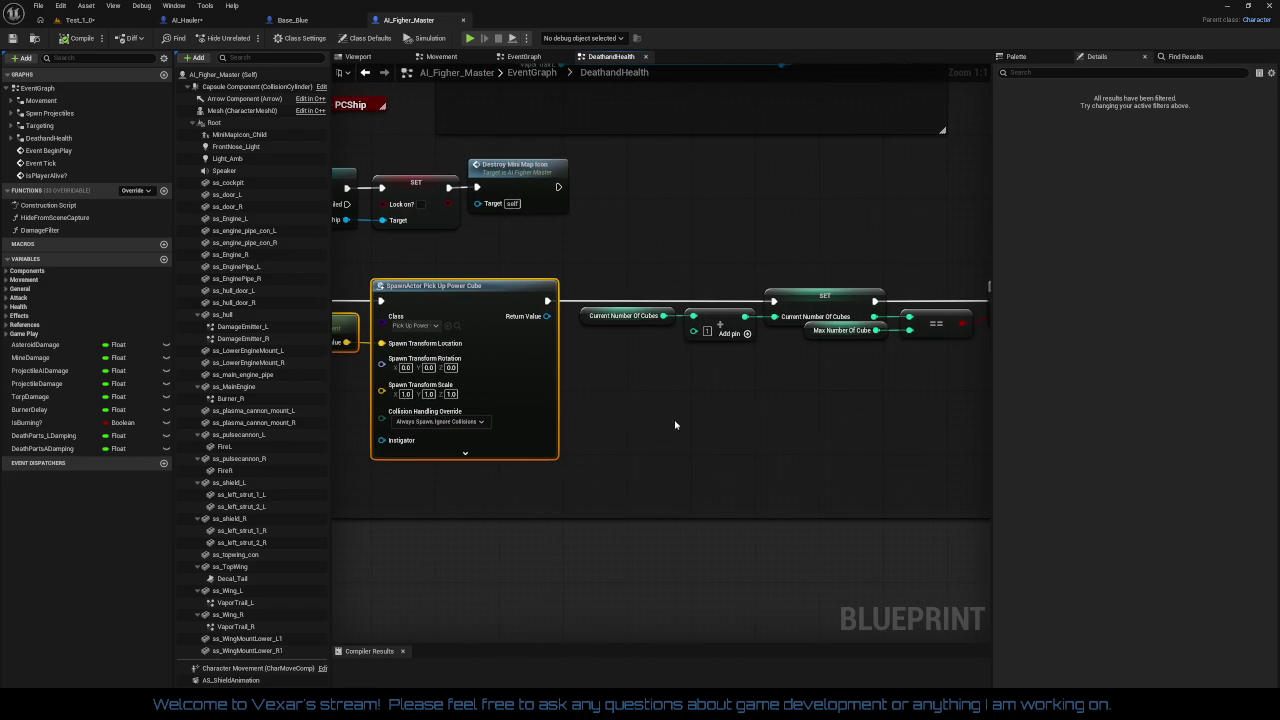
{"action": "mouse_move", "coordinate": [677, 425]}
{"action": "left_mouse_down"}
{"action": "mouse_move", "coordinate": [346, 420]}
{"action": "mouse_move", "coordinate": [335, 490]}
{"action": "left_mouse_up"}
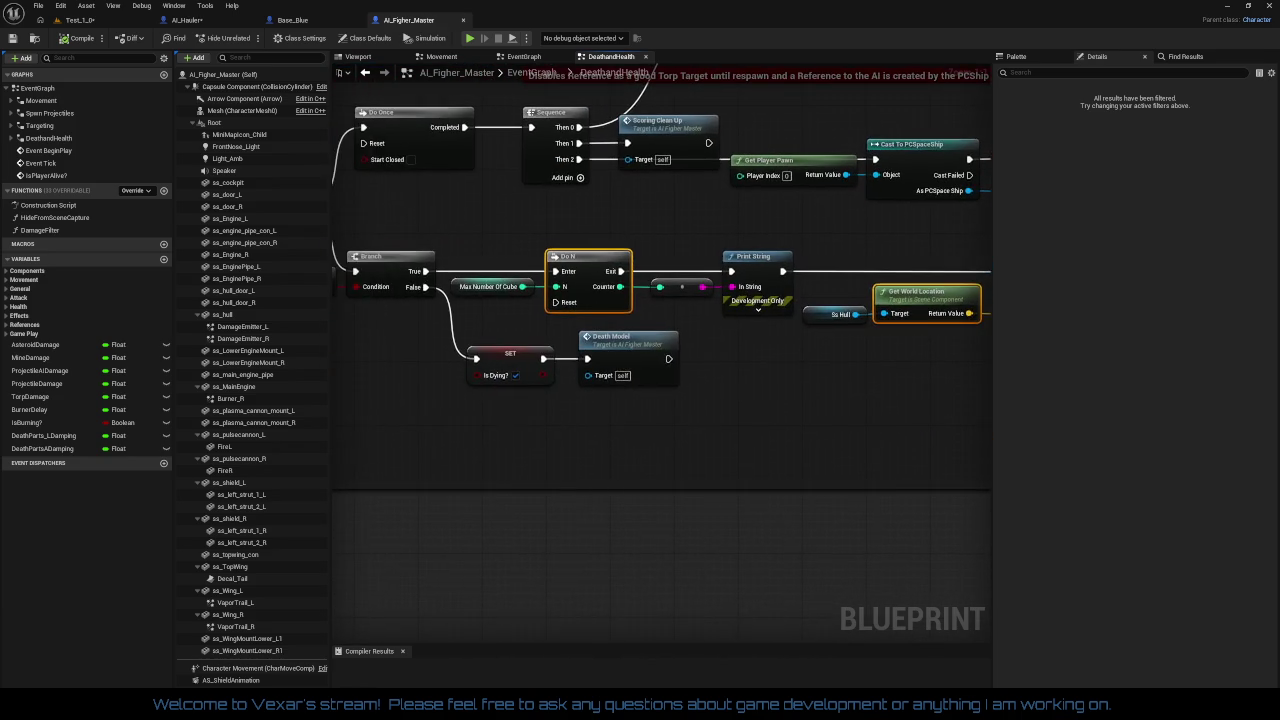
{"action": "mouse_move", "coordinate": [1136, 410]}
{"action": "left_mouse_down"}
{"action": "mouse_move", "coordinate": [766, 406]}
{"action": "mouse_move", "coordinate": [894, 374]}
{"action": "mouse_move", "coordinate": [1149, 400]}
{"action": "mouse_move", "coordinate": [1112, 390]}
{"action": "mouse_move", "coordinate": [388, 405]}
{"action": "mouse_move", "coordinate": [389, 391]}
{"action": "mouse_move", "coordinate": [738, 395]}
{"action": "left_mouse_up"}
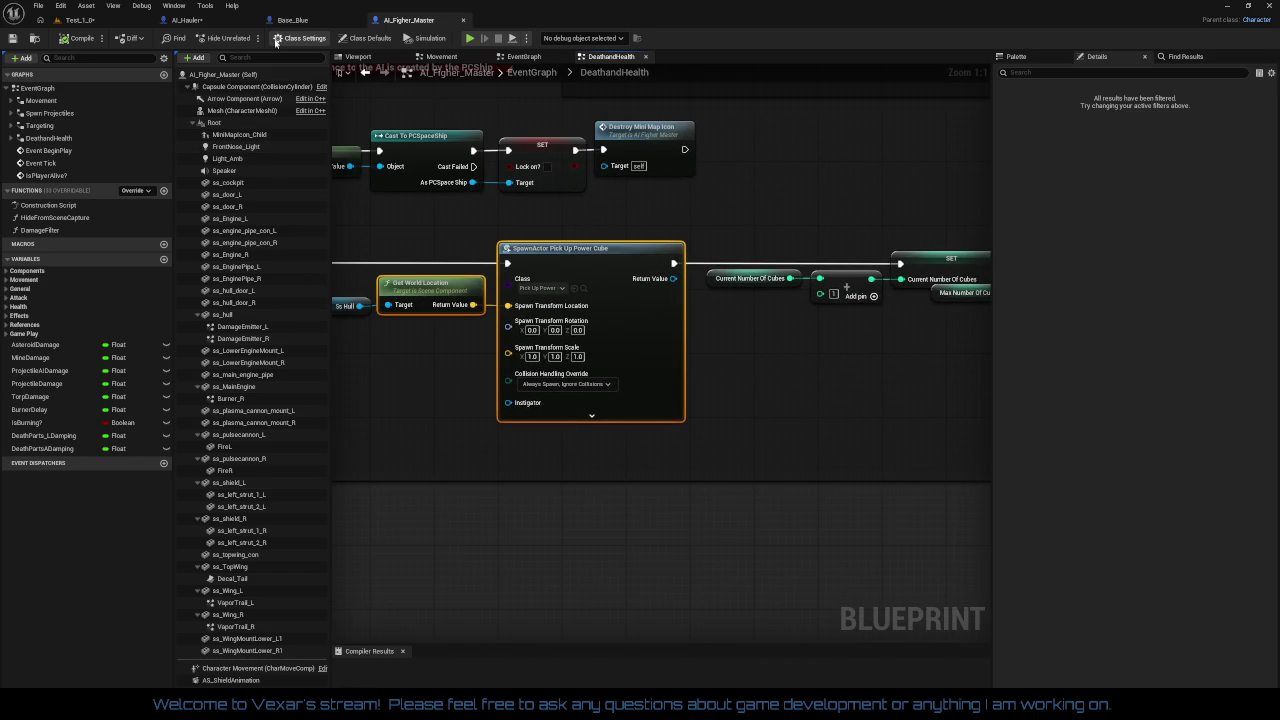
{"action": "left_click", "coordinate": [235, 20]}
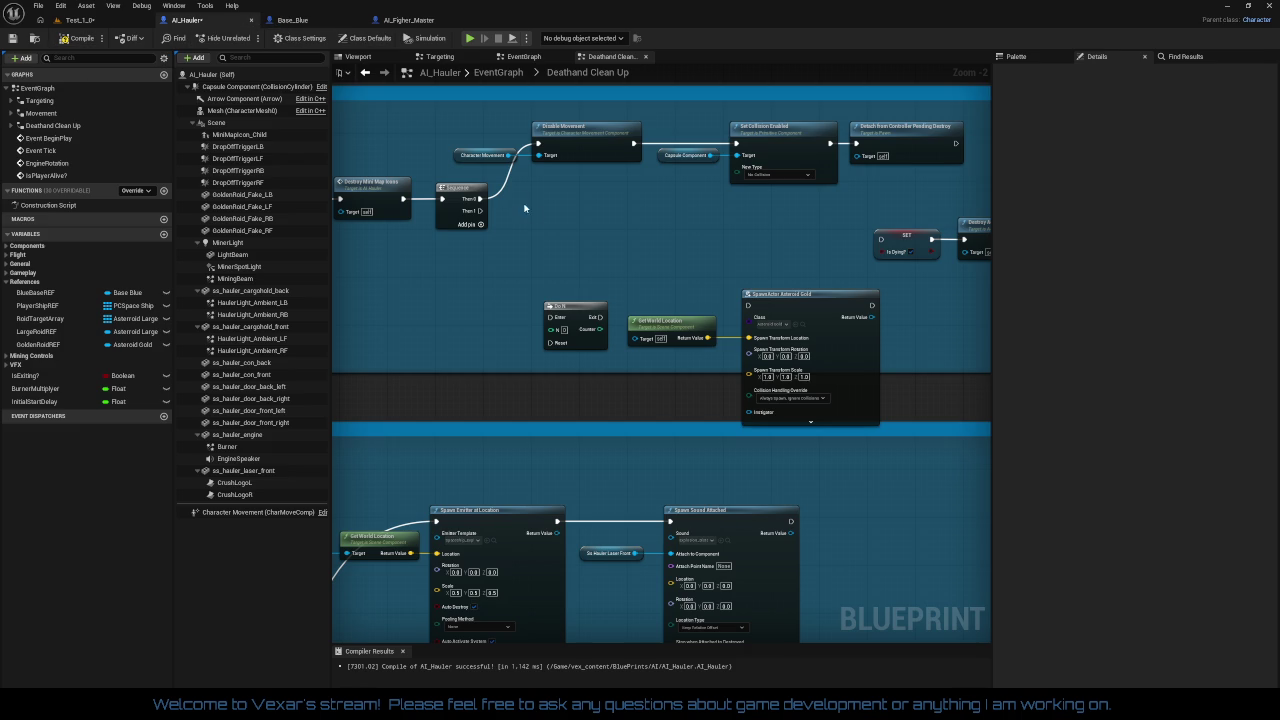
{"action": "left_click", "coordinate": [410, 20]}
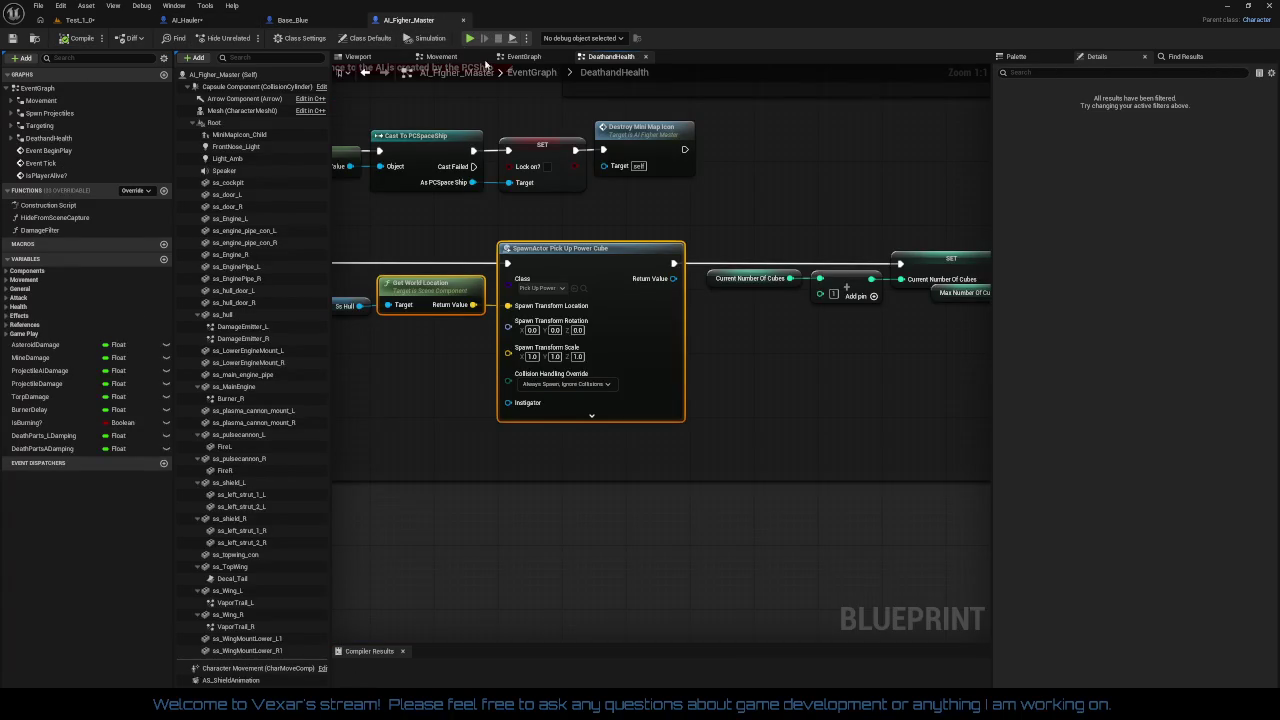
{"action": "left_click_drag", "start_coordinate": [720, 192], "coordinate": [494, 201]}
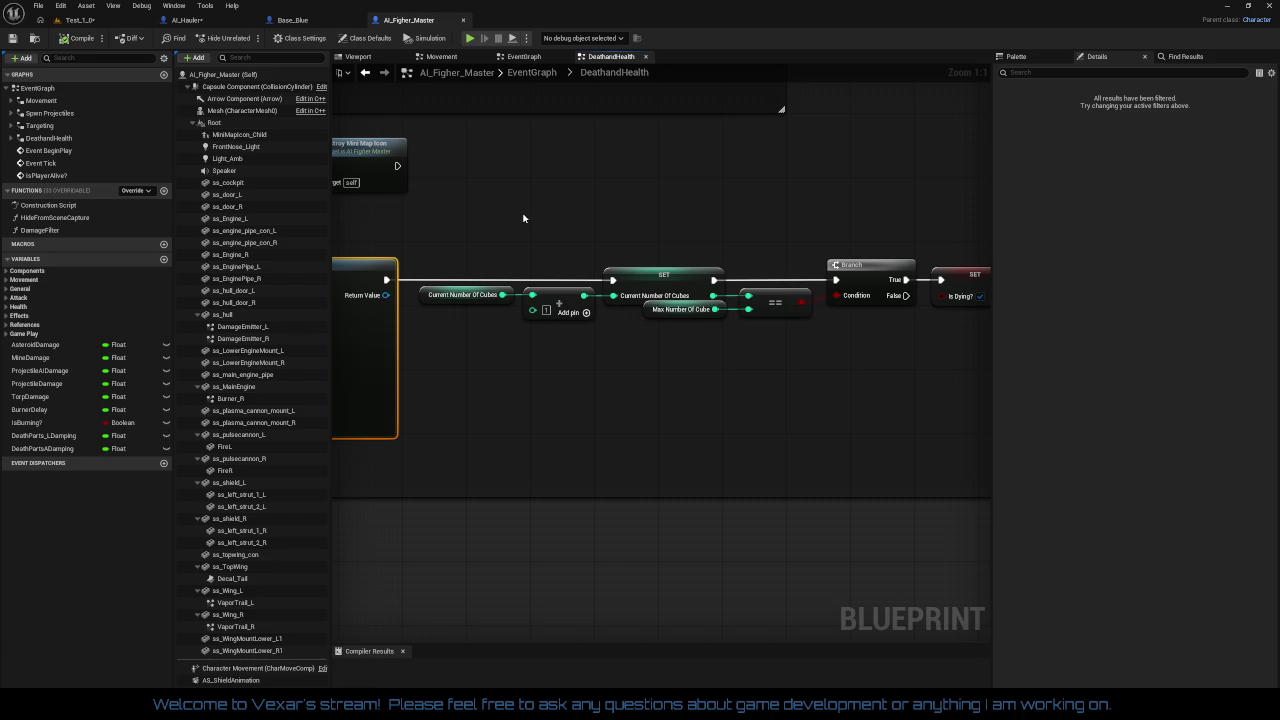
{"action": "left_click_drag", "start_coordinate": [524, 218], "coordinate": [587, 217]}
{"action": "mouse_move", "coordinate": [705, 232]}
{"action": "left_mouse_down"}
{"action": "mouse_move", "coordinate": [495, 223]}
{"action": "mouse_move", "coordinate": [800, 209]}
{"action": "mouse_move", "coordinate": [926, 231]}
{"action": "left_mouse_up"}
{"action": "left_click_drag", "start_coordinate": [609, 413], "coordinate": [723, 397]}
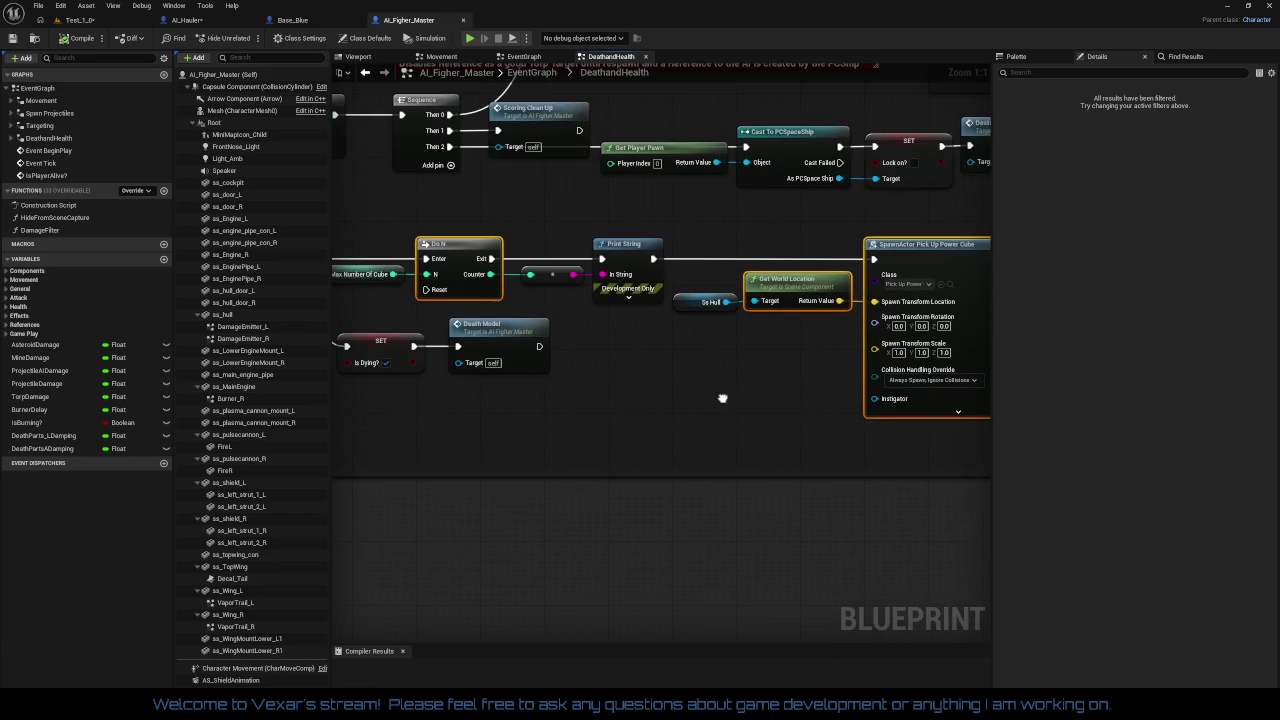
{"action": "mouse_move", "coordinate": [633, 397]}
{"action": "left_mouse_down"}
{"action": "mouse_move", "coordinate": [810, 383]}
{"action": "mouse_move", "coordinate": [640, 394]}
{"action": "left_mouse_up"}
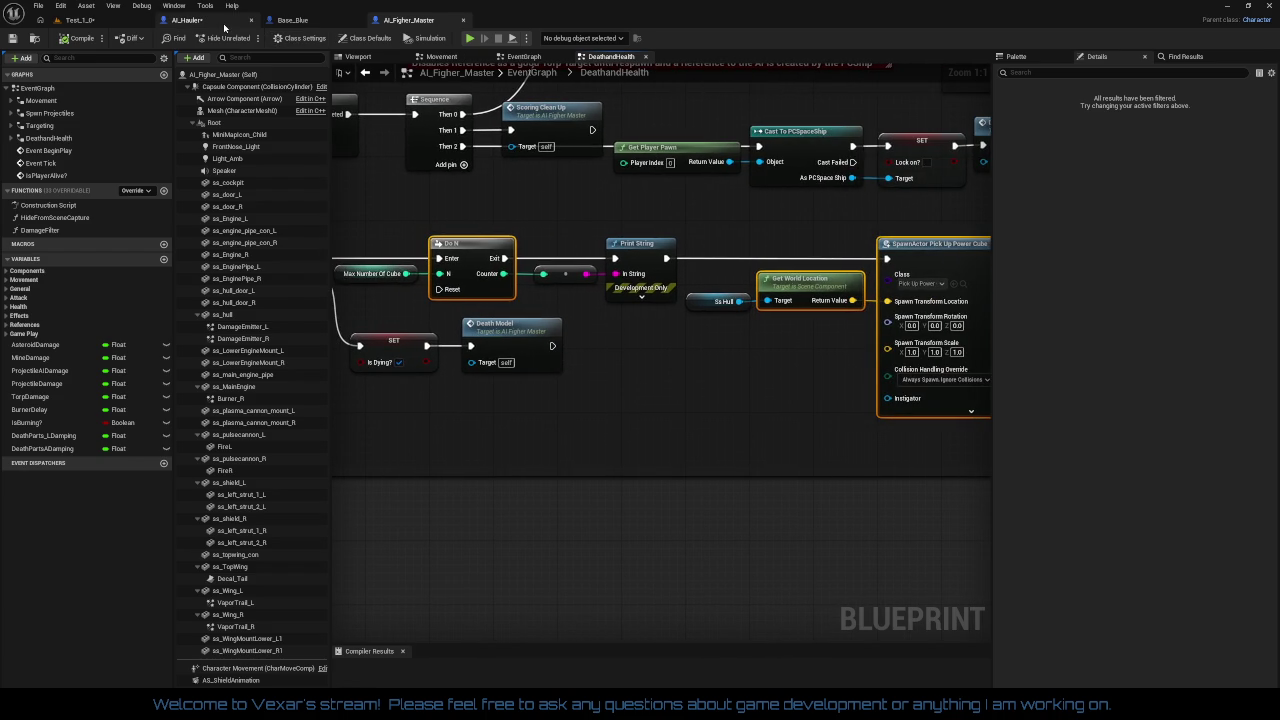
{"action": "left_click", "coordinate": [190, 20]}
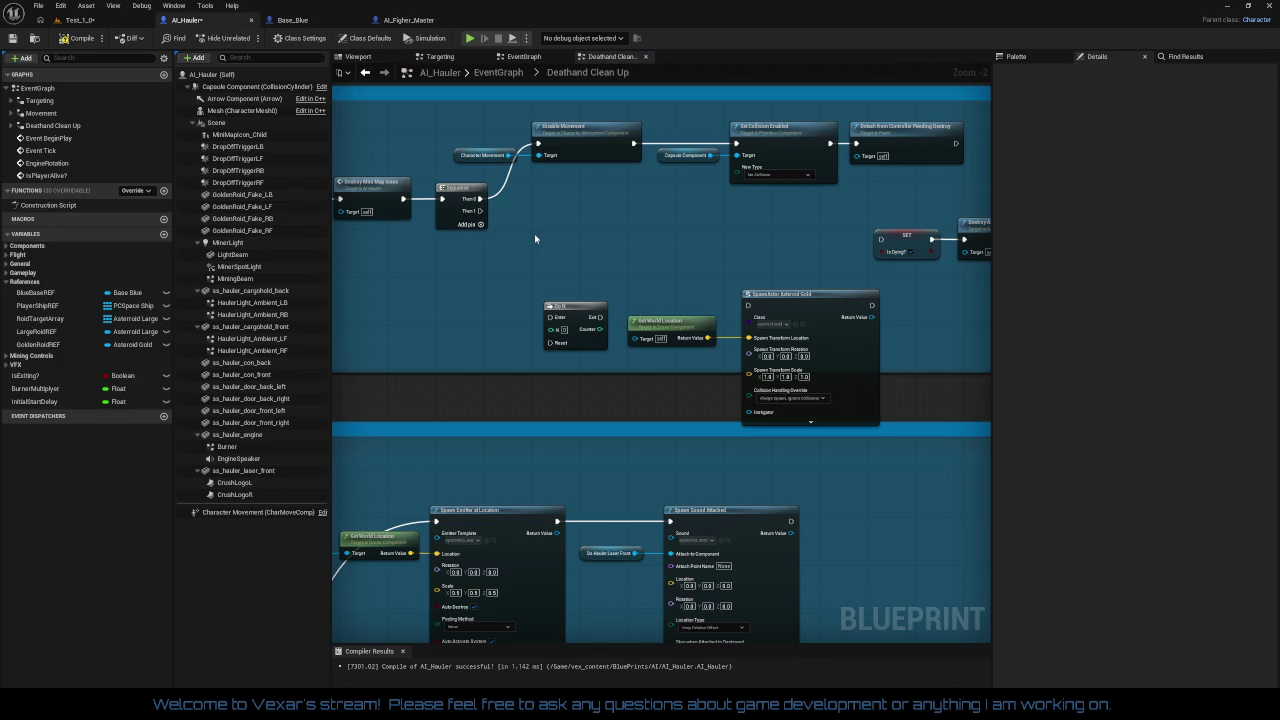
Step: Wire Do N's Exit into the SpawnActor Asteroid Gold exec input
{"action": "left_click_drag", "start_coordinate": [645, 230], "coordinate": [547, 223]}
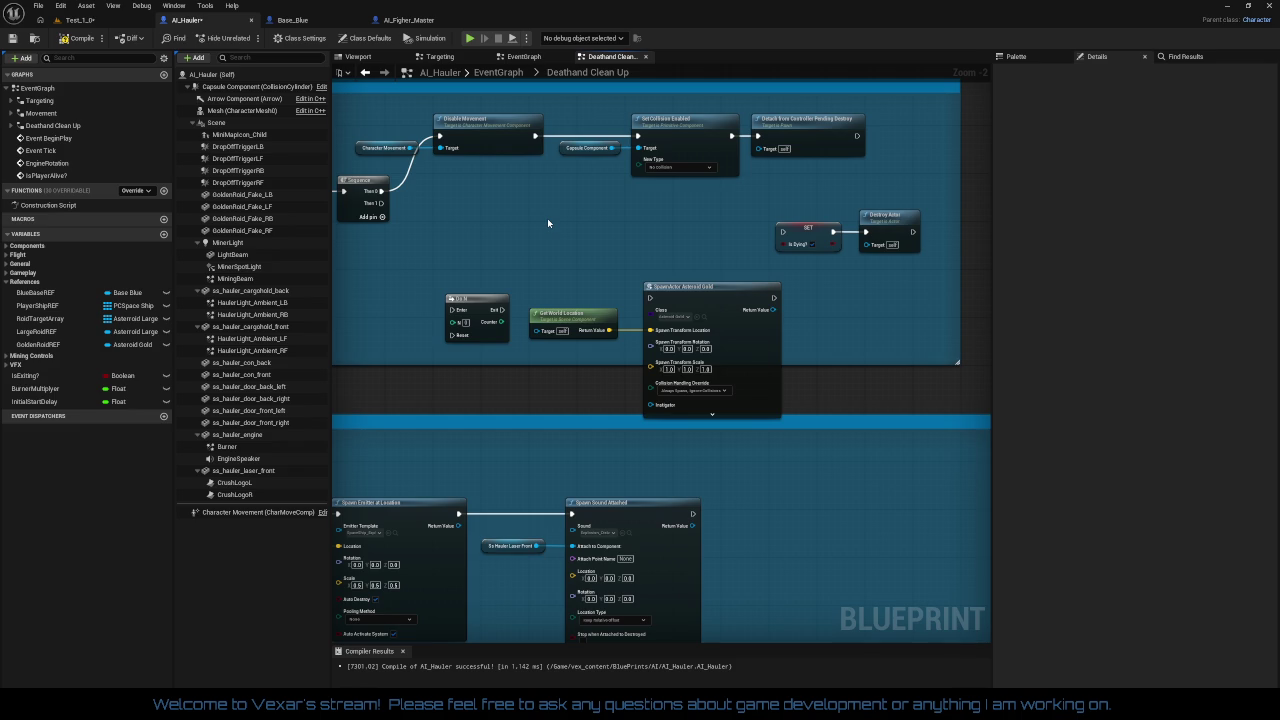
{"action": "scroll", "coordinate": [547, 223], "scroll_direction": "up", "scroll_amount": 2}
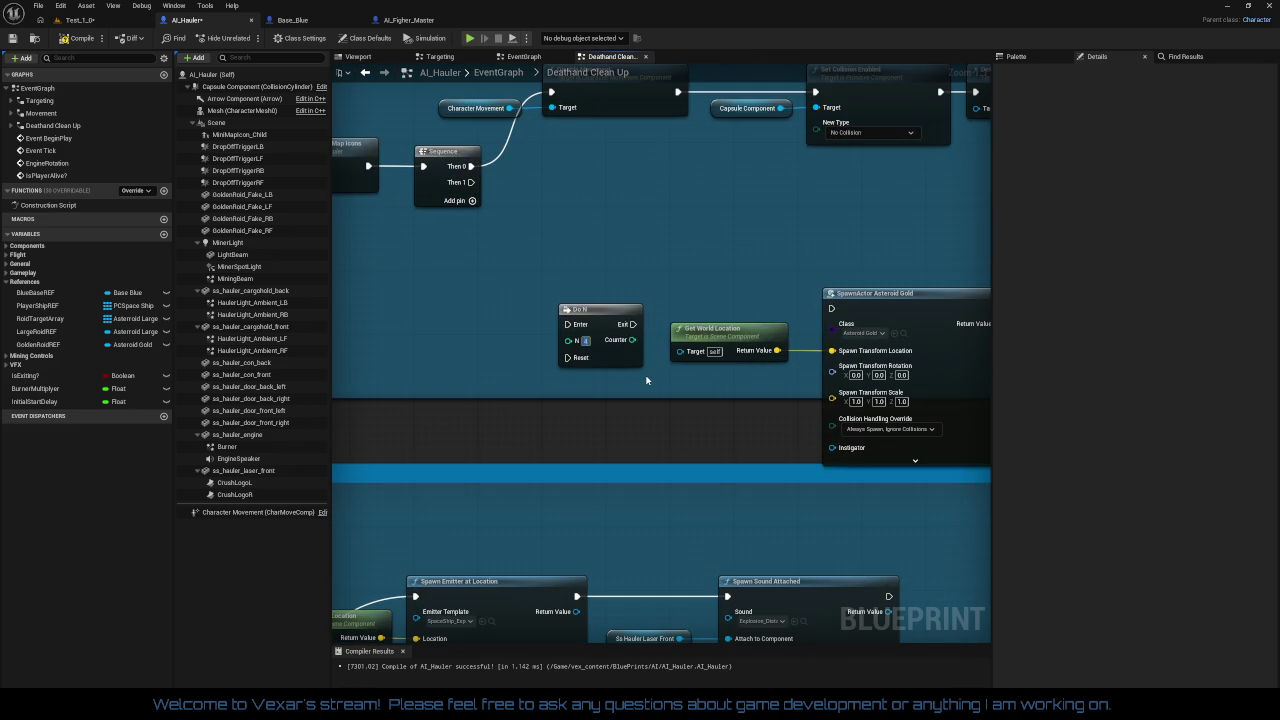
{"action": "left_click_drag", "start_coordinate": [649, 258], "coordinate": [587, 264]}
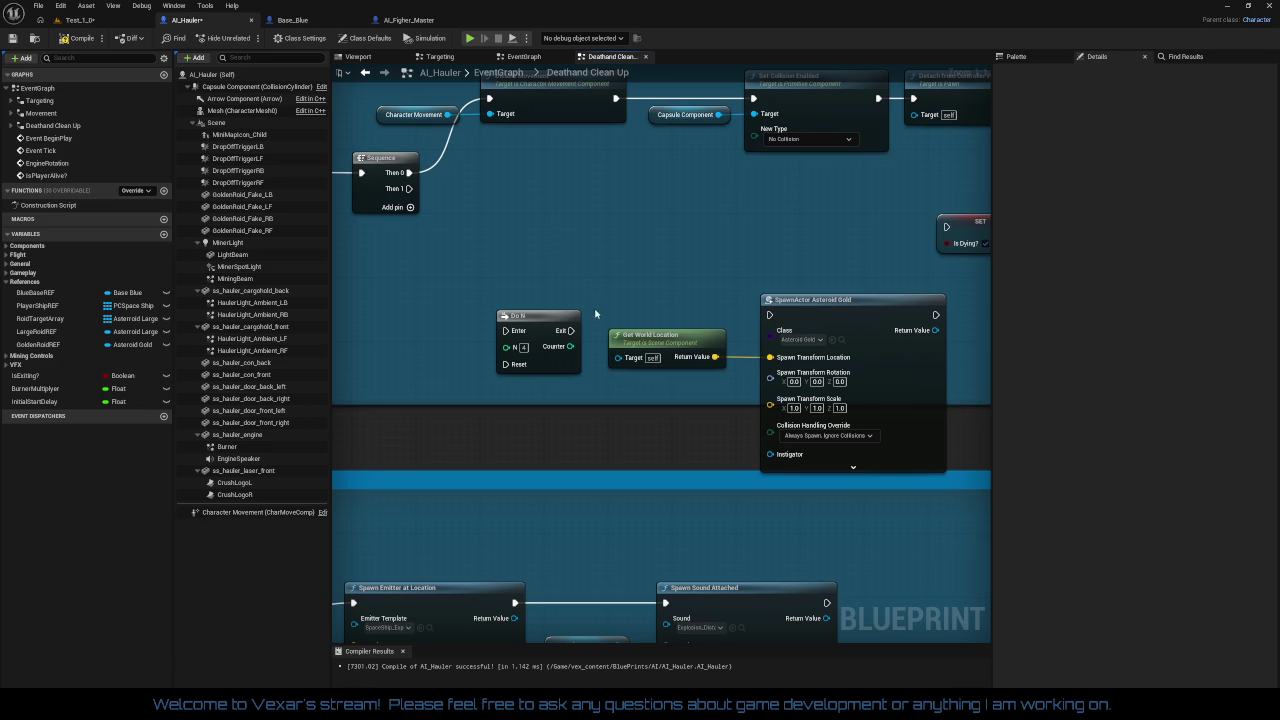
{"action": "mouse_move", "coordinate": [570, 330]}
{"action": "left_mouse_down"}
{"action": "mouse_move", "coordinate": [785, 333]}
{"action": "mouse_move", "coordinate": [770, 316]}
{"action": "left_mouse_up"}
Step: Align Do N, Get World Location and SpawnActor Asteroid Gold up and left
{"action": "left_click_drag", "start_coordinate": [552, 326], "coordinate": [550, 310]}
{"action": "left_click_drag", "start_coordinate": [527, 268], "coordinate": [913, 415]}
{"action": "left_click_drag", "start_coordinate": [880, 371], "coordinate": [824, 300]}
{"action": "left_click_drag", "start_coordinate": [896, 364], "coordinate": [768, 369]}
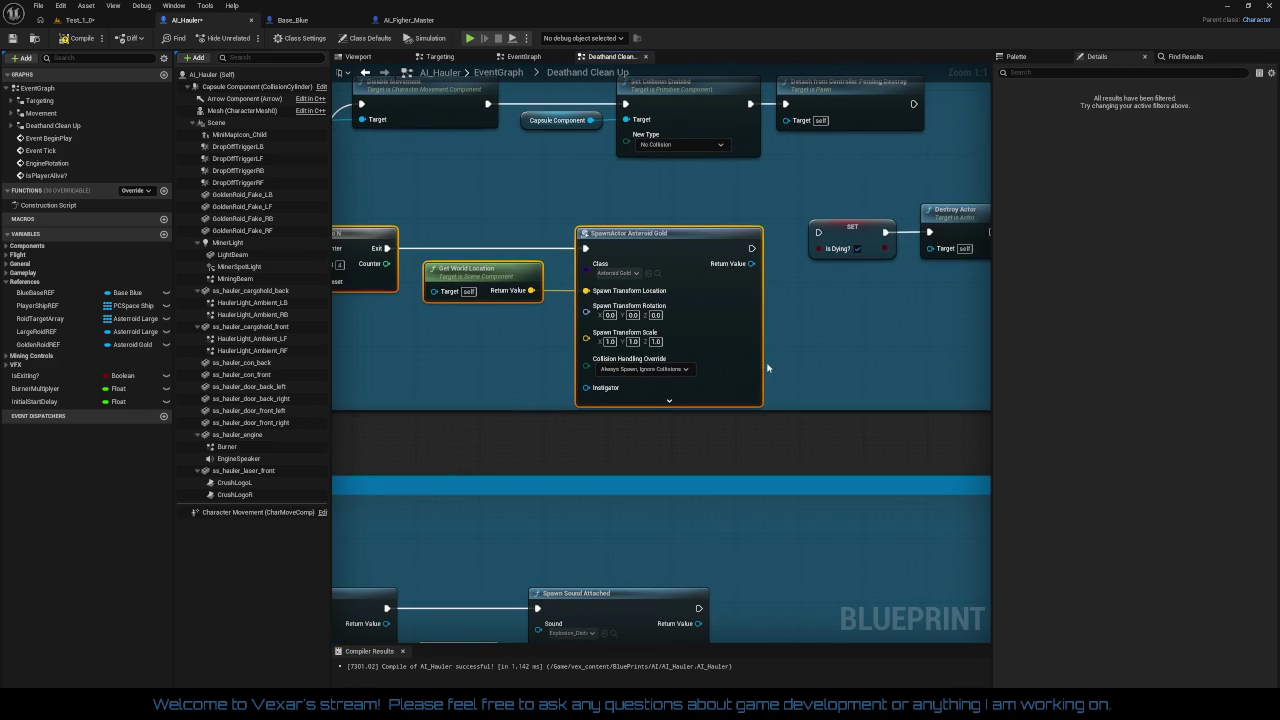
{"action": "left_click_drag", "start_coordinate": [525, 224], "coordinate": [770, 408]}
{"action": "left_click_drag", "start_coordinate": [702, 351], "coordinate": [690, 345]}
{"action": "left_click", "coordinate": [789, 368]}
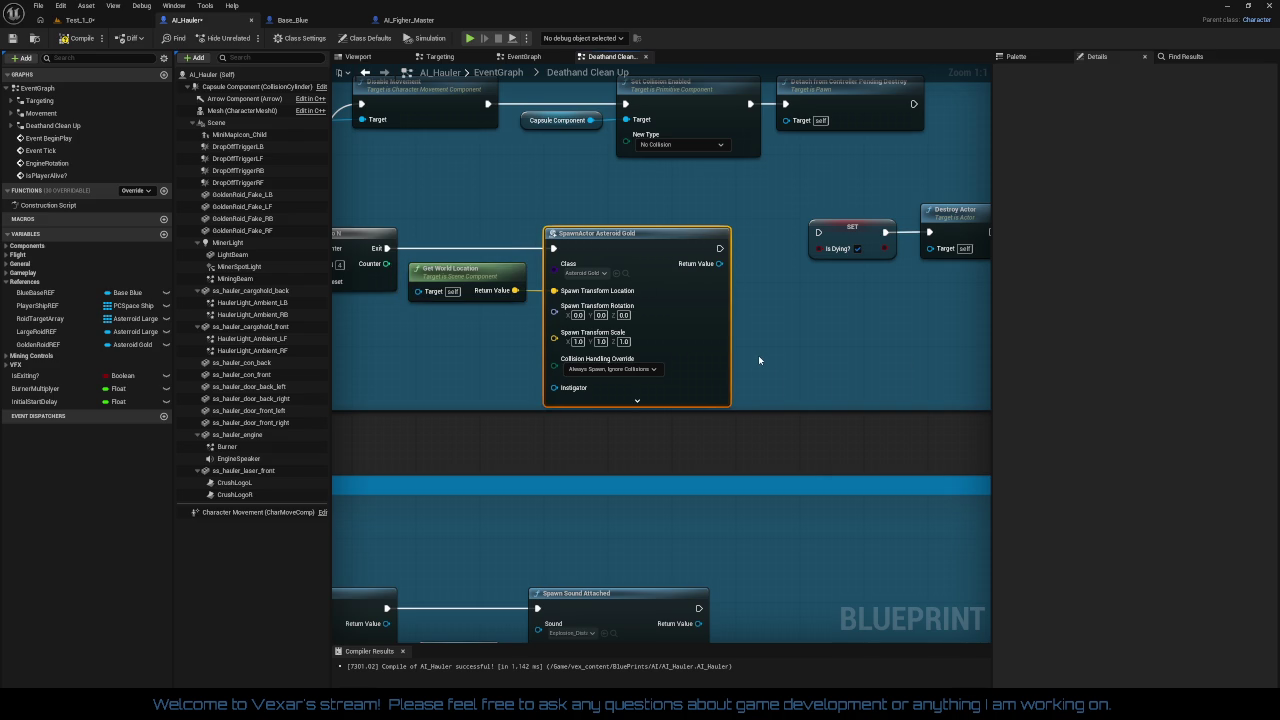
Step: Move SET Is Dying and Destroy Actor up and right, then start a node after the spawn
{"action": "left_click_drag", "start_coordinate": [757, 360], "coordinate": [637, 361]}
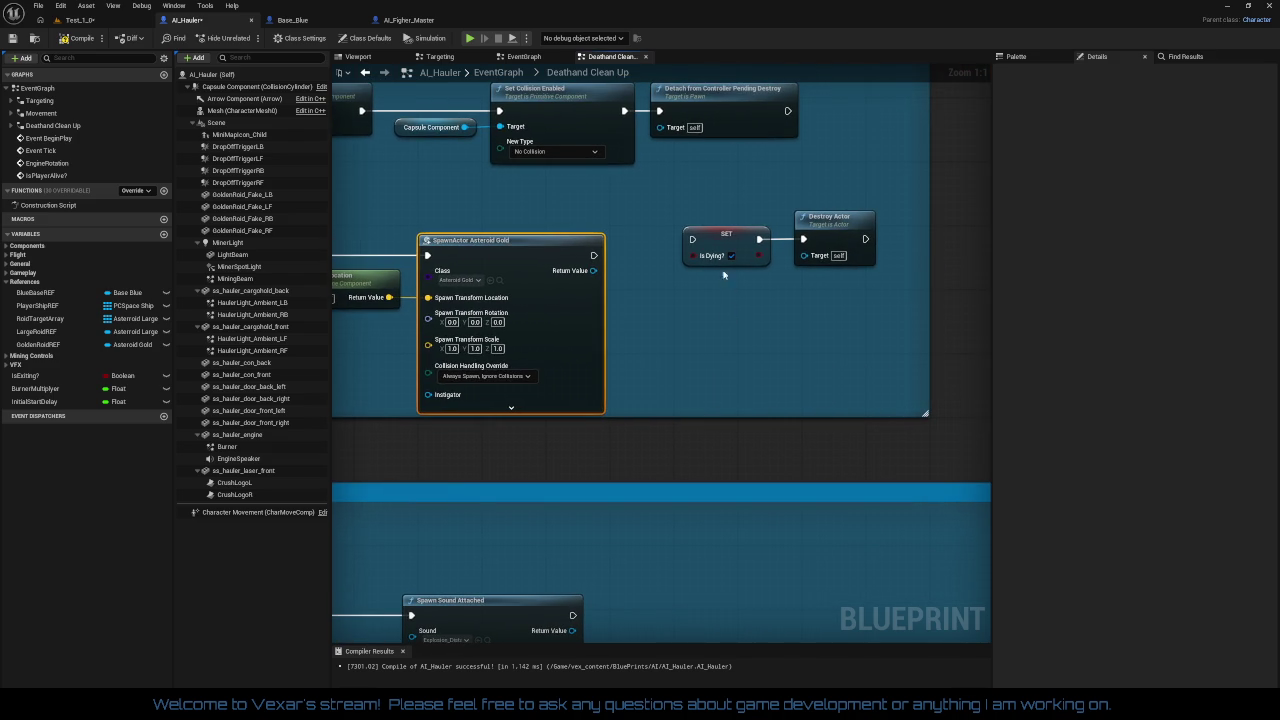
{"action": "left_click_drag", "start_coordinate": [724, 274], "coordinate": [863, 188]}
{"action": "left_click_drag", "start_coordinate": [825, 231], "coordinate": [896, 175]}
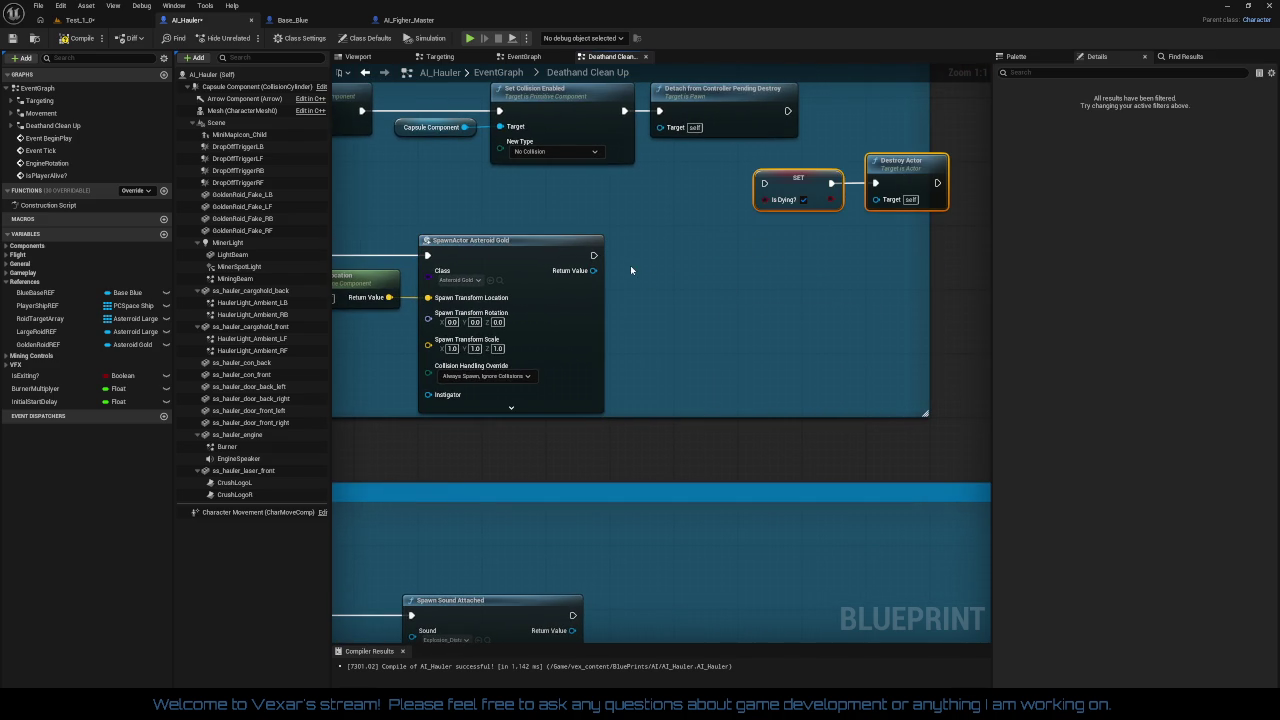
{"action": "left_click_drag", "start_coordinate": [593, 255], "coordinate": [710, 280]}
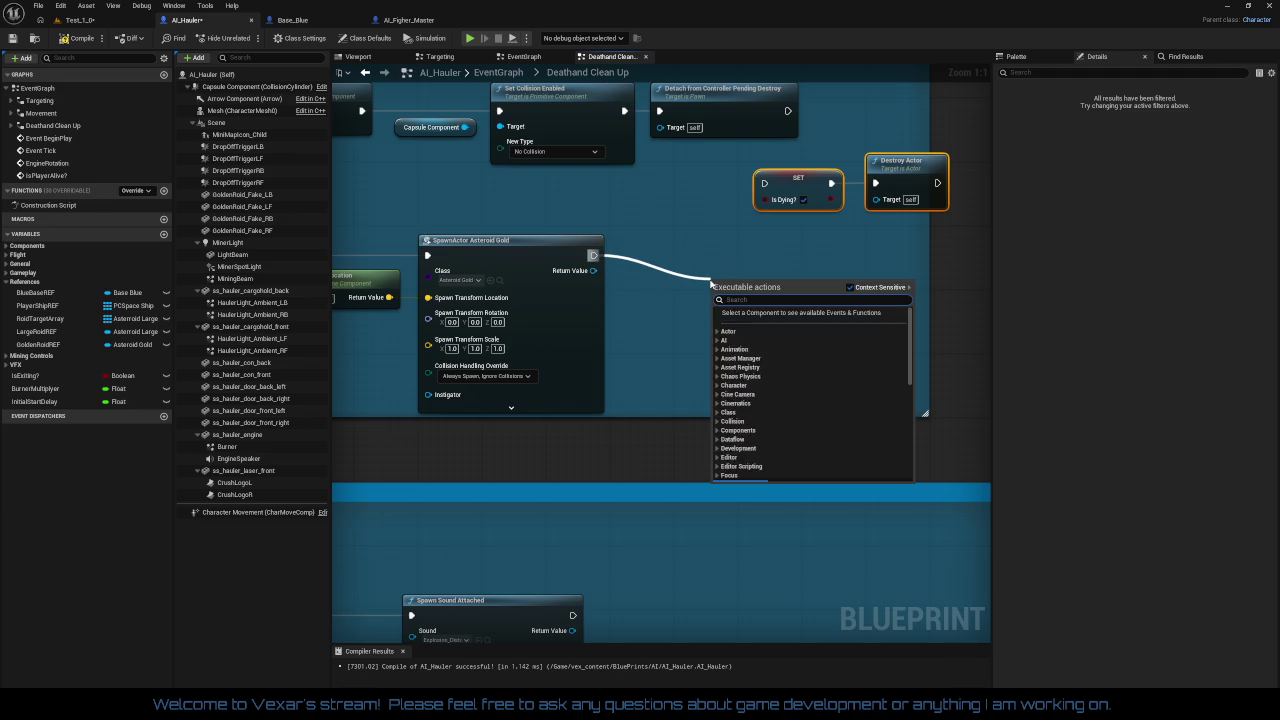
Step: Add a Cast To SpaceGameState node after the gold asteroid spawn
{"action": "type", "text": "ca"}
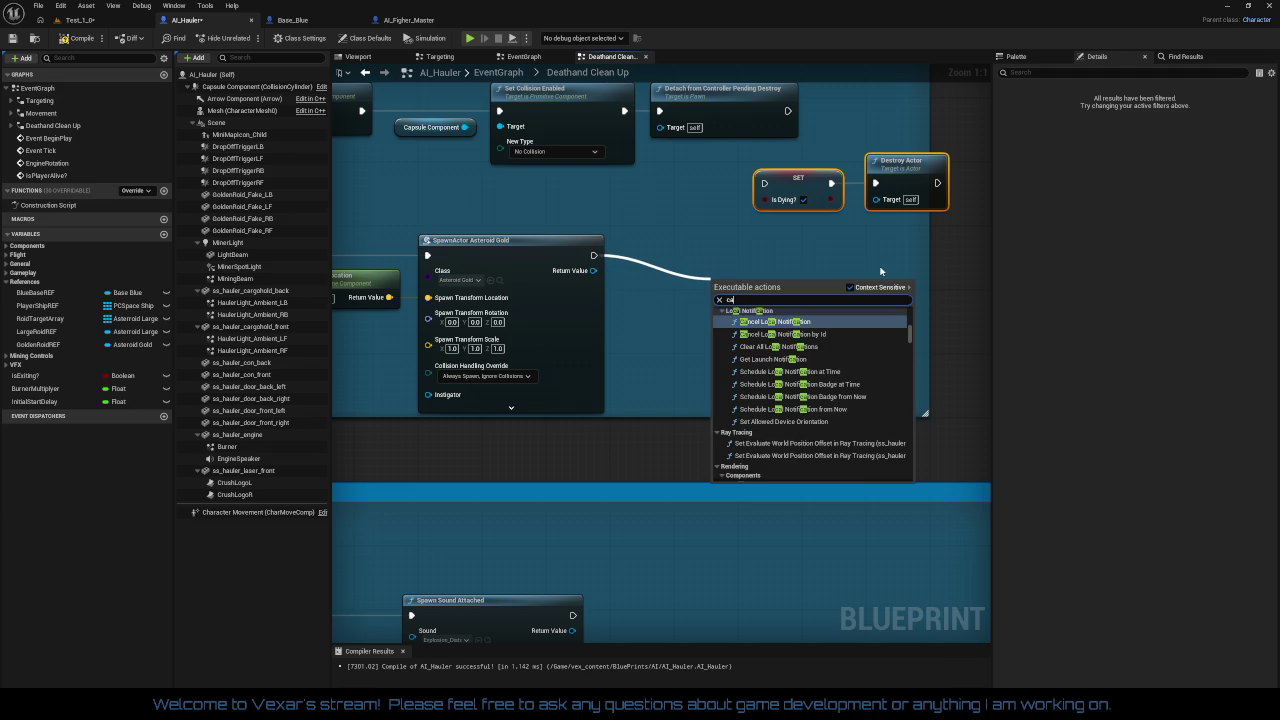
{"action": "type", "text": "st t"}
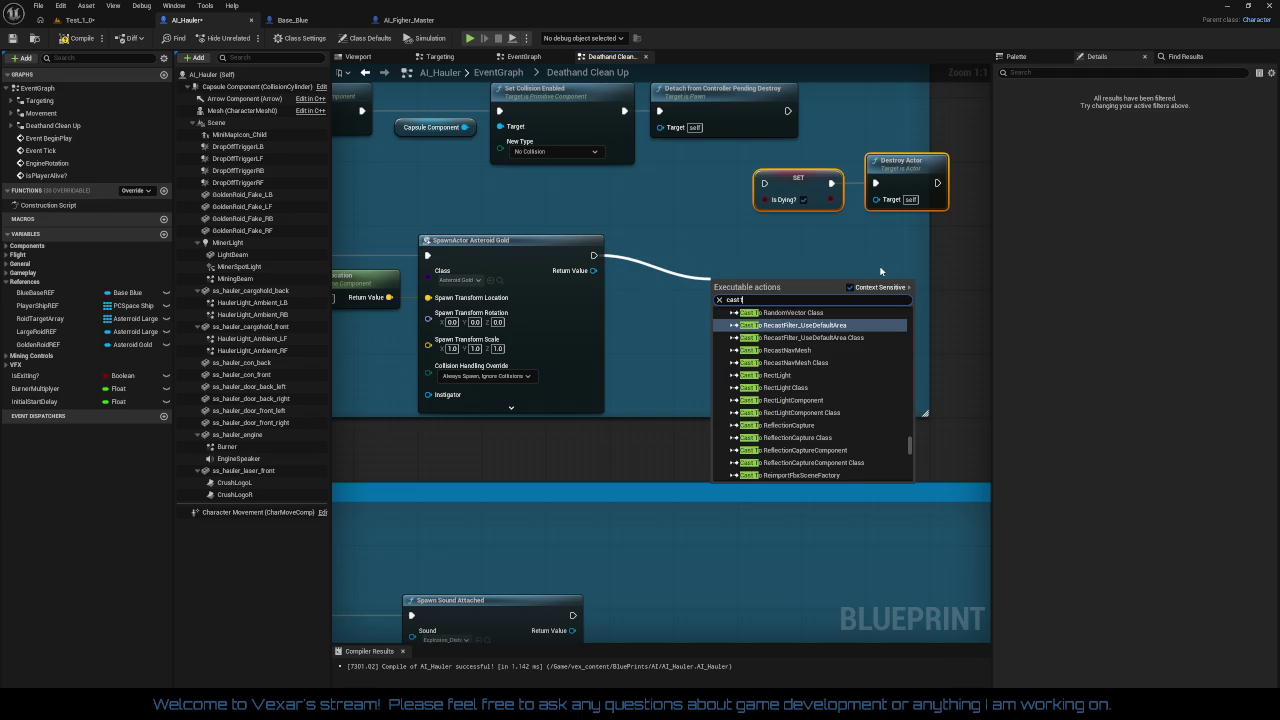
{"action": "key", "text": "BackSpace"}
{"action": "type", "text": "space"}
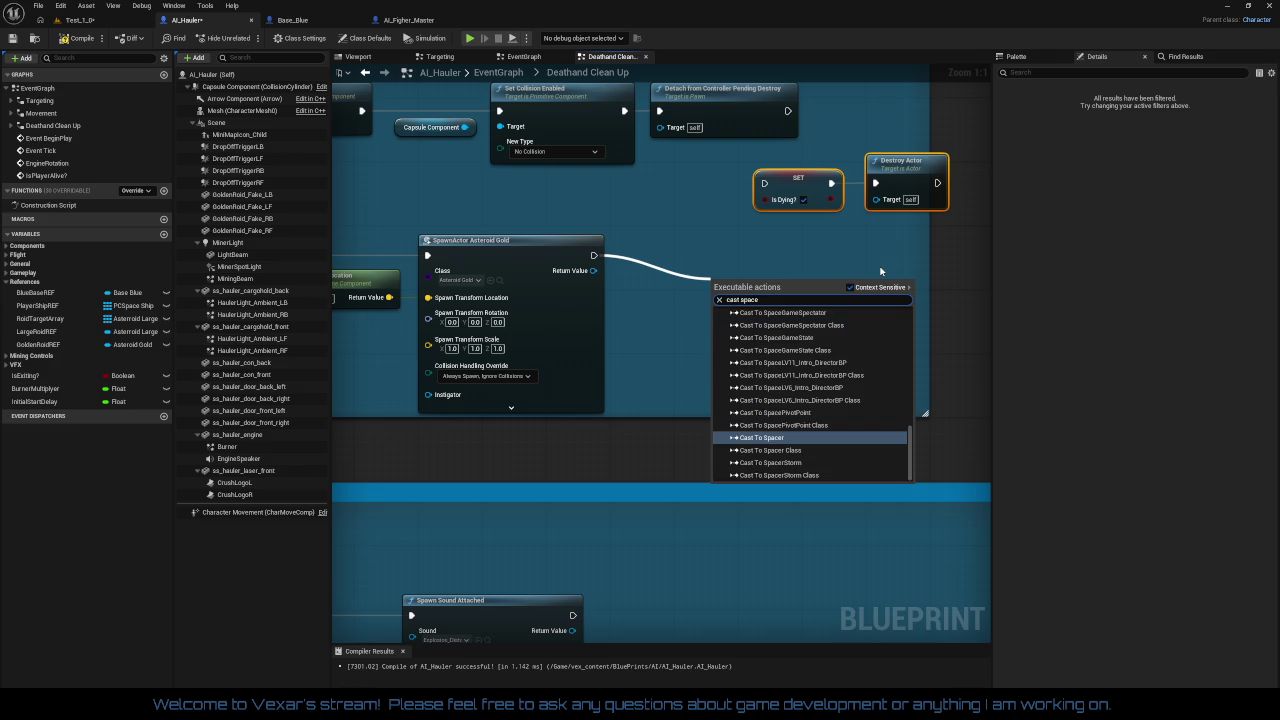
{"action": "type", "text": " ame"}
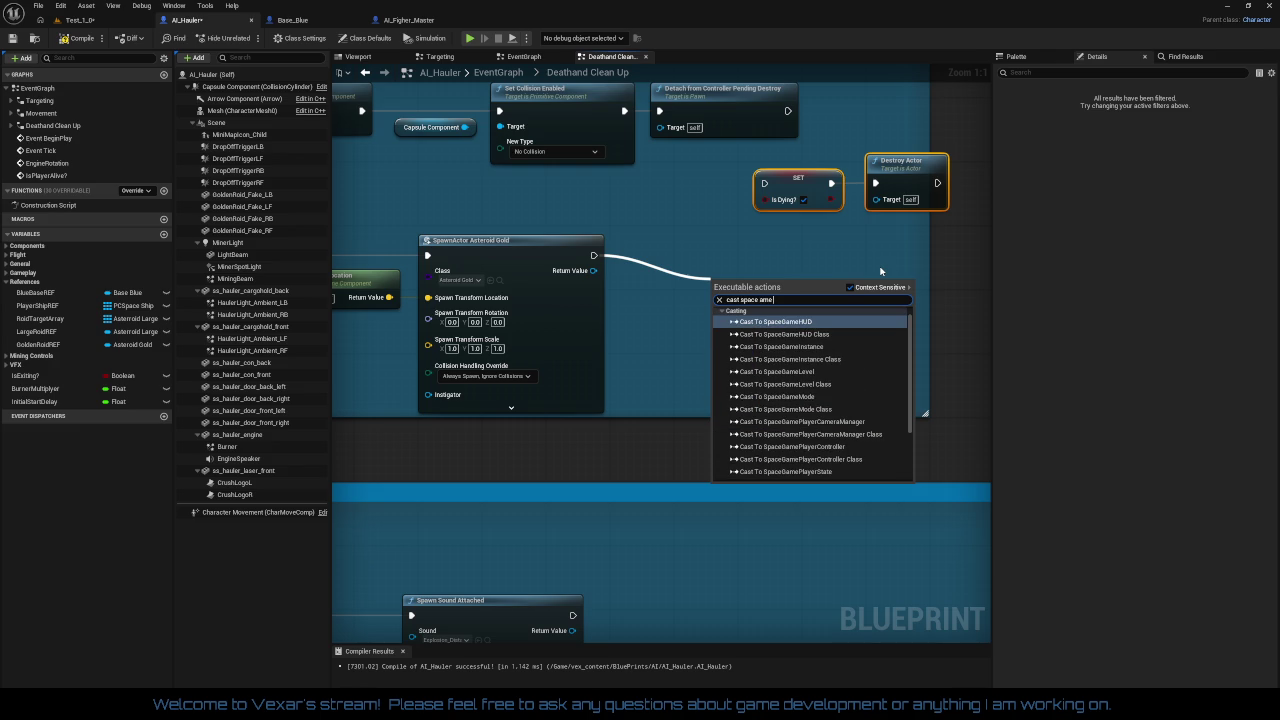
{"action": "type", "text": " stat"}
{"action": "key", "text": "Return"}
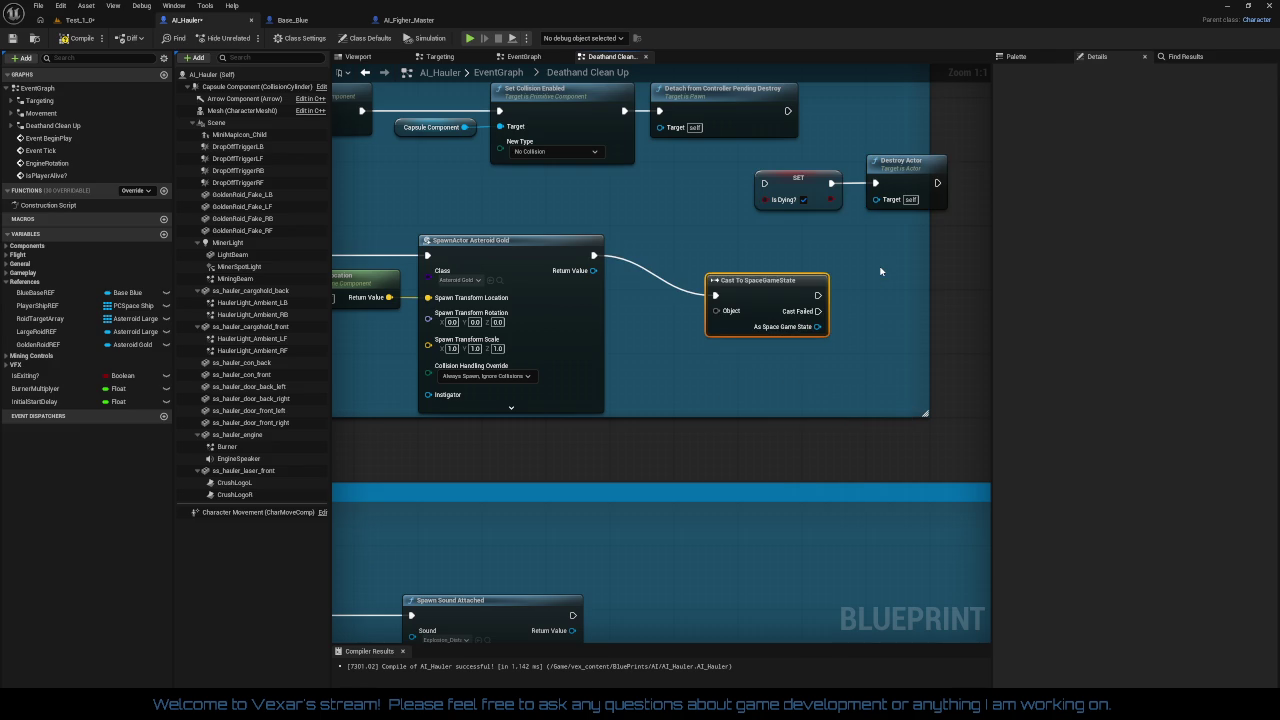
Step: Feed a Get Game State node into the cast's Object input, placed beside it
{"action": "left_click_drag", "start_coordinate": [715, 311], "coordinate": [666, 348]}
{"action": "type", "text": "get game state"}
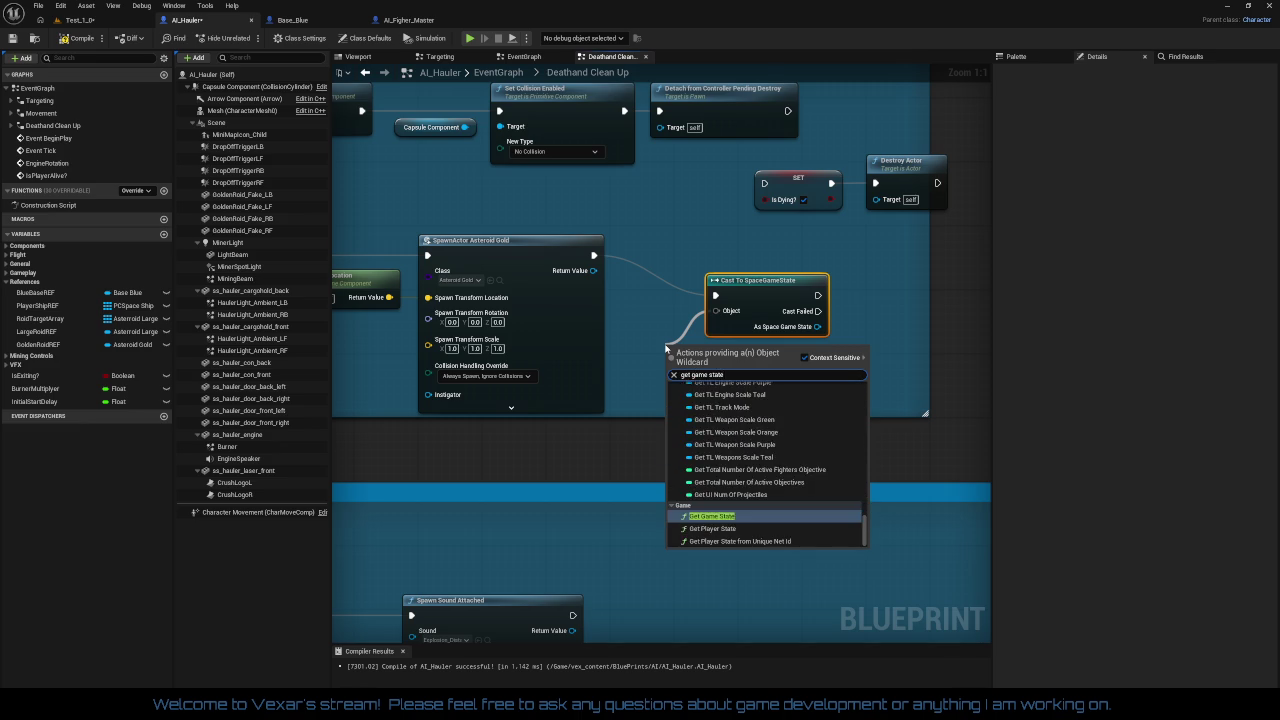
{"action": "key", "text": "Return"}
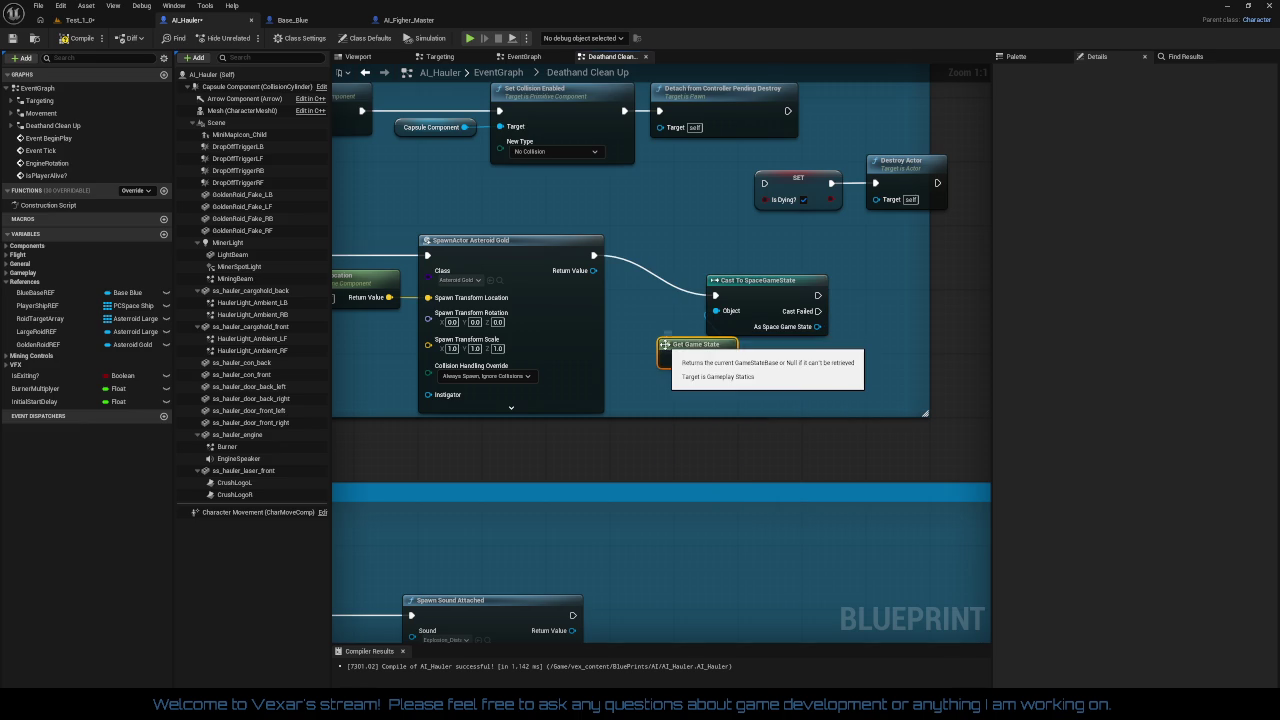
{"action": "left_click_drag", "start_coordinate": [694, 366], "coordinate": [645, 313]}
{"action": "mouse_move", "coordinate": [678, 257]}
{"action": "left_mouse_down"}
{"action": "mouse_move", "coordinate": [758, 341]}
{"action": "mouse_move", "coordinate": [749, 283]}
{"action": "mouse_move", "coordinate": [925, 322]}
{"action": "left_mouse_up"}
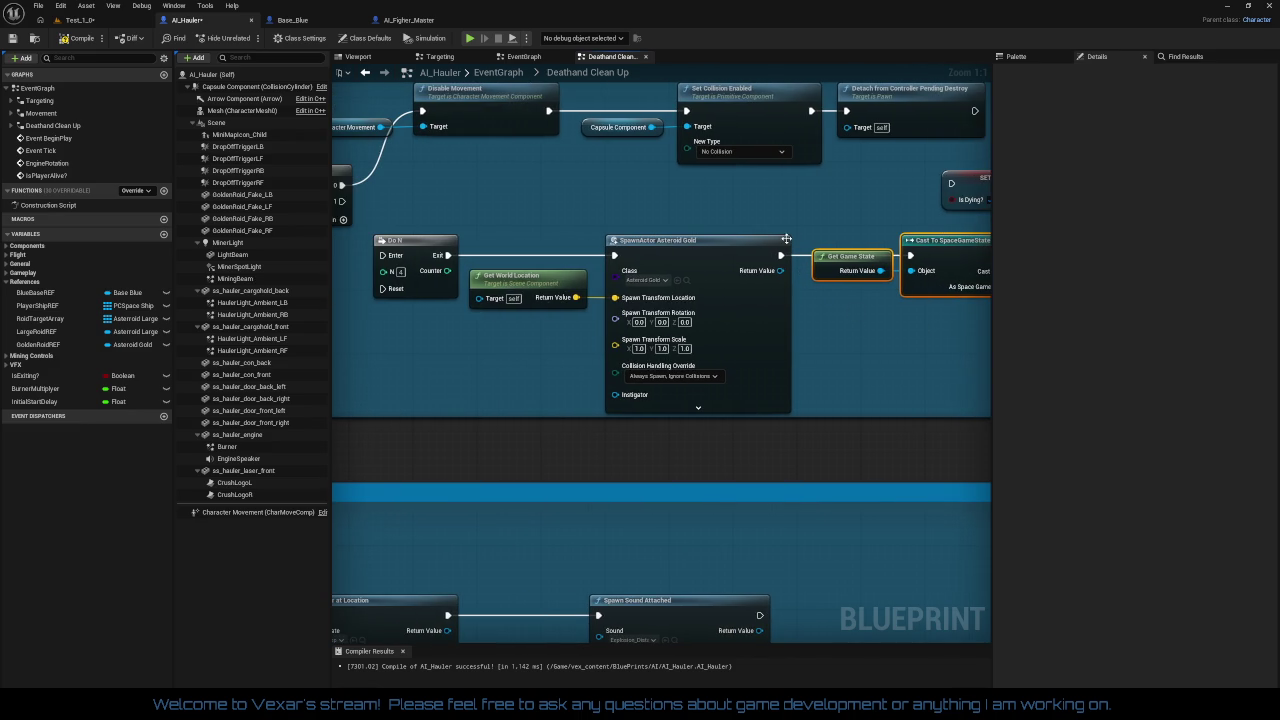
Step: Add a Get Number Of Golden Roids node from the cast's As Space Game State output
{"action": "left_click", "coordinate": [749, 211]}
{"action": "left_click_drag", "start_coordinate": [750, 213], "coordinate": [511, 220]}
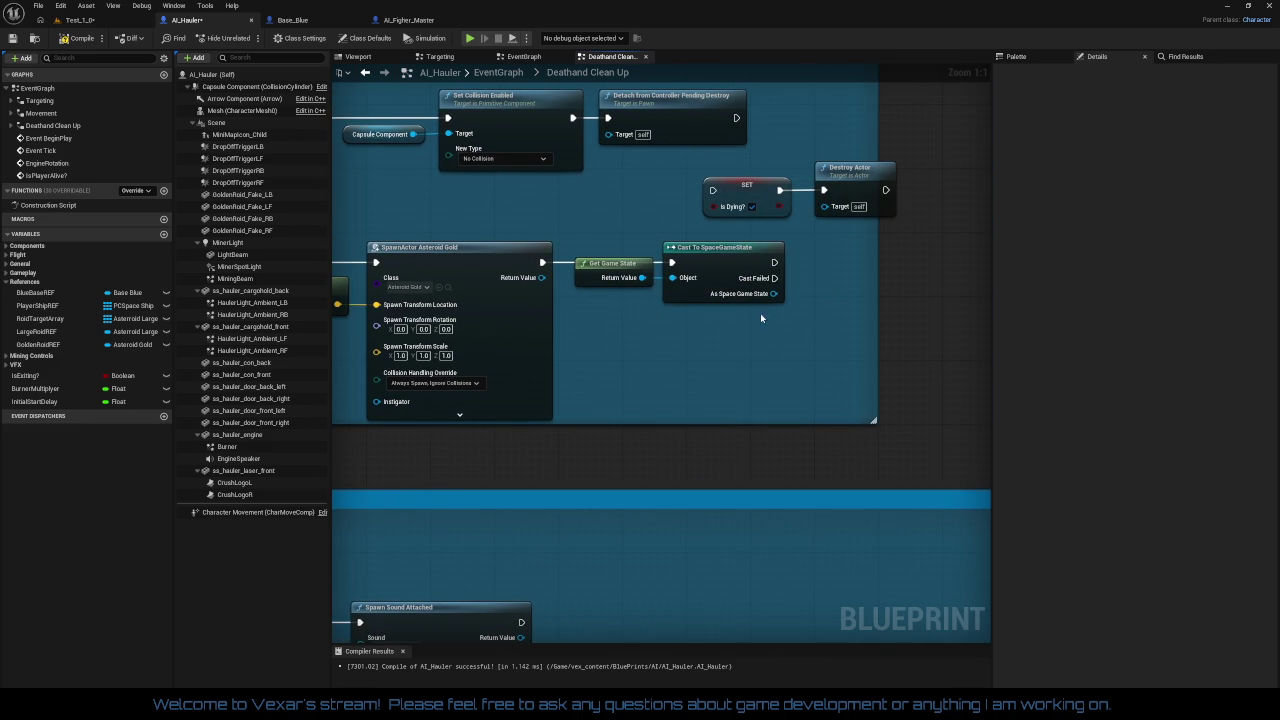
{"action": "left_click_drag", "start_coordinate": [773, 294], "coordinate": [850, 295]}
{"action": "type", "text": "get gold"}
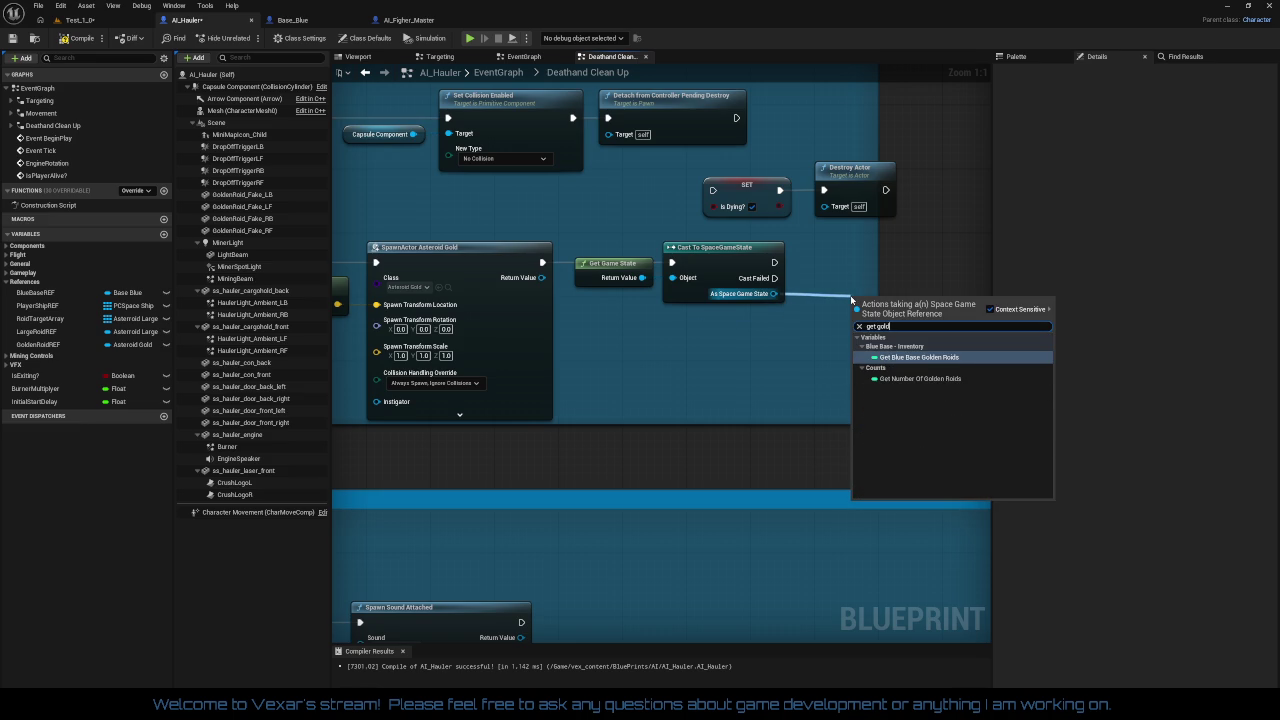
{"action": "key", "text": "Down"}
{"action": "key", "text": "Return"}
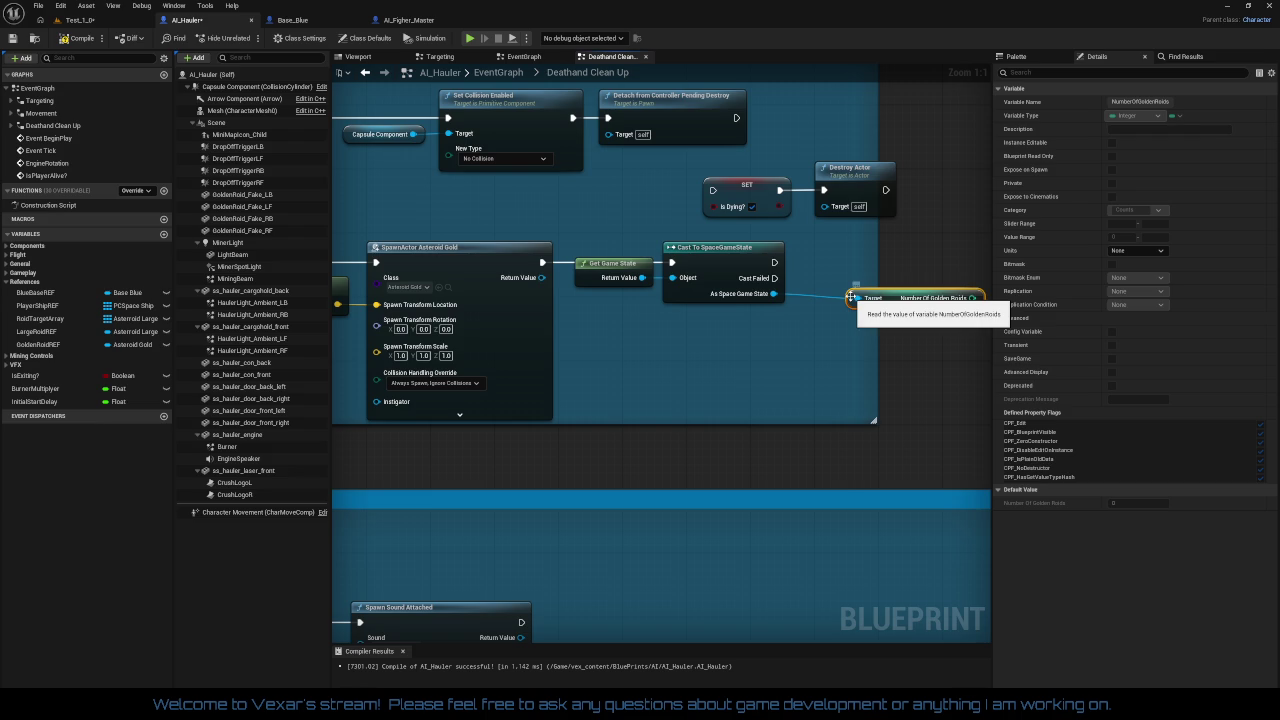
{"action": "left_click_drag", "start_coordinate": [896, 298], "coordinate": [848, 298]}
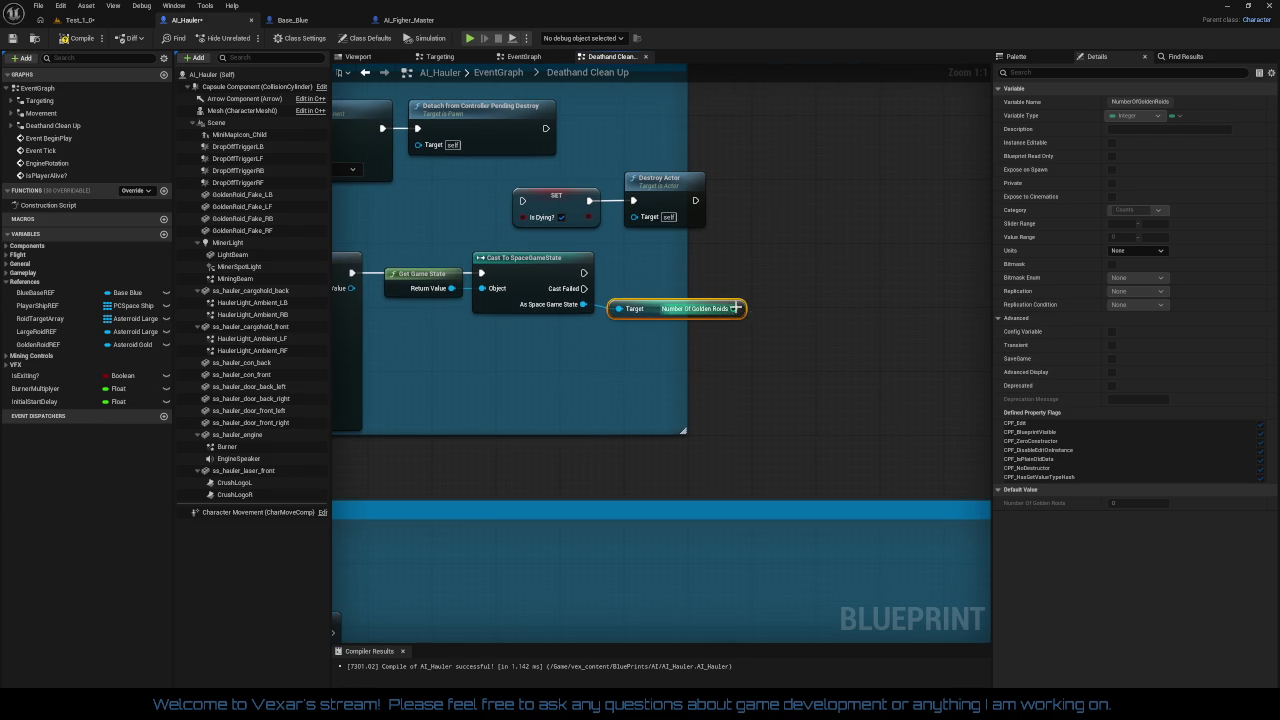
Step: Add 1 to the golden roid count with an Add node
{"action": "mouse_move", "coordinate": [737, 308]}
{"action": "left_mouse_down"}
{"action": "mouse_move", "coordinate": [806, 290]}
{"action": "mouse_move", "coordinate": [796, 286]}
{"action": "left_mouse_up"}
{"action": "type", "text": "+"}
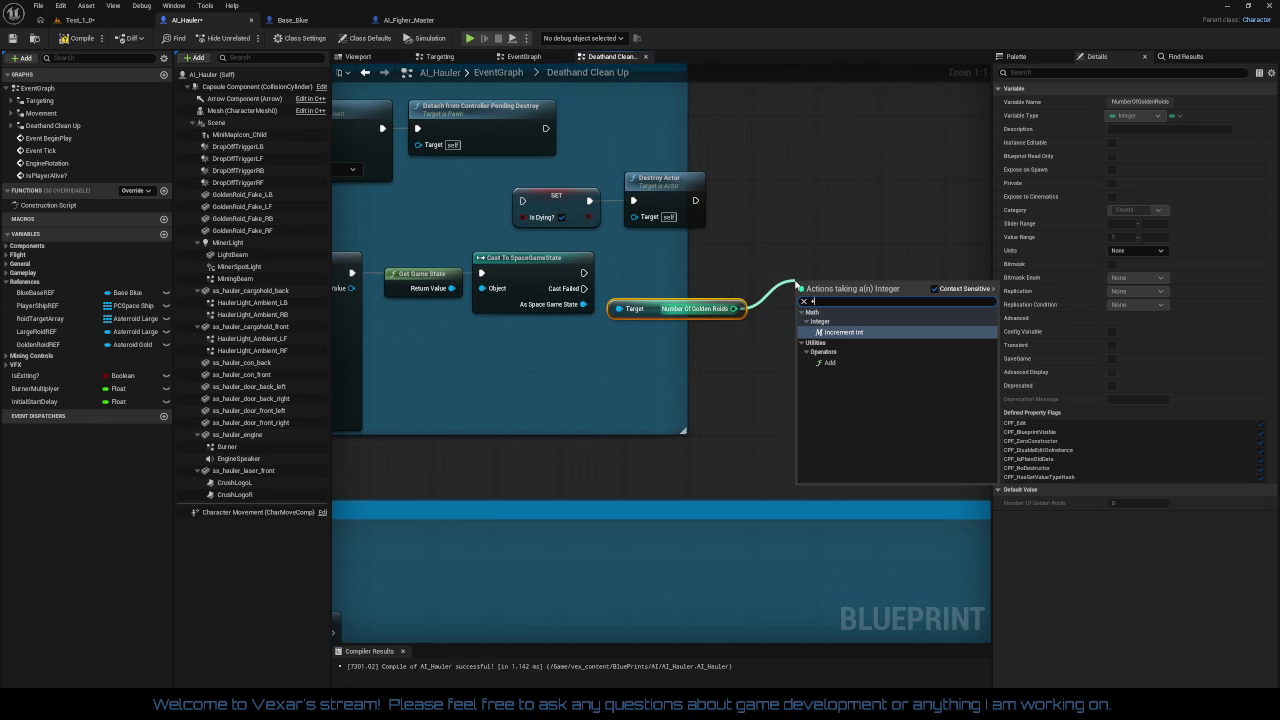
{"action": "key", "text": "Down"}
{"action": "key", "text": "Return"}
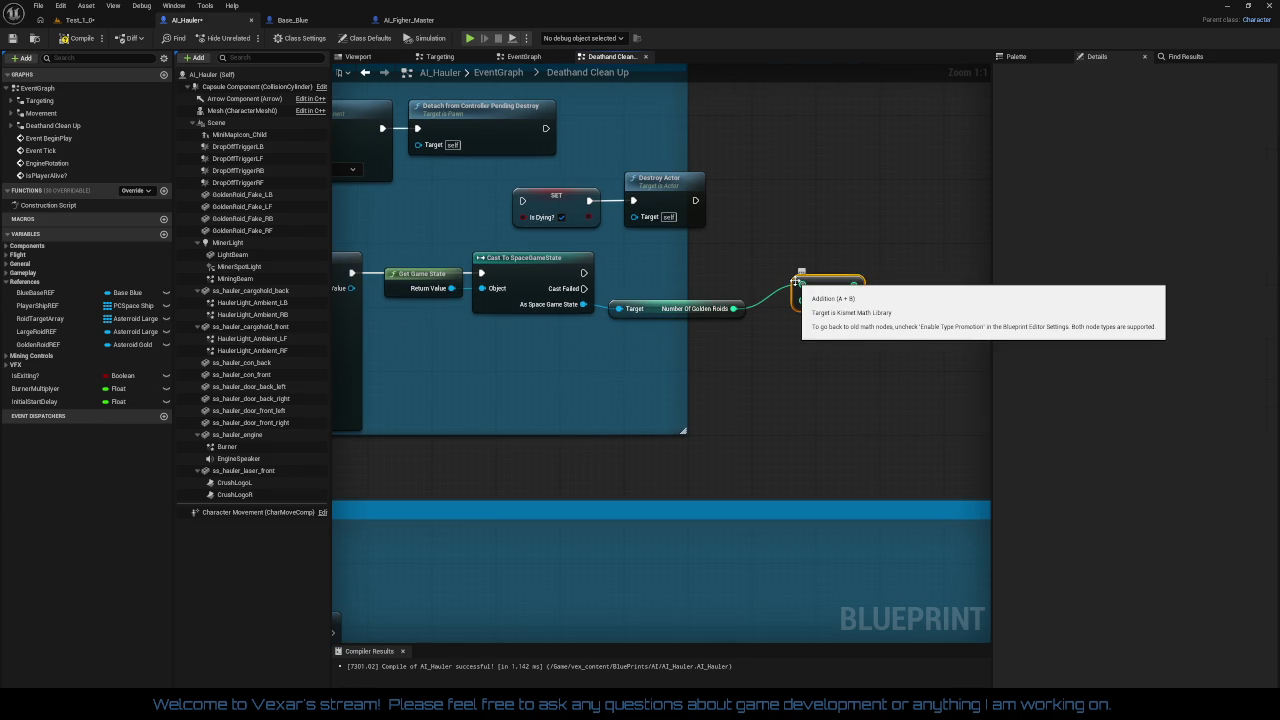
{"action": "left_click", "coordinate": [814, 301]}
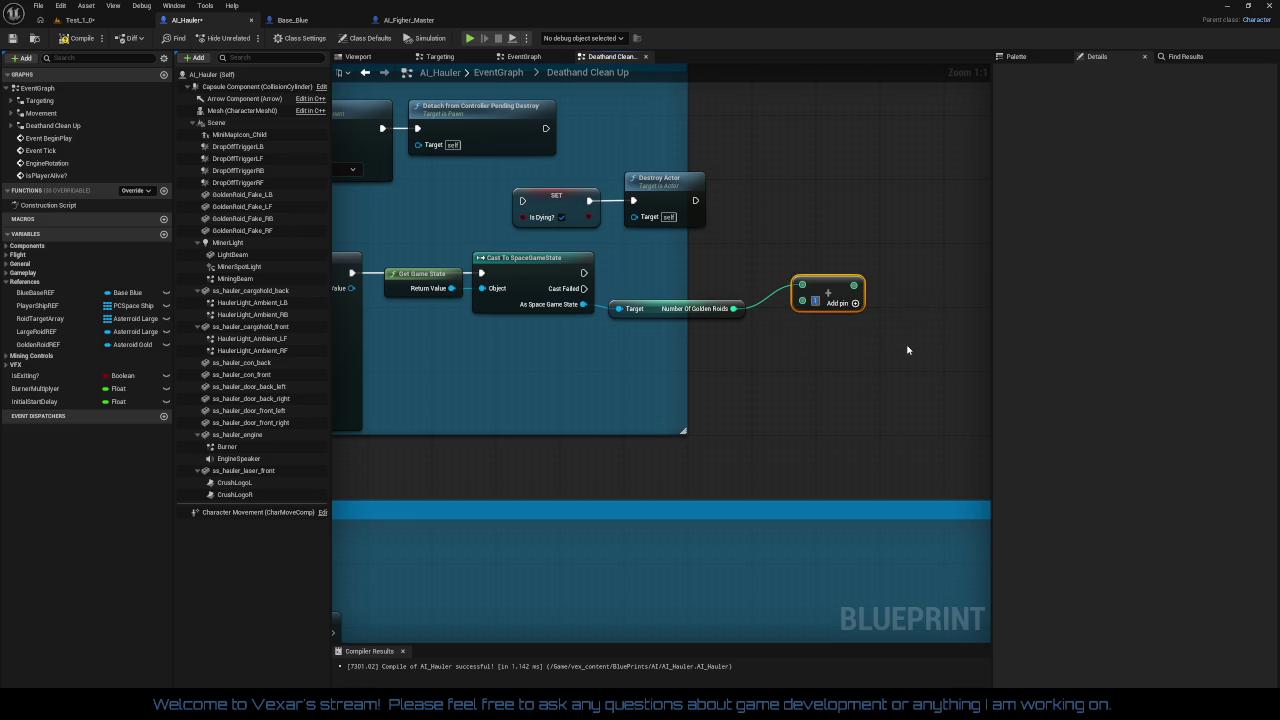
Step: Add a Set Number Of Golden Roids node from the cast and wire the Add result into it
{"action": "left_click_drag", "start_coordinate": [835, 290], "coordinate": [803, 314]}
{"action": "left_click_drag", "start_coordinate": [587, 312], "coordinate": [725, 356]}
{"action": "type", "text": "set"}
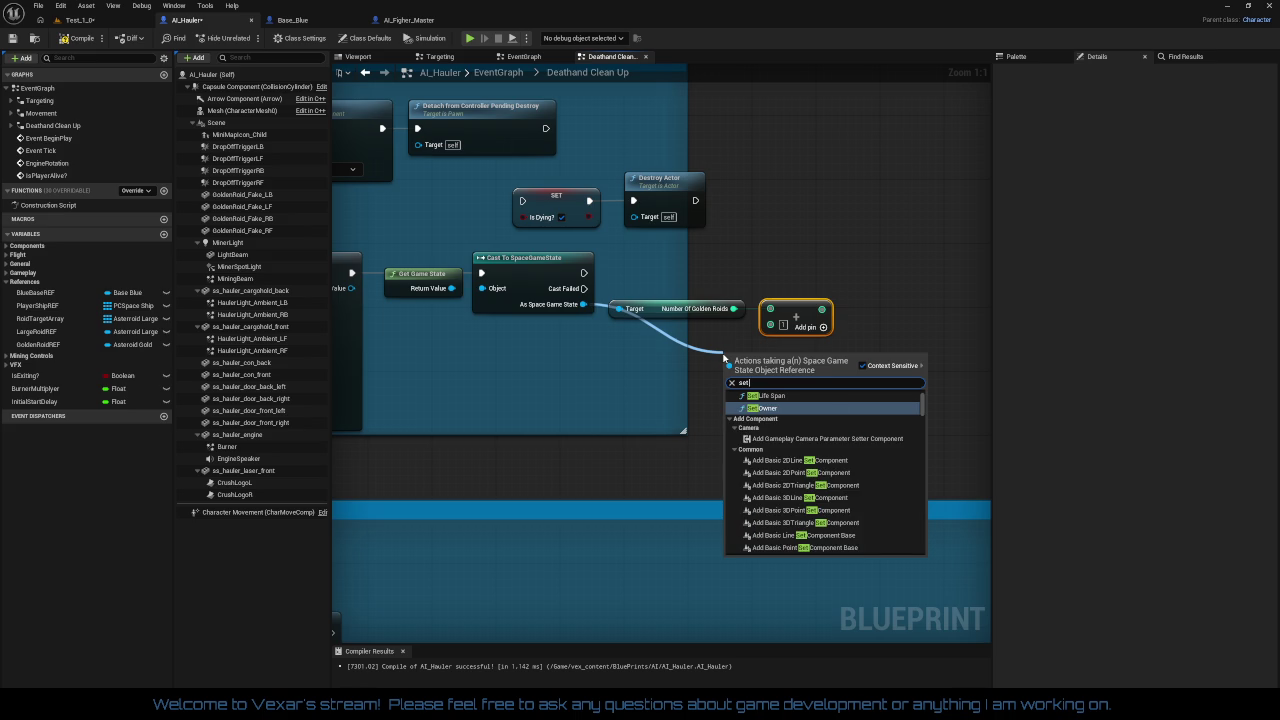
{"action": "type", "text": " golde"}
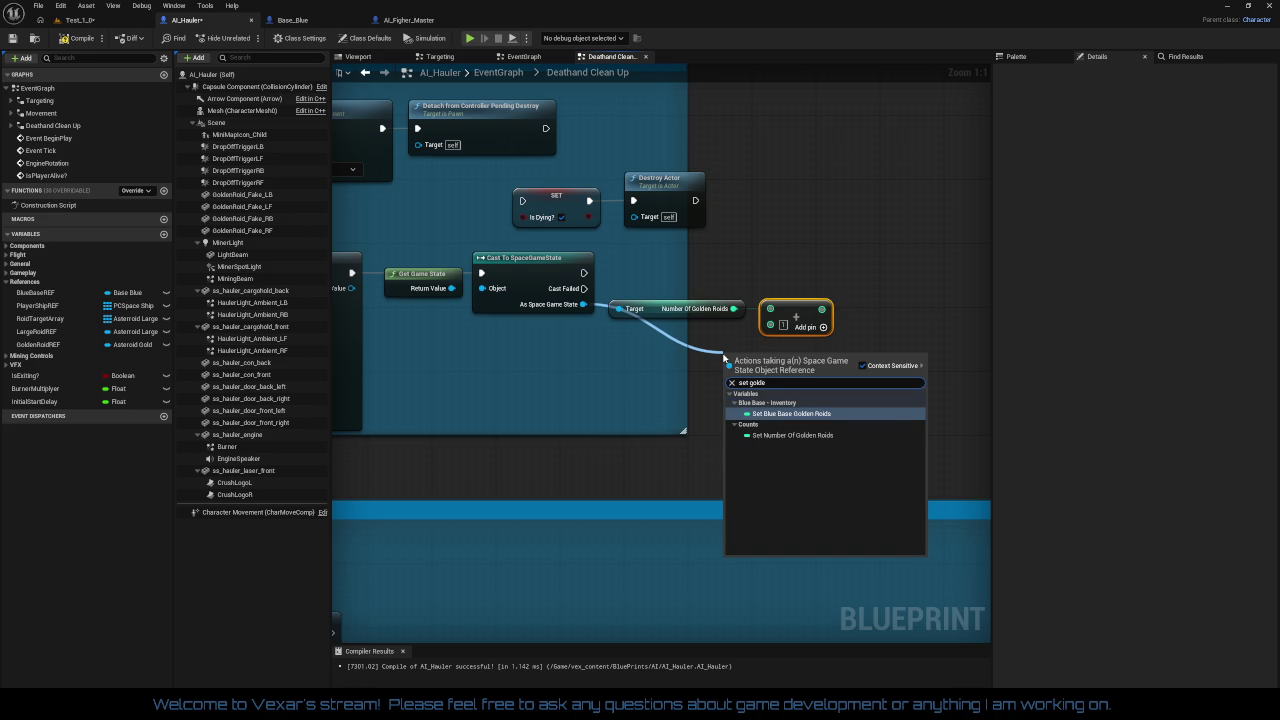
{"action": "left_click", "coordinate": [792, 435]}
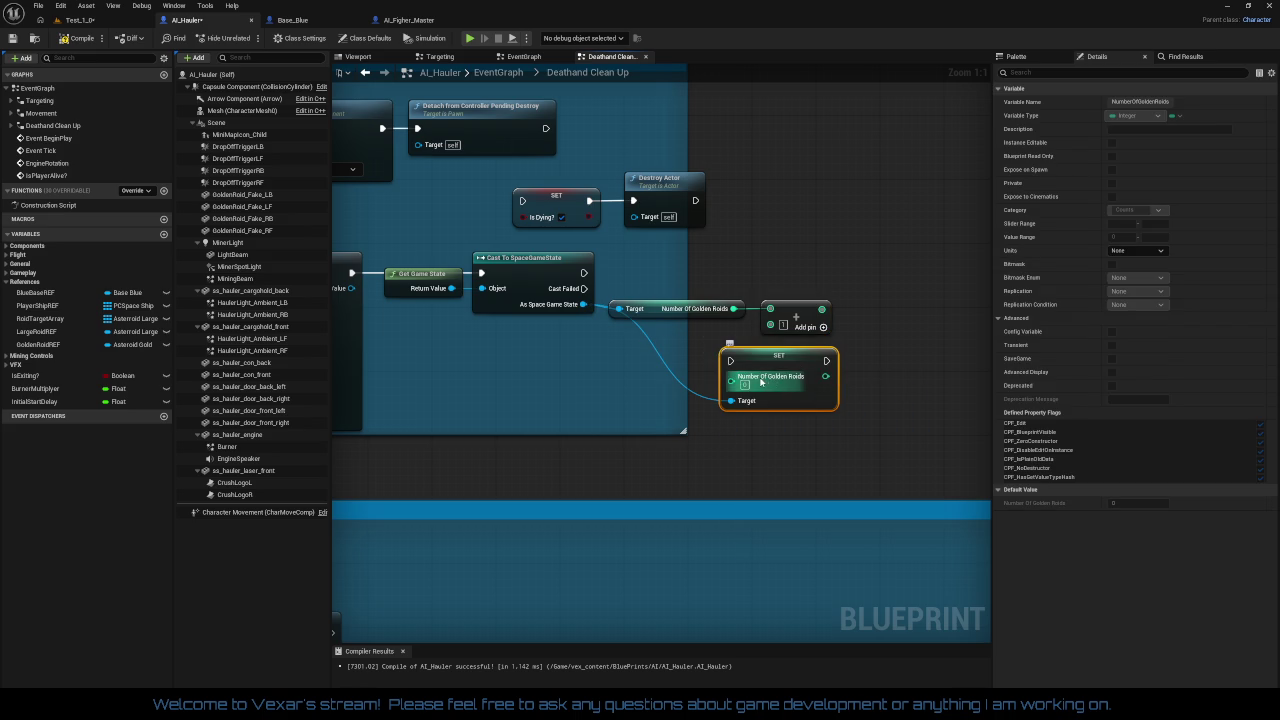
{"action": "mouse_move", "coordinate": [822, 309]}
{"action": "left_mouse_down"}
{"action": "mouse_move", "coordinate": [731, 376]}
{"action": "mouse_move", "coordinate": [922, 306]}
{"action": "mouse_move", "coordinate": [918, 289]}
{"action": "mouse_move", "coordinate": [573, 285]}
{"action": "mouse_move", "coordinate": [583, 274]}
{"action": "left_mouse_up"}
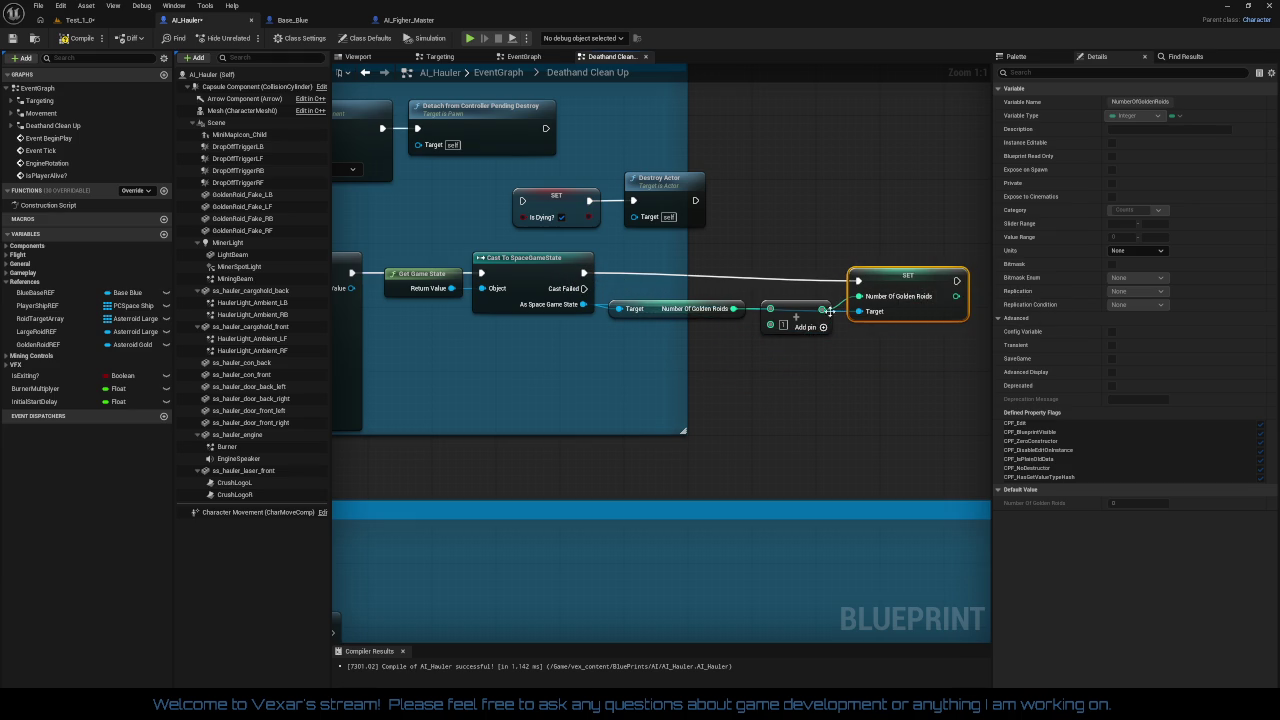
Step: Nudge the Add and SET nodes, then select Get Game State, cast, getter, Add and SET together
{"action": "left_click_drag", "start_coordinate": [810, 329], "coordinate": [811, 313]}
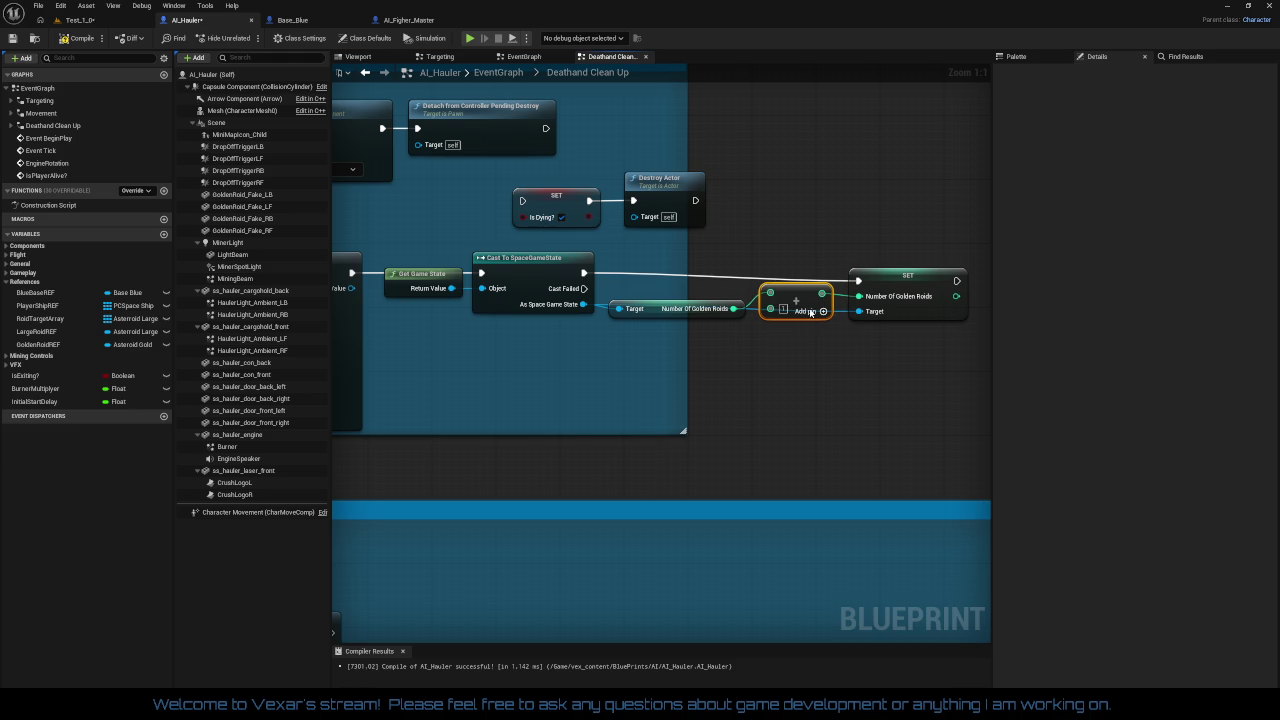
{"action": "left_click_drag", "start_coordinate": [909, 296], "coordinate": [898, 292]}
{"action": "mouse_move", "coordinate": [606, 258]}
{"action": "left_mouse_down"}
{"action": "mouse_move", "coordinate": [954, 358]}
{"action": "mouse_move", "coordinate": [899, 367]}
{"action": "left_mouse_up"}
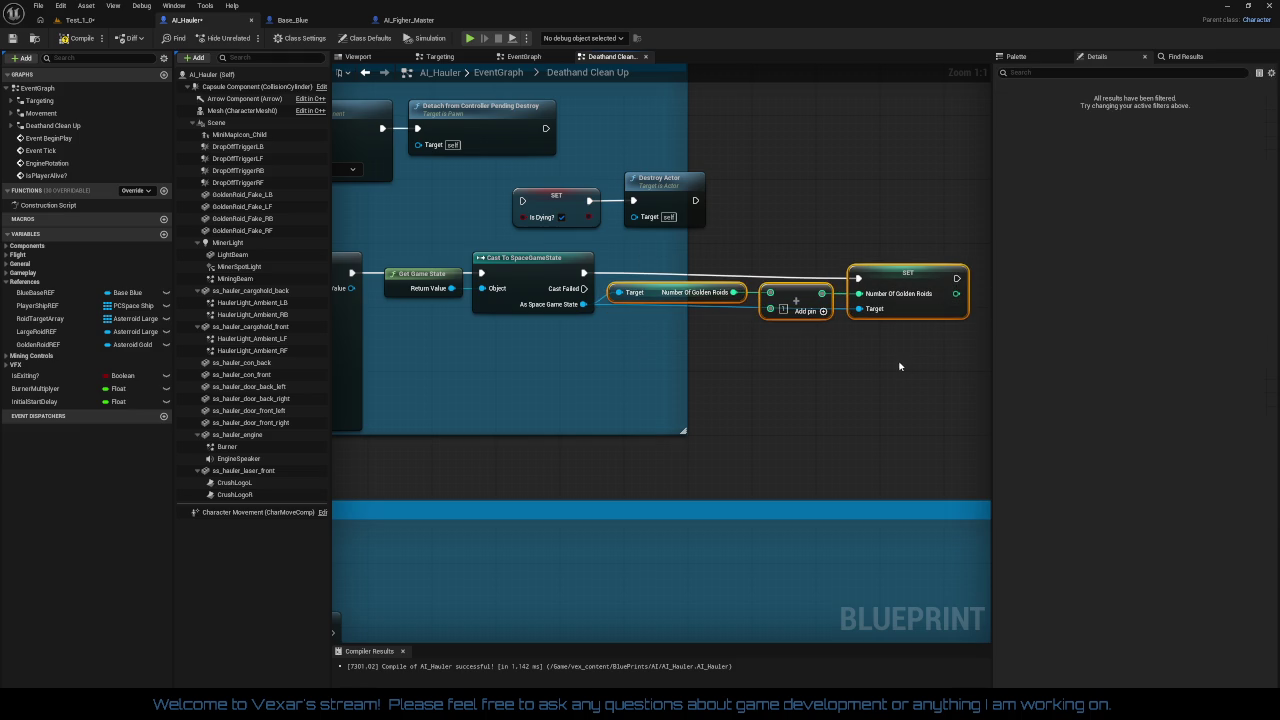
{"action": "mouse_move", "coordinate": [503, 236]}
{"action": "left_mouse_down"}
{"action": "mouse_move", "coordinate": [966, 343]}
{"action": "mouse_move", "coordinate": [929, 342]}
{"action": "left_mouse_up"}
Step: Straighten the selected chain and reposition the SET Is Dying and Destroy Actor nodes
{"action": "key", "text": "q"}
{"action": "scroll", "coordinate": [814, 369], "scroll_direction": "up", "scroll_amount": 2}
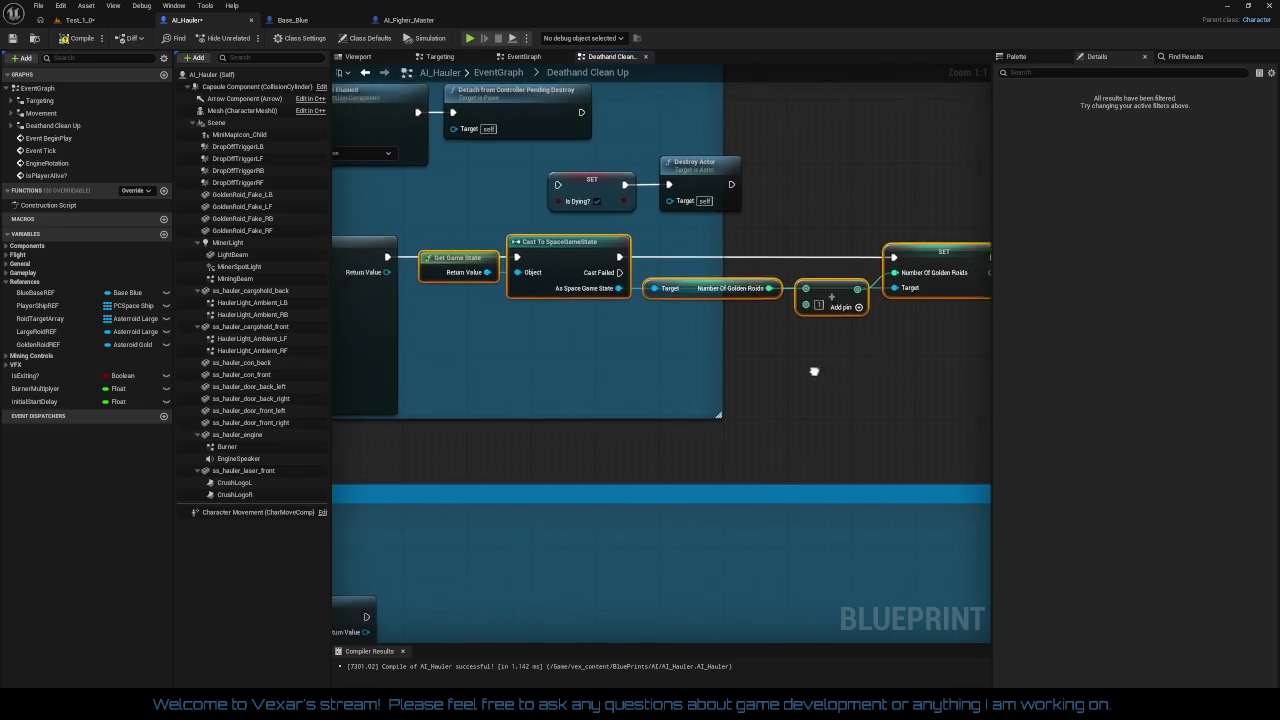
{"action": "scroll", "coordinate": [633, 396], "scroll_direction": "down", "scroll_amount": 2}
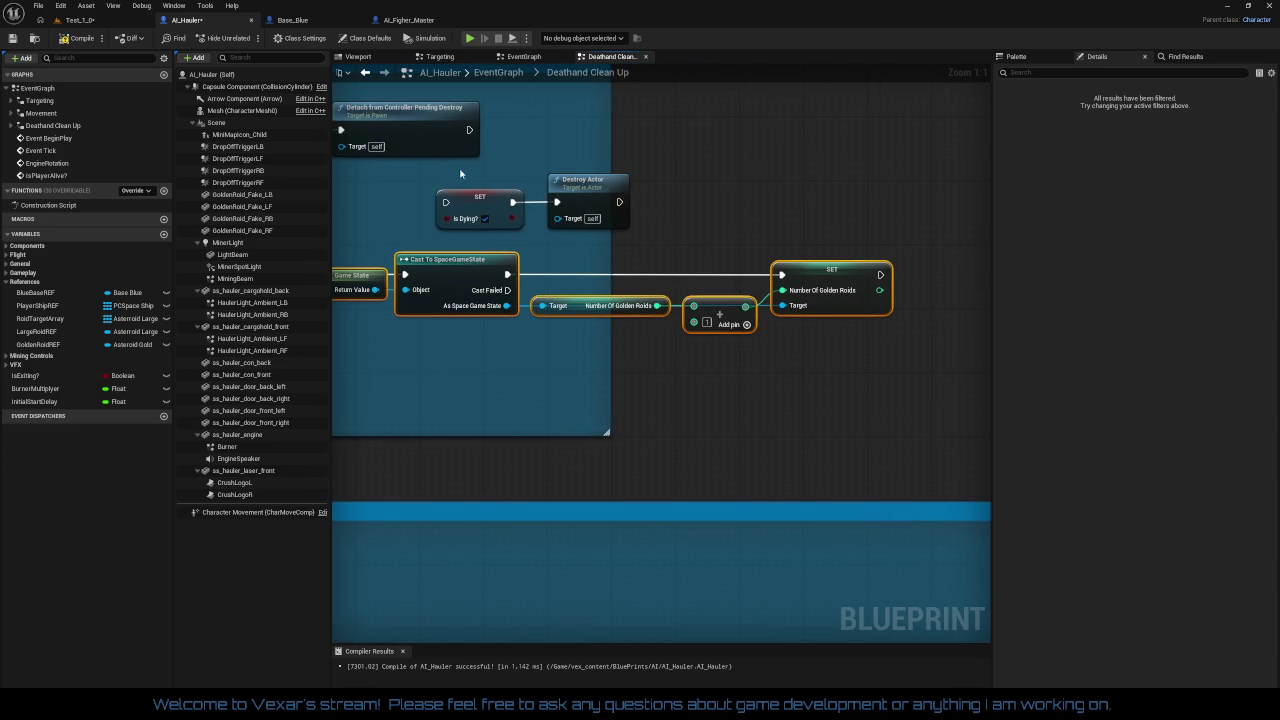
{"action": "mouse_move", "coordinate": [462, 175]}
{"action": "left_mouse_down"}
{"action": "mouse_move", "coordinate": [622, 215]}
{"action": "mouse_move", "coordinate": [1010, 260]}
{"action": "mouse_move", "coordinate": [897, 262]}
{"action": "left_mouse_up"}
{"action": "left_click_drag", "start_coordinate": [751, 266], "coordinate": [682, 274]}
{"action": "left_click_drag", "start_coordinate": [779, 279], "coordinate": [750, 287]}
{"action": "left_click", "coordinate": [757, 323]}
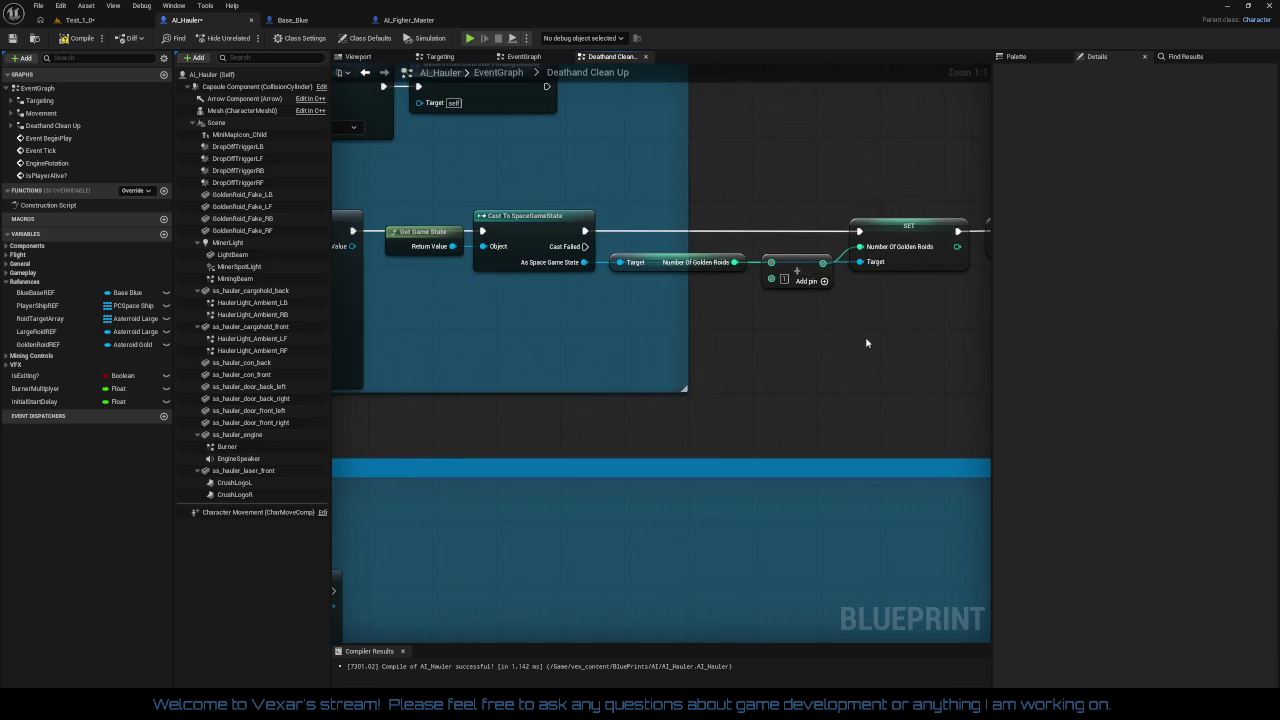
Step: Set the Blue Bubba Dies comment colour to black
{"action": "scroll", "coordinate": [869, 343], "scroll_direction": "down", "scroll_amount": 1}
{"action": "left_click_drag", "start_coordinate": [984, 396], "coordinate": [524, 396]}
{"action": "left_click", "coordinate": [498, 178]}
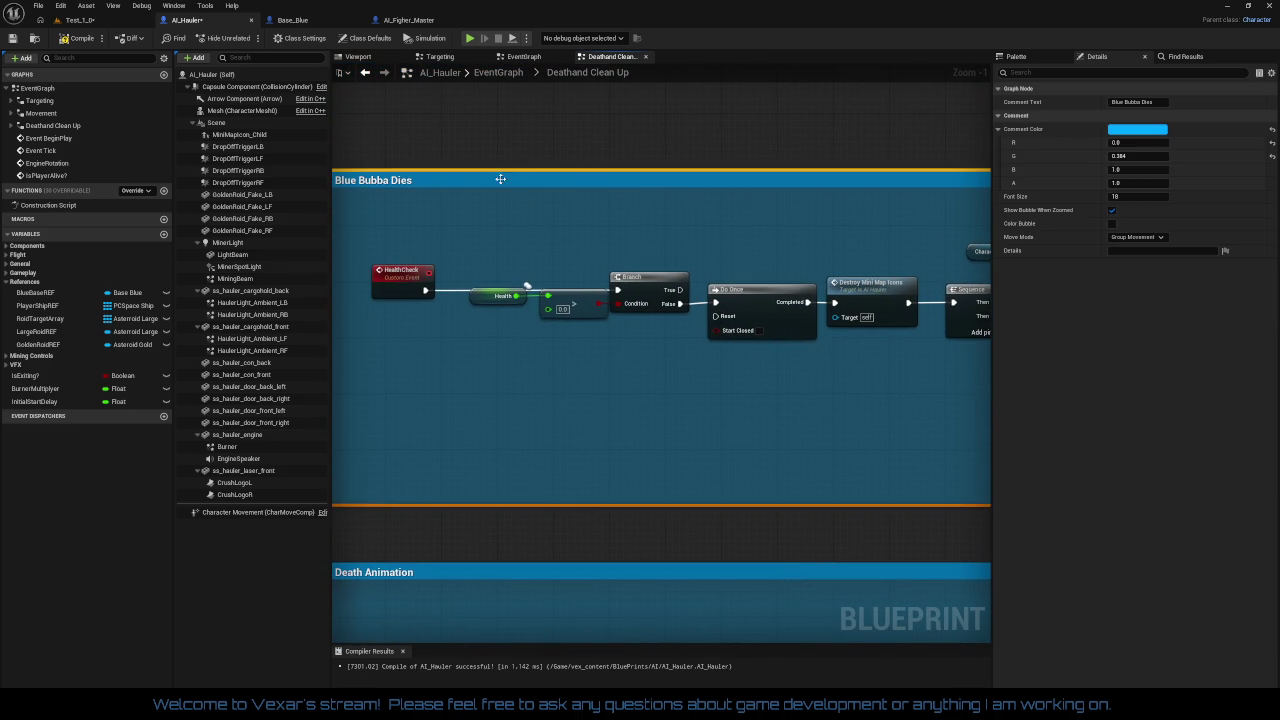
{"action": "left_click", "coordinate": [1115, 131]}
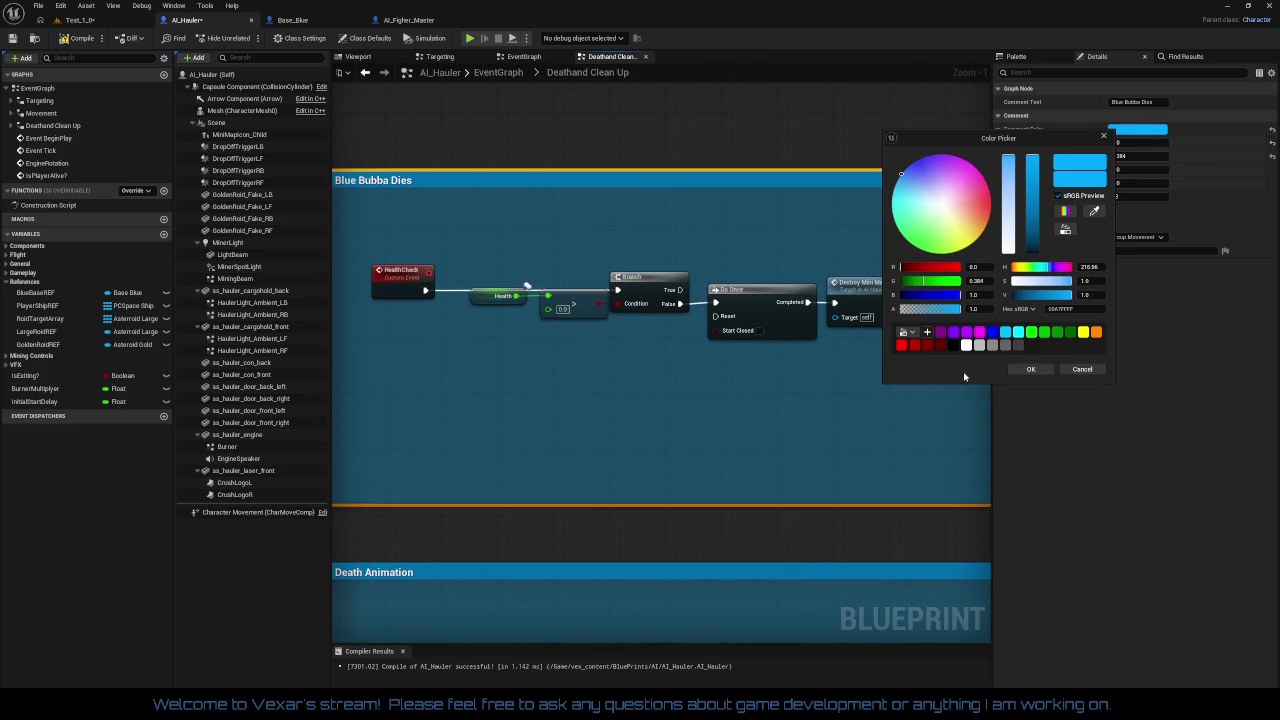
{"action": "left_click", "coordinate": [954, 345]}
{"action": "left_click", "coordinate": [1030, 369]}
Step: Nudge the HealthCheck event and select the HealthCheck through Branch nodes
{"action": "mouse_move", "coordinate": [1017, 374]}
{"action": "left_mouse_down"}
{"action": "mouse_move", "coordinate": [906, 369]}
{"action": "mouse_move", "coordinate": [846, 386]}
{"action": "left_mouse_up"}
{"action": "left_click_drag", "start_coordinate": [539, 271], "coordinate": [551, 275]}
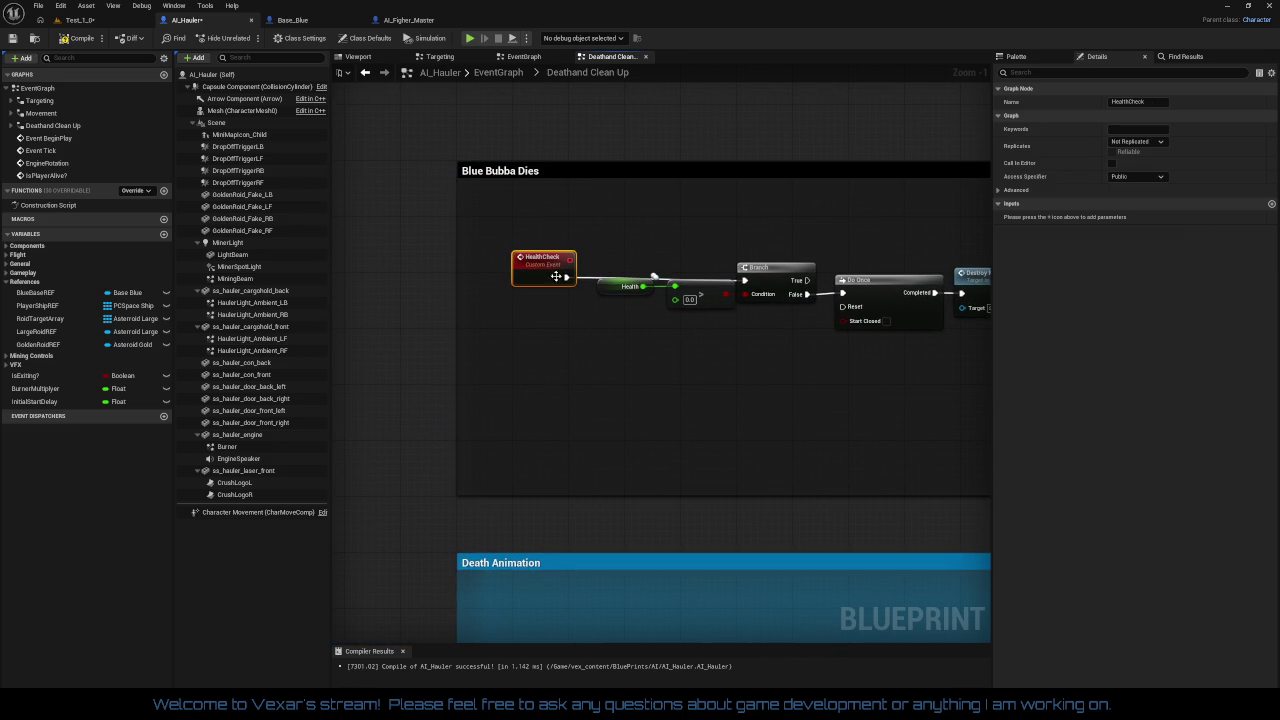
{"action": "left_click_drag", "start_coordinate": [513, 230], "coordinate": [803, 363]}
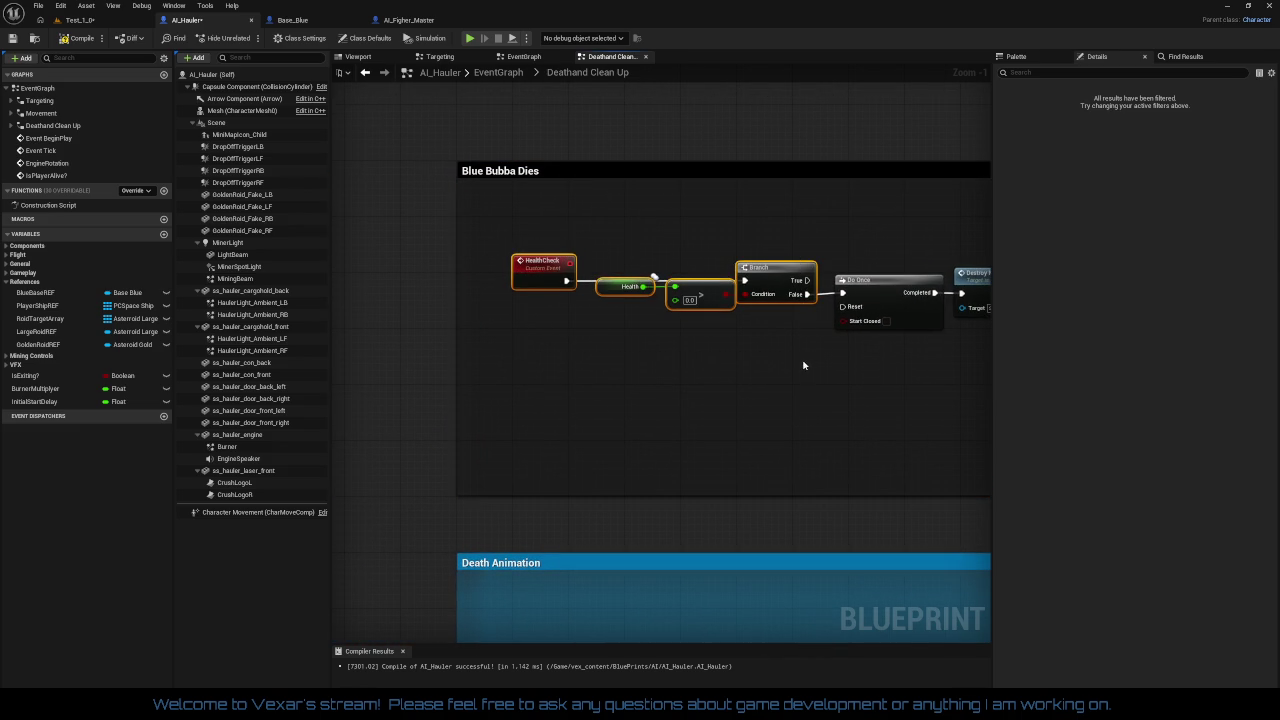
Step: Select the HealthCheck through Sequence nodes and connect Sequence's Then 1 to Do N's Enter
{"action": "left_click_drag", "start_coordinate": [665, 274], "coordinate": [546, 268]}
{"action": "left_click_drag", "start_coordinate": [437, 236], "coordinate": [730, 300]}
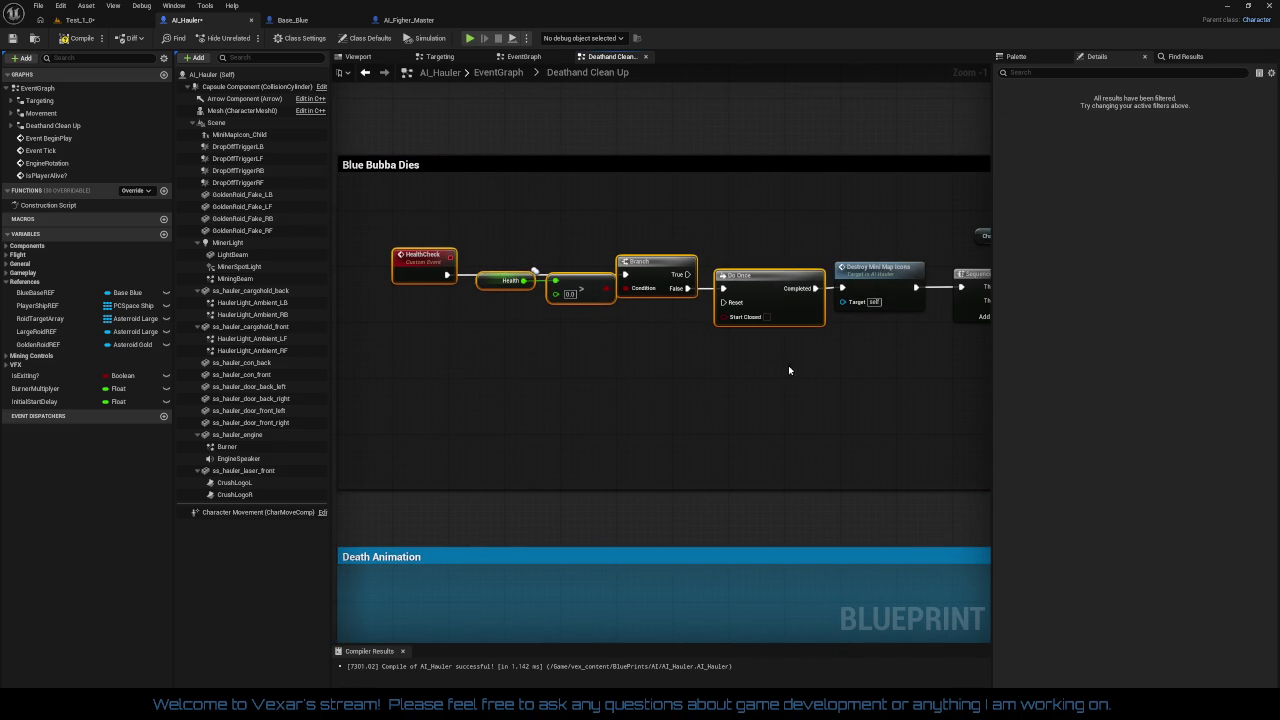
{"action": "mouse_move", "coordinate": [788, 365]}
{"action": "left_mouse_down"}
{"action": "mouse_move", "coordinate": [708, 362]}
{"action": "mouse_move", "coordinate": [634, 242]}
{"action": "left_mouse_up"}
{"action": "mouse_move", "coordinate": [456, 240]}
{"action": "left_mouse_down"}
{"action": "mouse_move", "coordinate": [980, 409]}
{"action": "mouse_move", "coordinate": [613, 381]}
{"action": "left_mouse_up"}
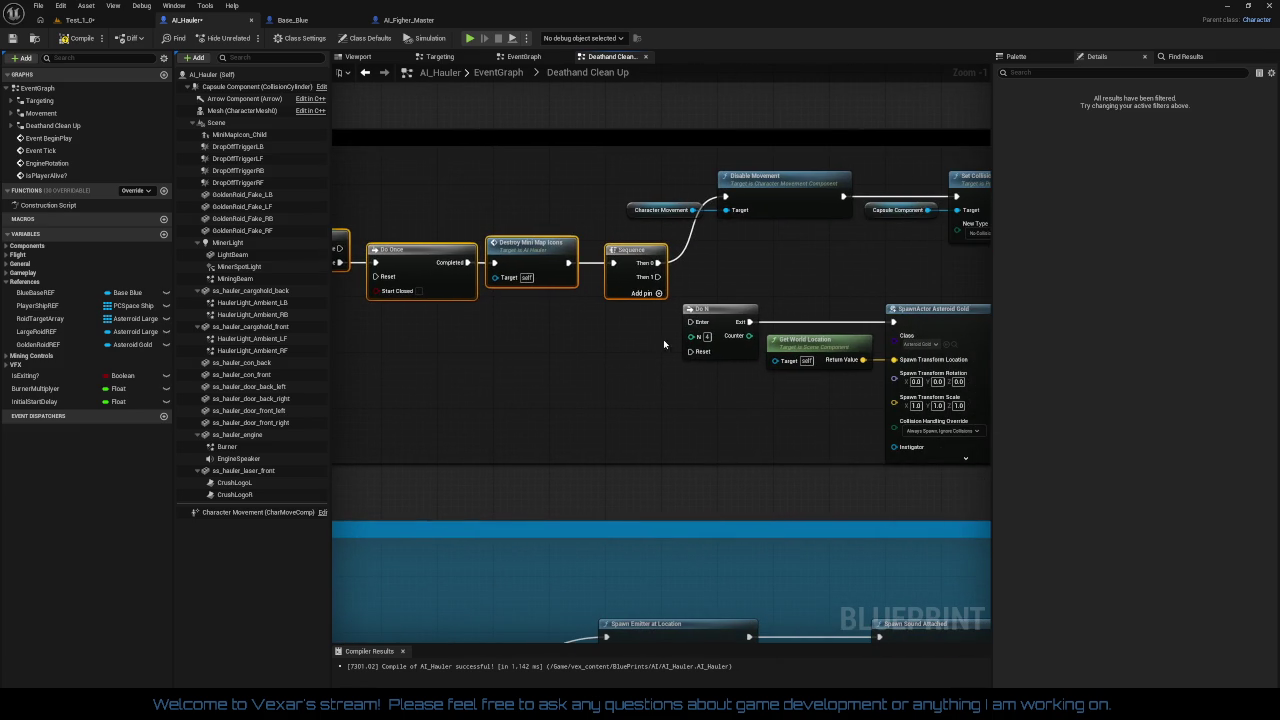
{"action": "left_click_drag", "start_coordinate": [691, 322], "coordinate": [658, 277]}
Step: Select the Disable Movement and Set Collision chain along with the HealthCheck through Sequence nodes
{"action": "left_click_drag", "start_coordinate": [645, 365], "coordinate": [565, 346]}
{"action": "mouse_move", "coordinate": [622, 270]}
{"action": "left_mouse_down"}
{"action": "mouse_move", "coordinate": [985, 425]}
{"action": "mouse_move", "coordinate": [777, 434]}
{"action": "mouse_move", "coordinate": [822, 400]}
{"action": "mouse_move", "coordinate": [831, 349]}
{"action": "mouse_move", "coordinate": [806, 380]}
{"action": "mouse_move", "coordinate": [981, 390]}
{"action": "left_mouse_up"}
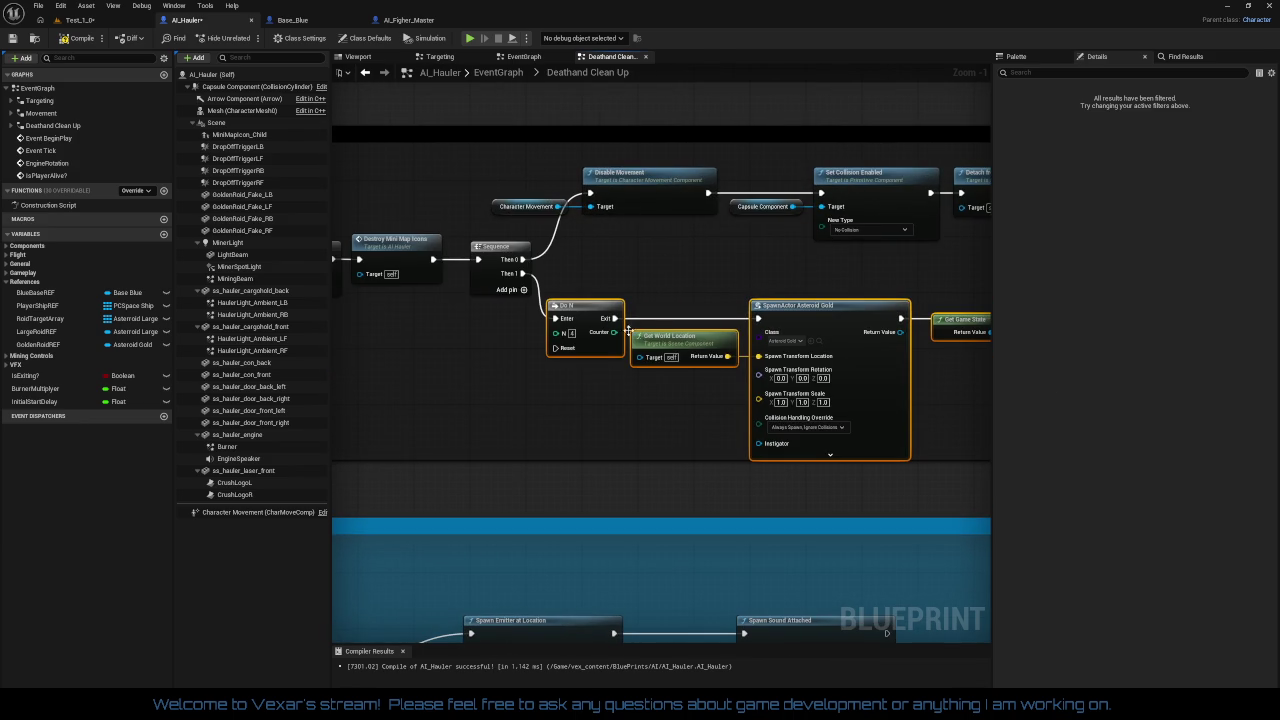
{"action": "mouse_move", "coordinate": [586, 322]}
{"action": "left_mouse_down"}
{"action": "mouse_move", "coordinate": [603, 290]}
{"action": "mouse_move", "coordinate": [586, 312]}
{"action": "left_mouse_up"}
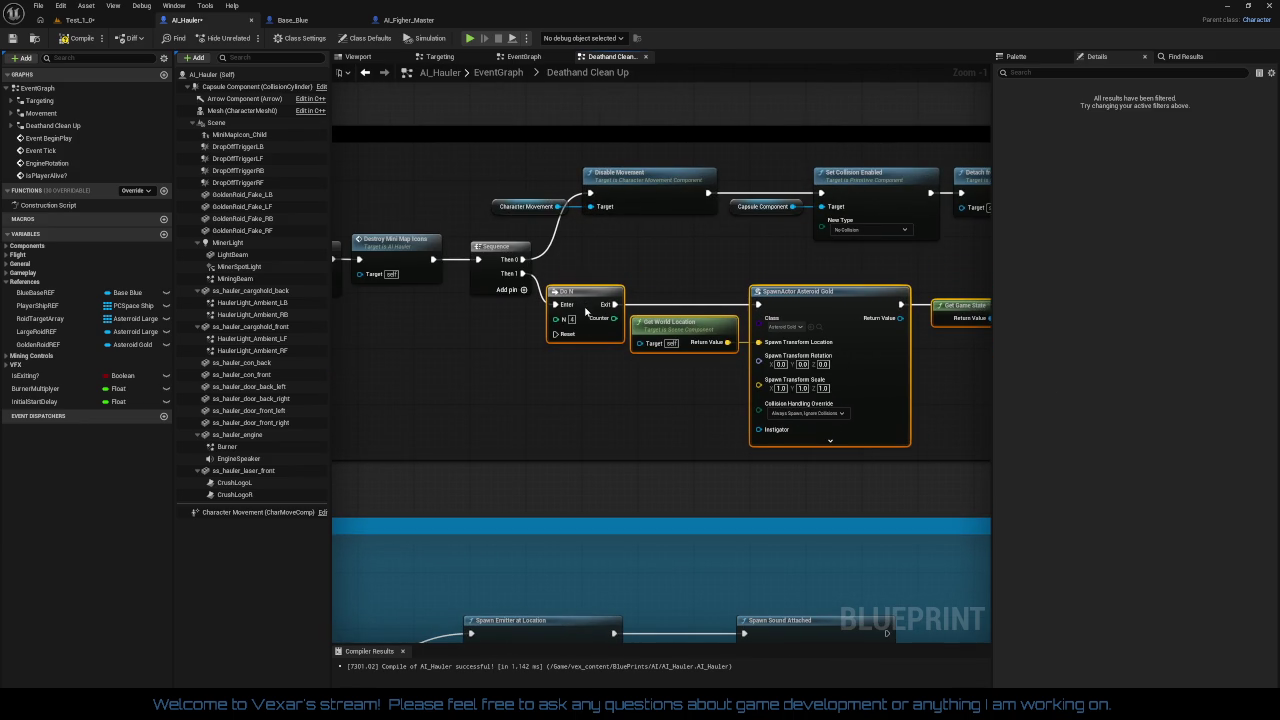
{"action": "left_click_drag", "start_coordinate": [539, 163], "coordinate": [886, 232]}
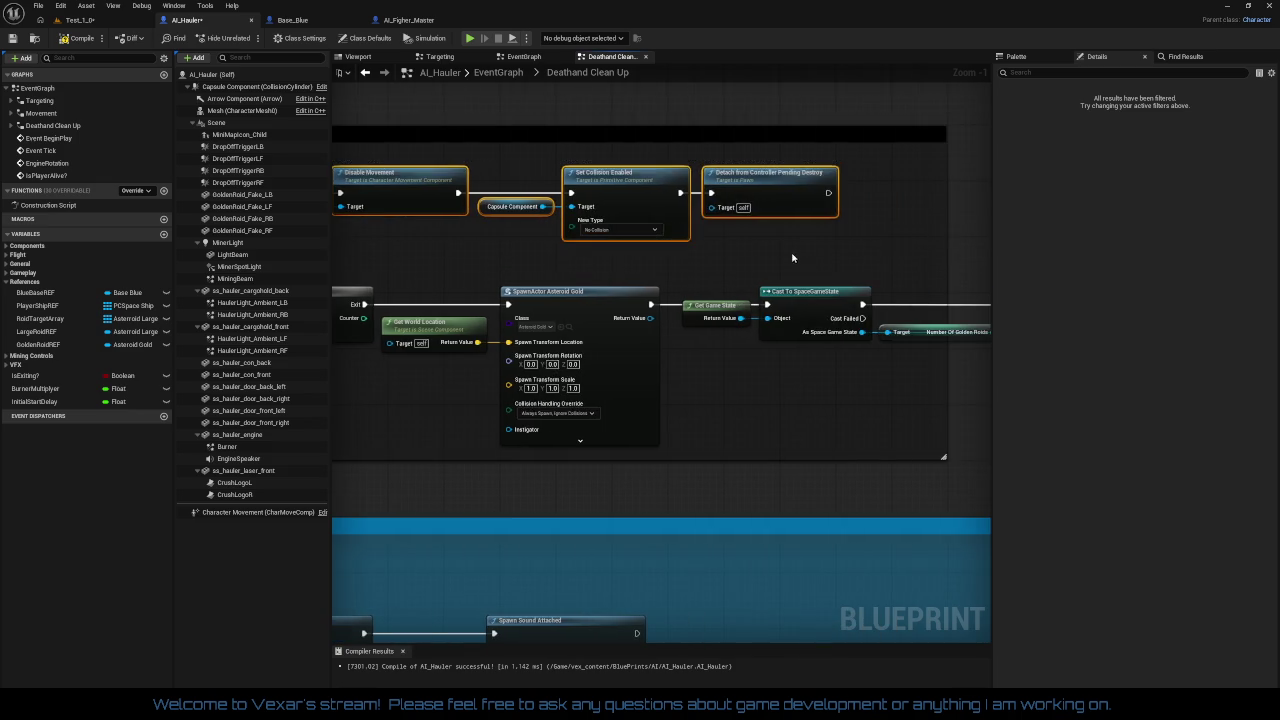
{"action": "mouse_move", "coordinate": [645, 224]}
{"action": "left_mouse_down"}
{"action": "mouse_move", "coordinate": [686, 190]}
{"action": "mouse_move", "coordinate": [720, 233]}
{"action": "left_mouse_up"}
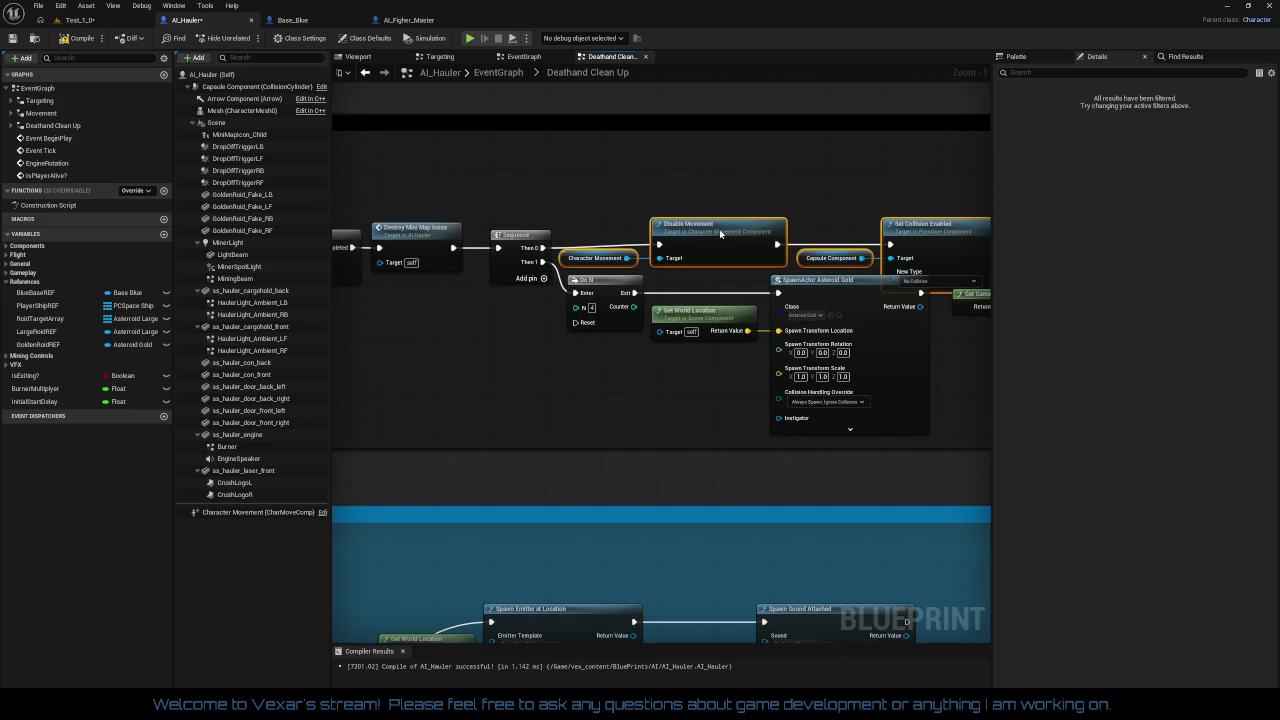
{"action": "mouse_move", "coordinate": [548, 198]}
{"action": "left_mouse_down"}
{"action": "mouse_move", "coordinate": [962, 318]}
{"action": "mouse_move", "coordinate": [330, 300]}
{"action": "mouse_move", "coordinate": [438, 262]}
{"action": "mouse_move", "coordinate": [960, 346]}
{"action": "left_mouse_up"}
Step: Move the spawn-to-cast nodes lower to uncover New Type, and widen the comment box rightward
{"action": "left_click_drag", "start_coordinate": [936, 346], "coordinate": [612, 349]}
{"action": "mouse_move", "coordinate": [689, 337]}
{"action": "left_mouse_down"}
{"action": "mouse_move", "coordinate": [865, 280]}
{"action": "mouse_move", "coordinate": [860, 295]}
{"action": "mouse_move", "coordinate": [889, 301]}
{"action": "left_mouse_up"}
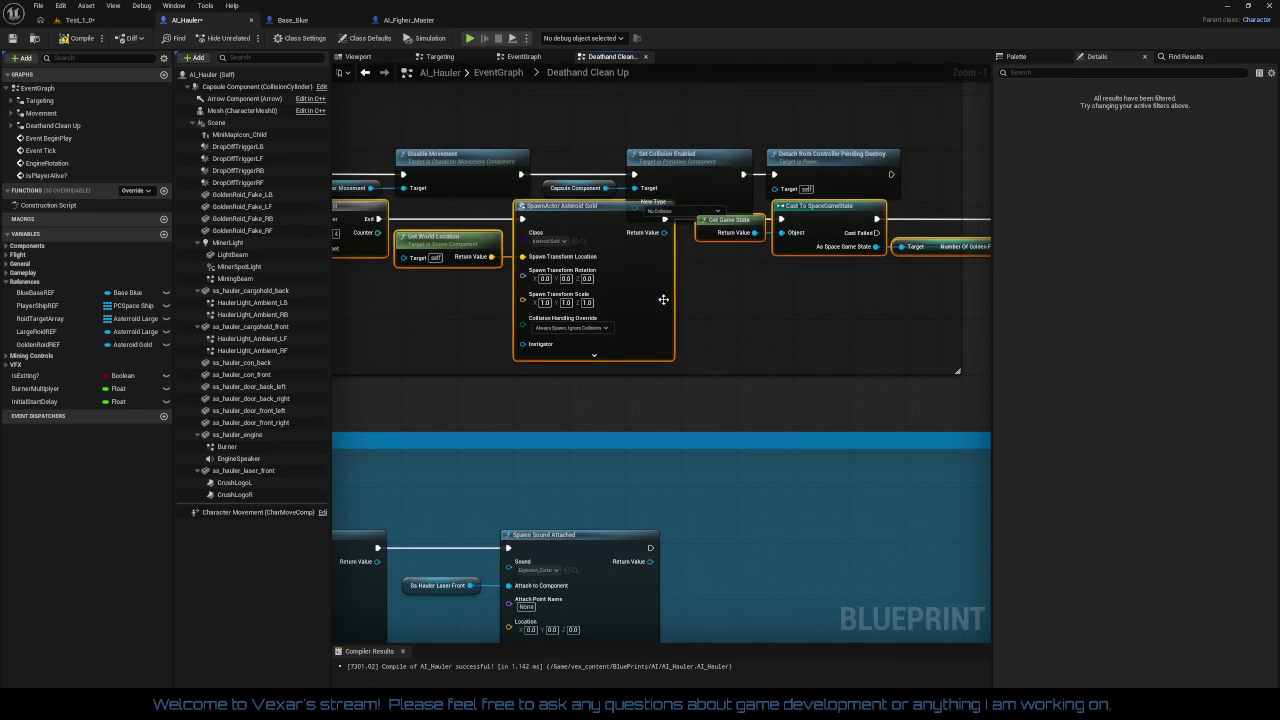
{"action": "mouse_move", "coordinate": [663, 299]}
{"action": "left_mouse_down"}
{"action": "mouse_move", "coordinate": [655, 338]}
{"action": "mouse_move", "coordinate": [940, 362]}
{"action": "left_mouse_up"}
{"action": "left_click_drag", "start_coordinate": [761, 349], "coordinate": [661, 349]}
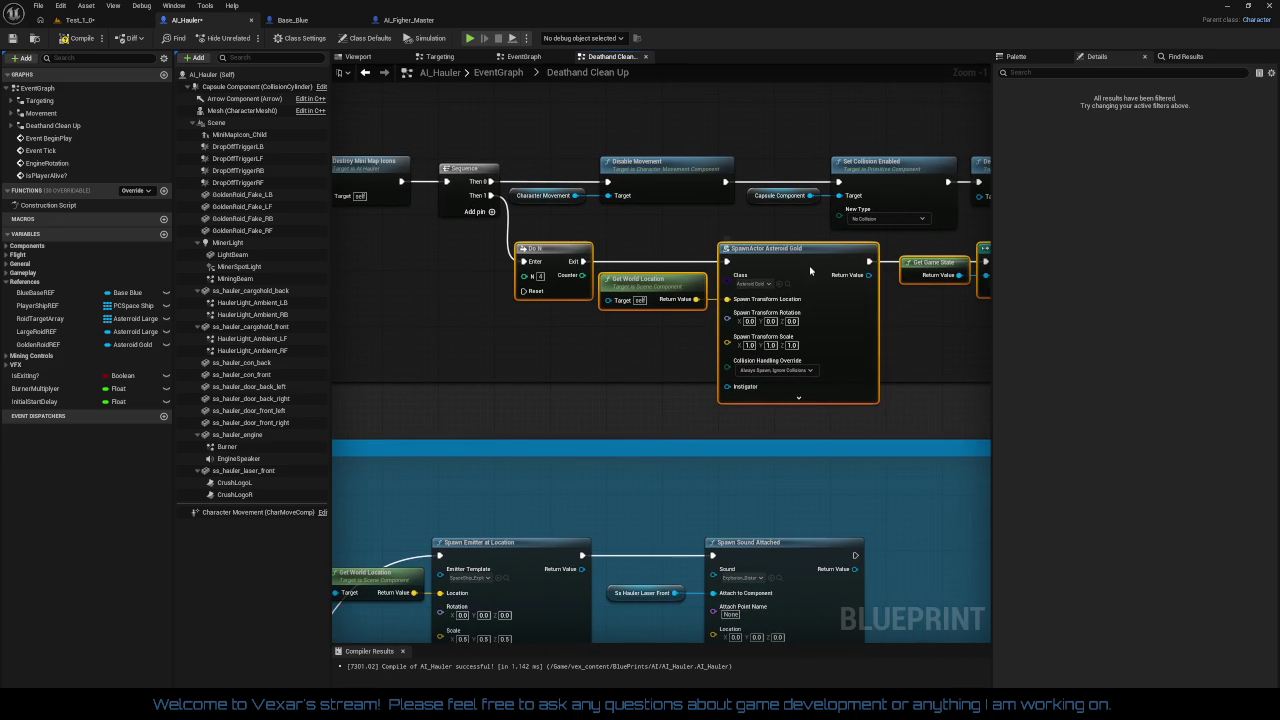
{"action": "left_click_drag", "start_coordinate": [810, 270], "coordinate": [823, 266]}
{"action": "mouse_move", "coordinate": [627, 321]}
{"action": "left_mouse_down"}
{"action": "mouse_move", "coordinate": [650, 348]}
{"action": "mouse_move", "coordinate": [654, 405]}
{"action": "mouse_move", "coordinate": [621, 376]}
{"action": "mouse_move", "coordinate": [567, 379]}
{"action": "left_mouse_up"}
{"action": "mouse_move", "coordinate": [479, 360]}
{"action": "left_mouse_down"}
{"action": "mouse_move", "coordinate": [1011, 346]}
{"action": "mouse_move", "coordinate": [743, 346]}
{"action": "left_mouse_up"}
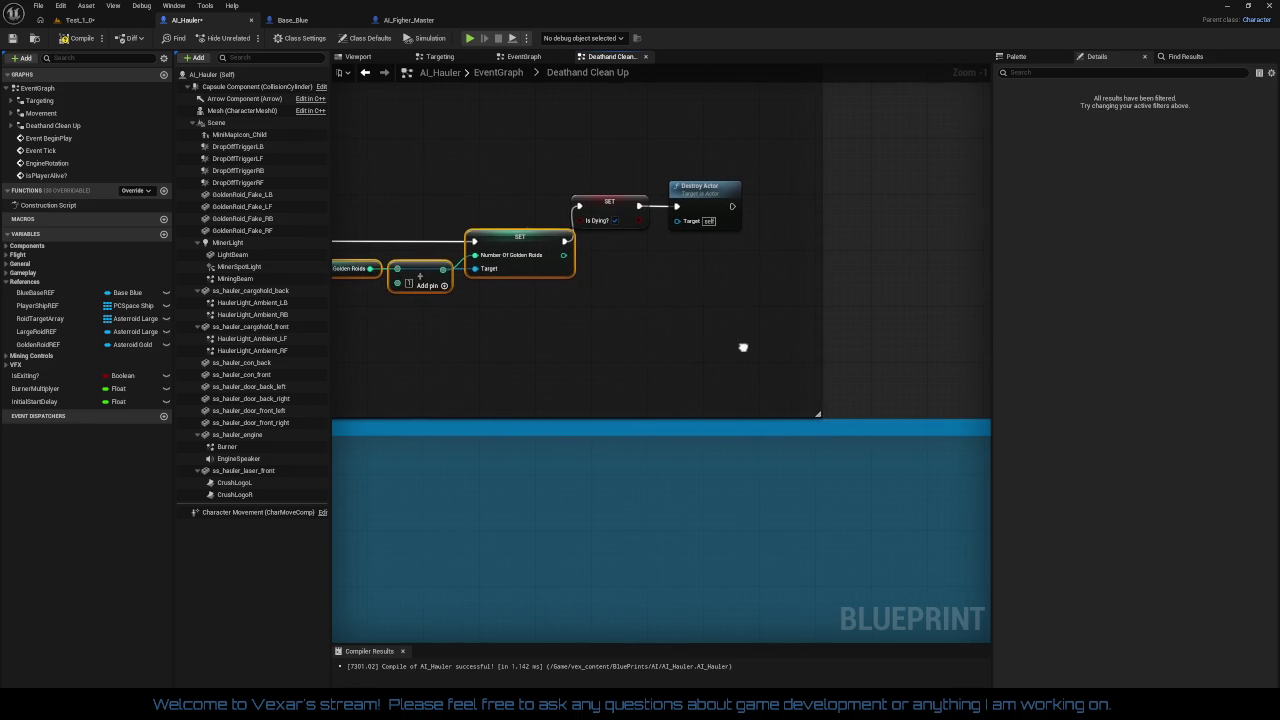
Step: Line SET Is Dying and Destroy Actor up on the exec wire after the golden roid SET
{"action": "left_click_drag", "start_coordinate": [817, 326], "coordinate": [917, 330]}
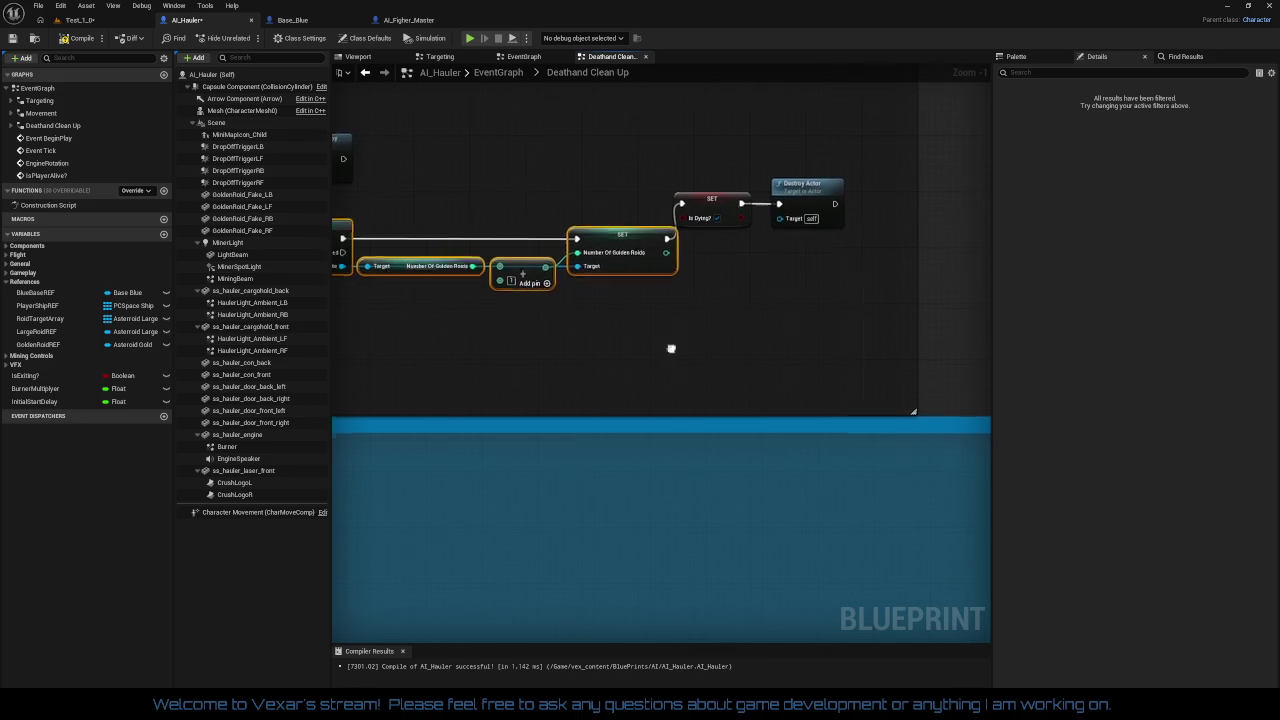
{"action": "left_click_drag", "start_coordinate": [728, 170], "coordinate": [857, 263]}
{"action": "left_click_drag", "start_coordinate": [733, 205], "coordinate": [747, 240]}
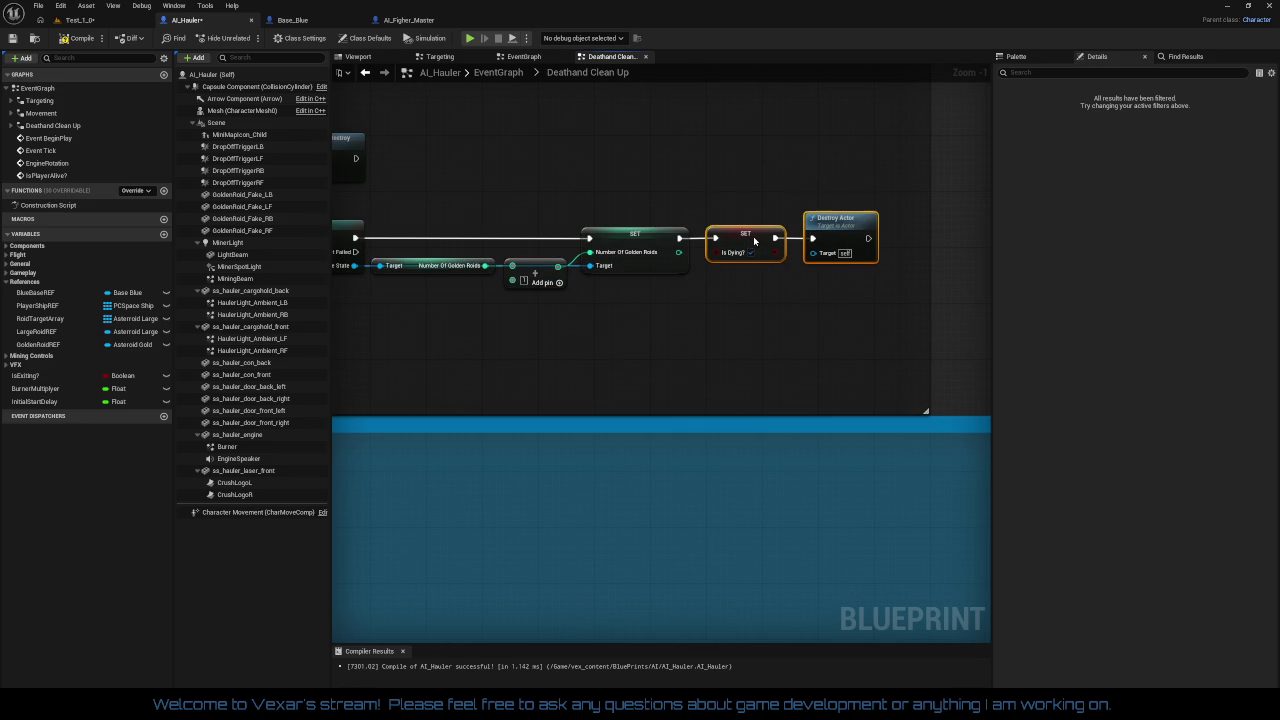
{"action": "scroll", "coordinate": [760, 331], "scroll_direction": "down", "scroll_amount": 2}
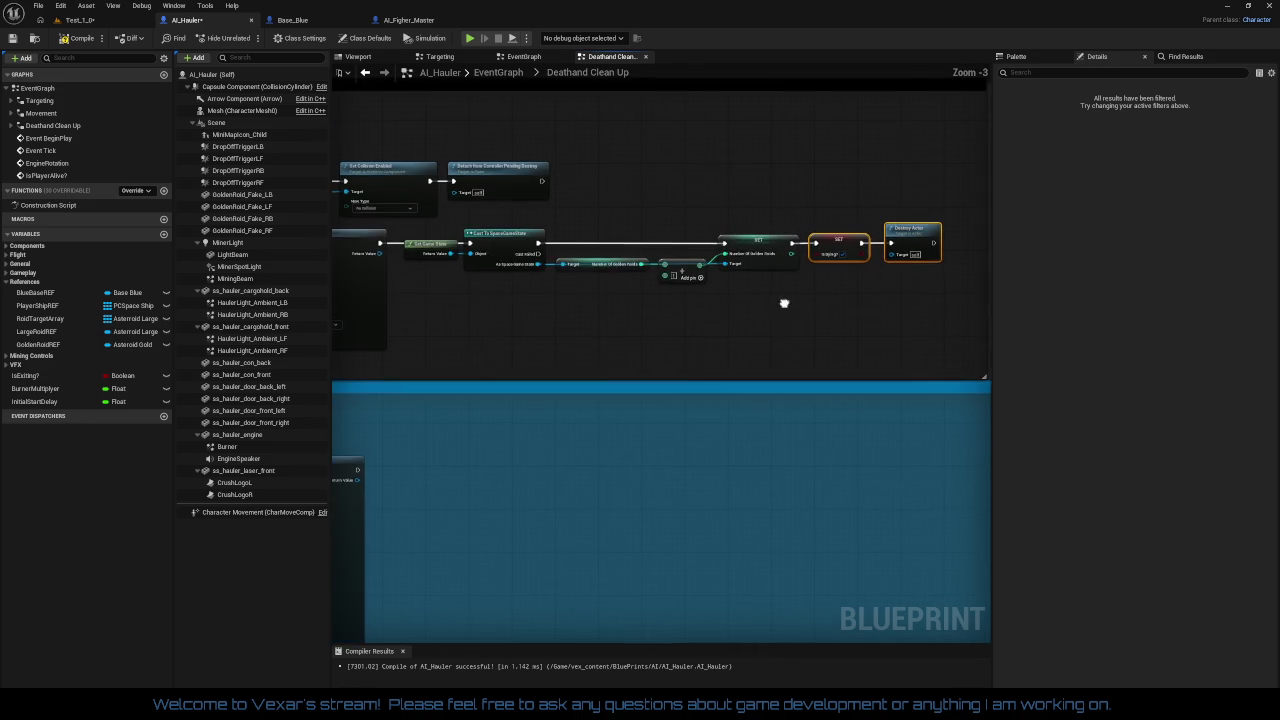
{"action": "mouse_move", "coordinate": [441, 237]}
{"action": "left_mouse_down"}
{"action": "mouse_move", "coordinate": [720, 288]}
{"action": "mouse_move", "coordinate": [940, 297]}
{"action": "left_mouse_up"}
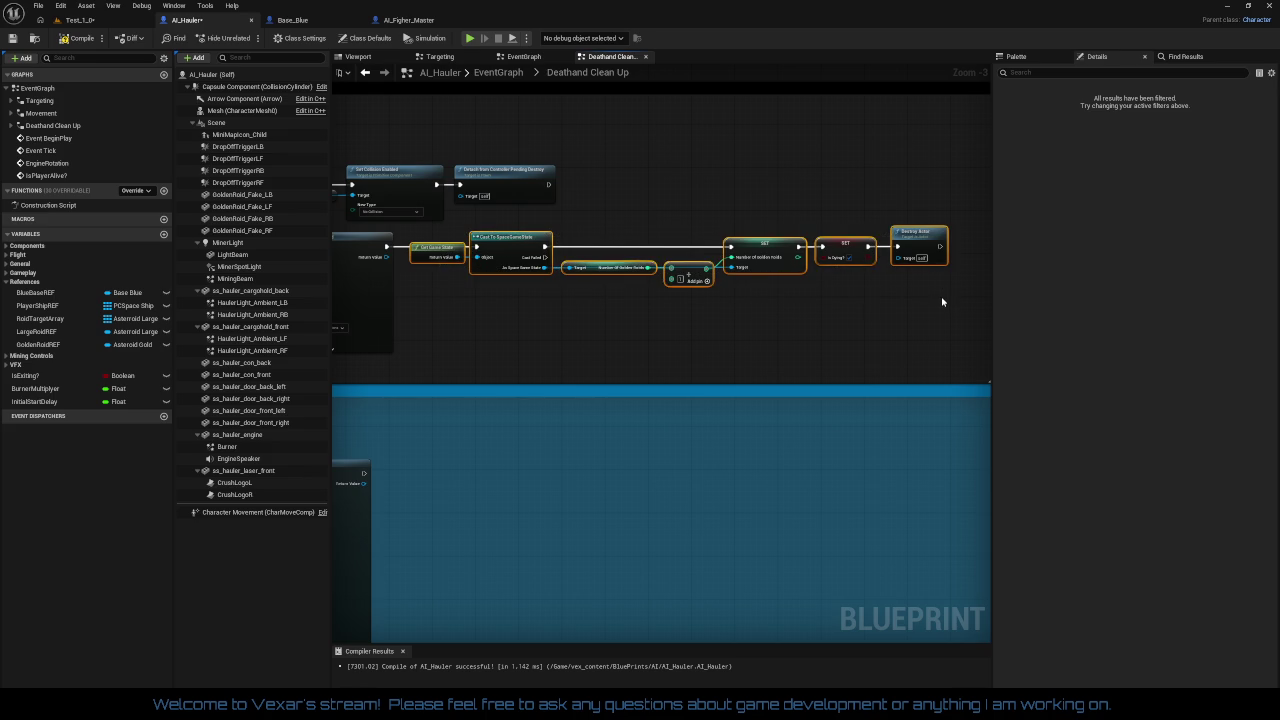
{"action": "left_click", "coordinate": [843, 334]}
{"action": "left_click_drag", "start_coordinate": [843, 334], "coordinate": [631, 324]}
Step: Move the black death comment up and retitle it from 'Blue Bubba Dies' to 'Blue Hauler Dies'
{"action": "scroll", "coordinate": [829, 271], "scroll_direction": "down", "scroll_amount": 3}
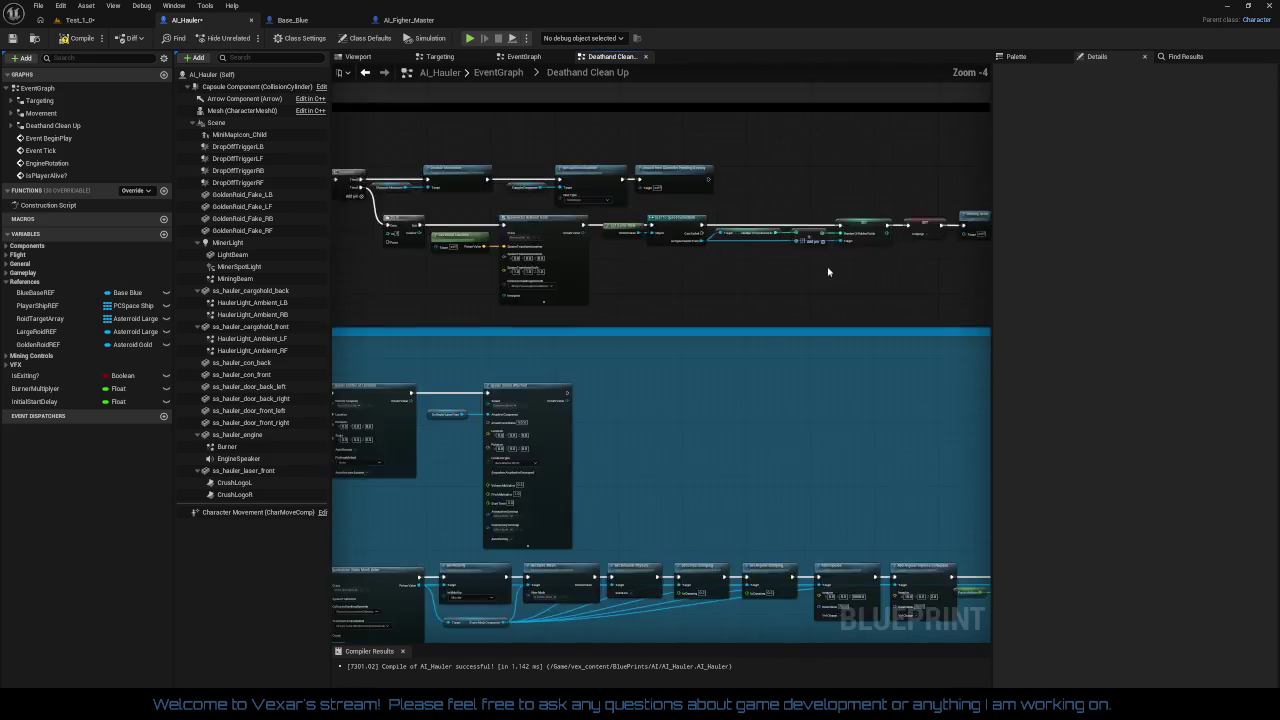
{"action": "scroll", "coordinate": [591, 369], "scroll_direction": "up", "scroll_amount": 3}
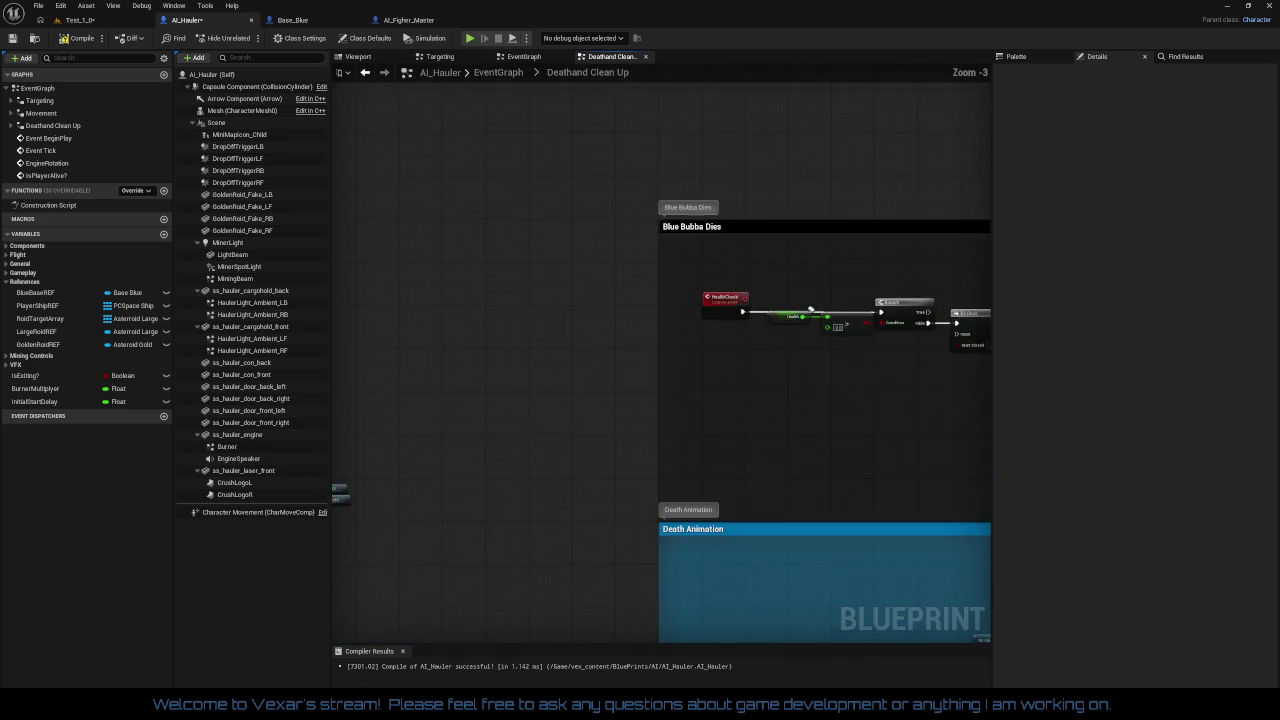
{"action": "left_click_drag", "start_coordinate": [522, 350], "coordinate": [524, 262]}
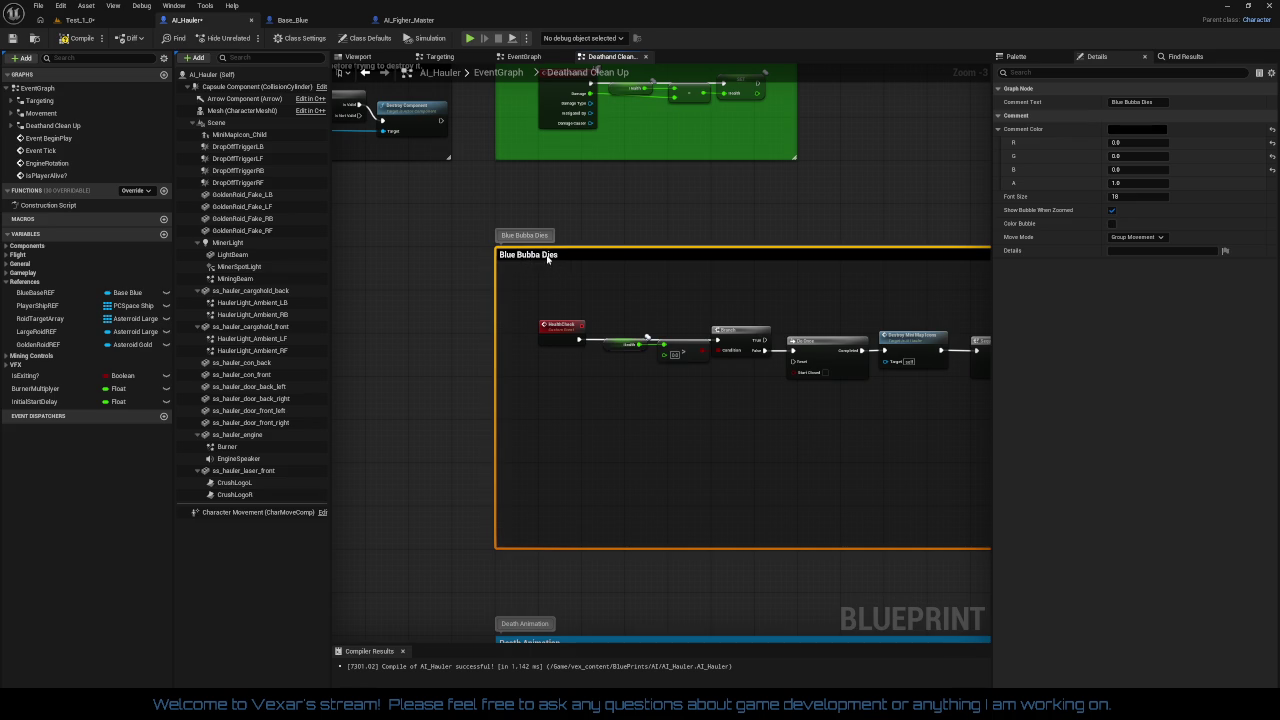
{"action": "double_click", "coordinate": [547, 257]}
{"action": "type", "text": "Hauler"}
{"action": "key", "text": "Return"}
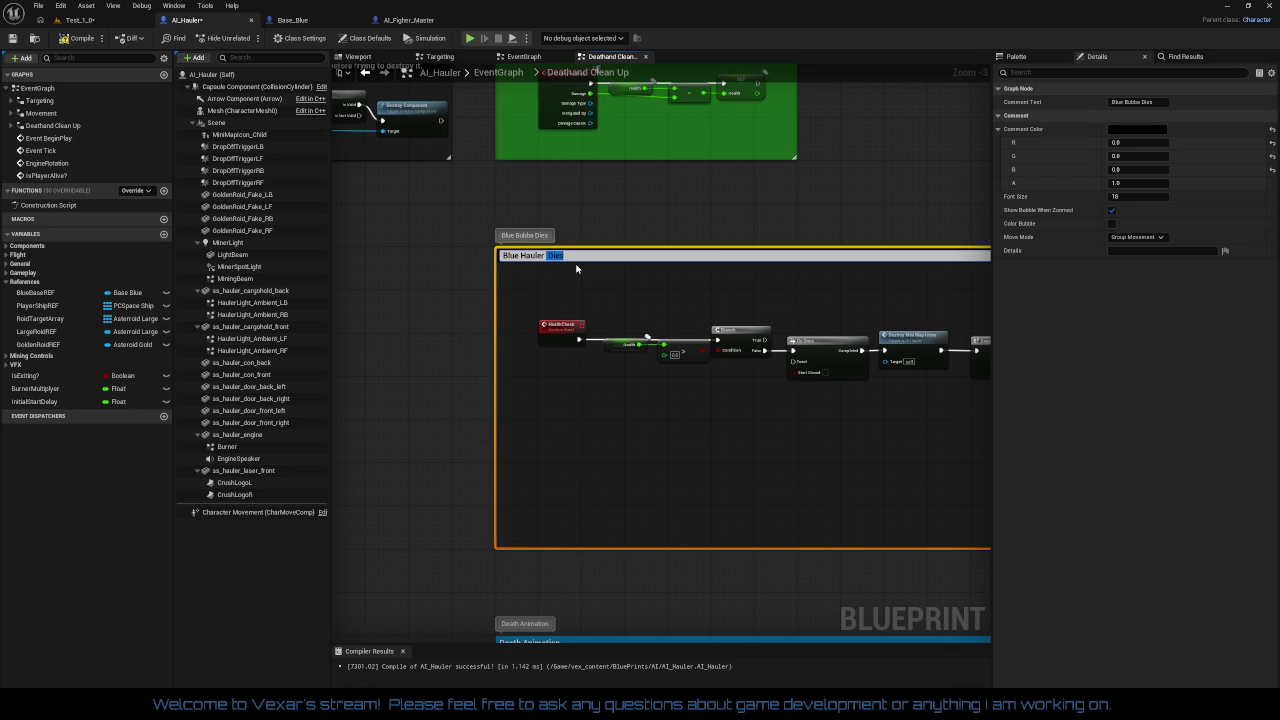
{"action": "key", "text": "Return"}
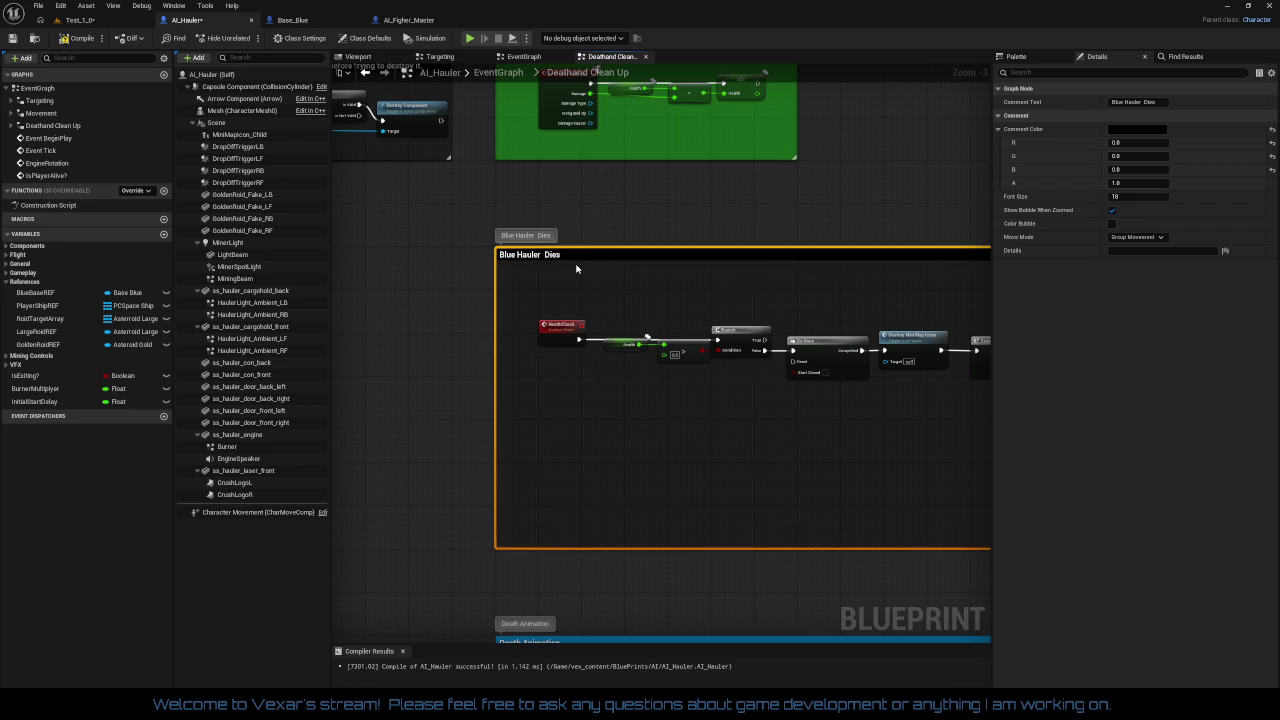
{"action": "mouse_move", "coordinate": [576, 268]}
{"action": "left_mouse_down"}
{"action": "mouse_move", "coordinate": [548, 402]}
{"action": "mouse_move", "coordinate": [825, 343]}
{"action": "left_mouse_up"}
{"action": "scroll", "coordinate": [712, 328], "scroll_direction": "up", "scroll_amount": 1}
Step: Tidy the MiniMap check nodes into place inside their comment box
{"action": "scroll", "coordinate": [704, 323], "scroll_direction": "down", "scroll_amount": 1}
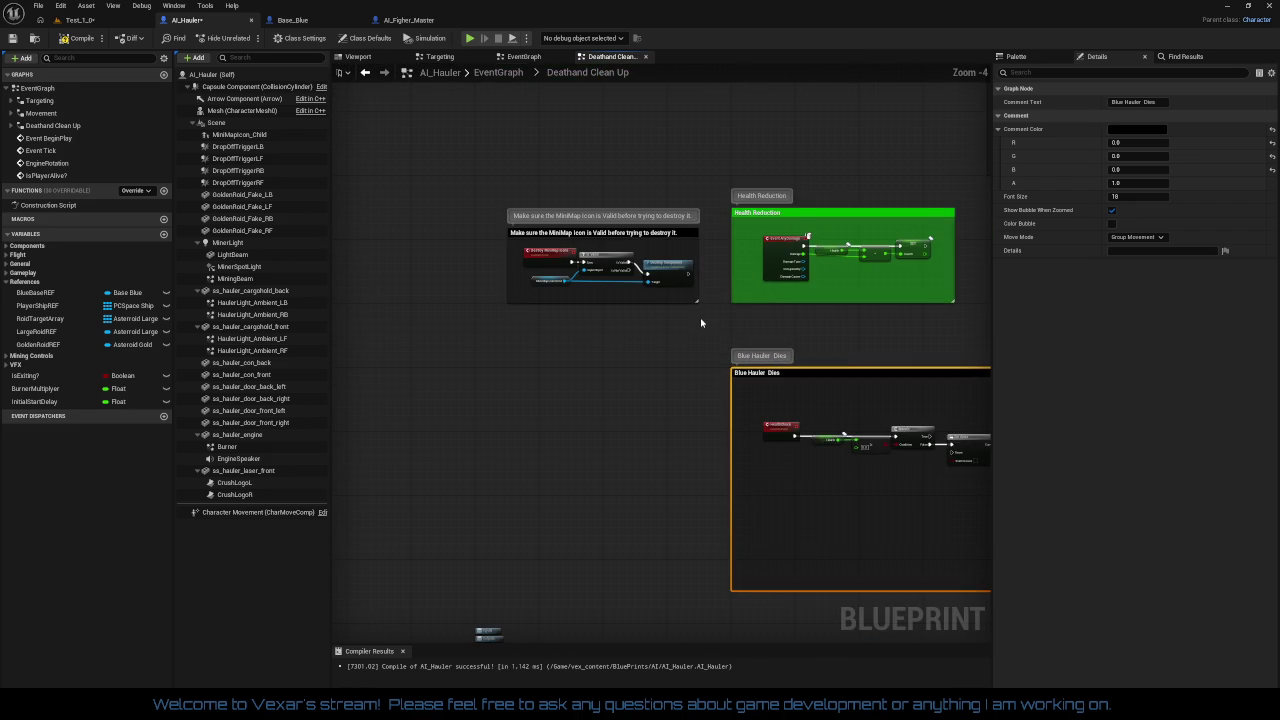
{"action": "scroll", "coordinate": [686, 325], "scroll_direction": "up", "scroll_amount": 1}
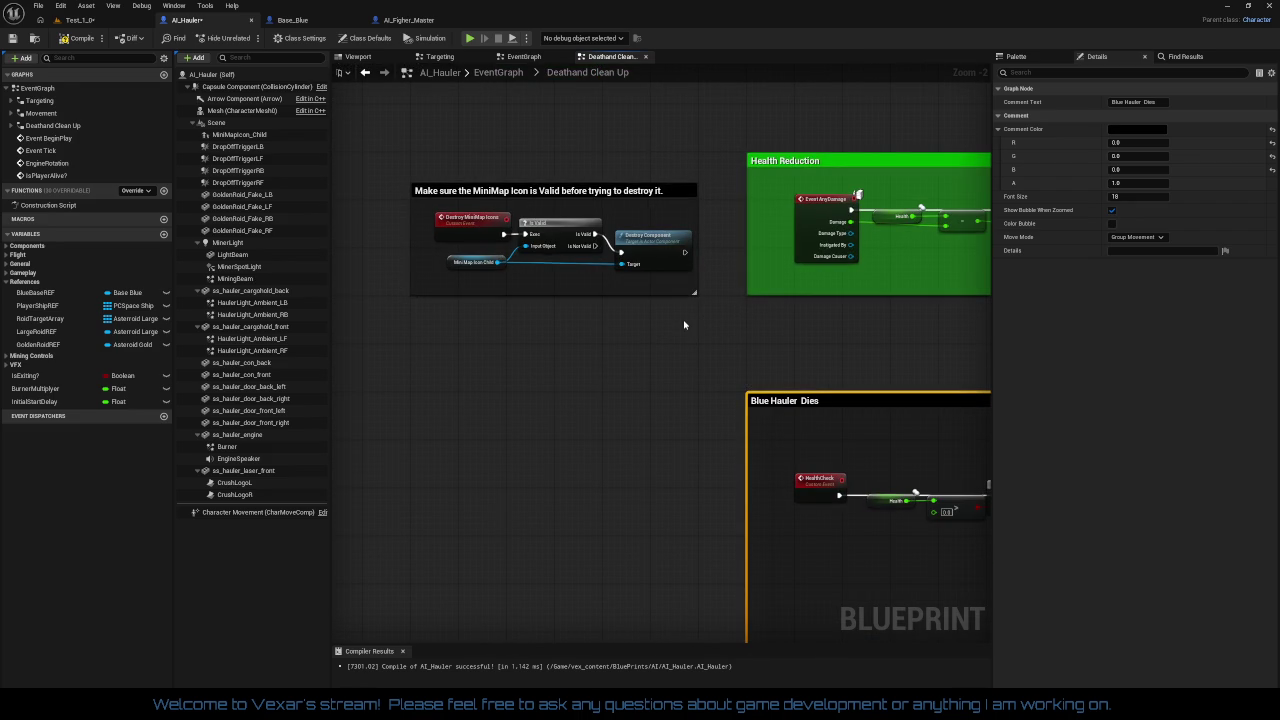
{"action": "mouse_move", "coordinate": [427, 220]}
{"action": "left_mouse_down"}
{"action": "mouse_move", "coordinate": [694, 272]}
{"action": "mouse_move", "coordinate": [648, 256]}
{"action": "left_mouse_up"}
{"action": "left_click", "coordinate": [600, 302]}
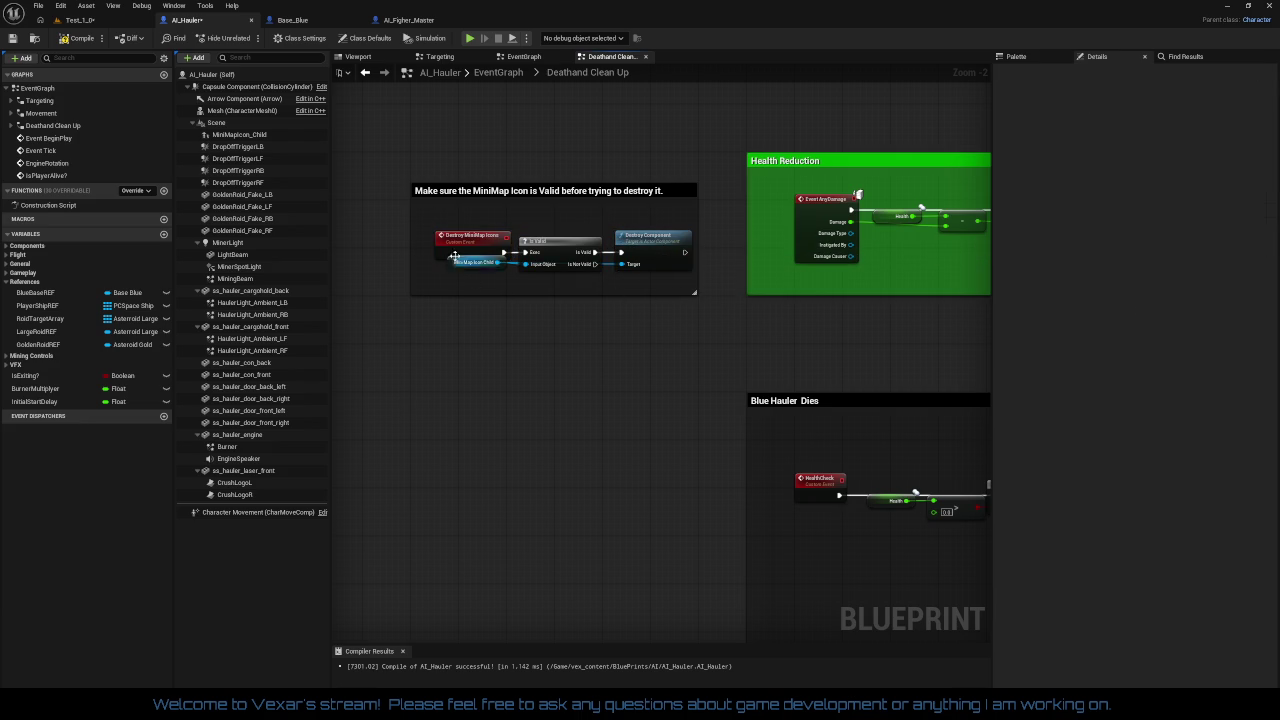
{"action": "mouse_move", "coordinate": [430, 222]}
{"action": "left_mouse_down"}
{"action": "mouse_move", "coordinate": [520, 290]}
{"action": "mouse_move", "coordinate": [661, 301]}
{"action": "left_mouse_up"}
{"action": "left_click_drag", "start_coordinate": [652, 249], "coordinate": [634, 234]}
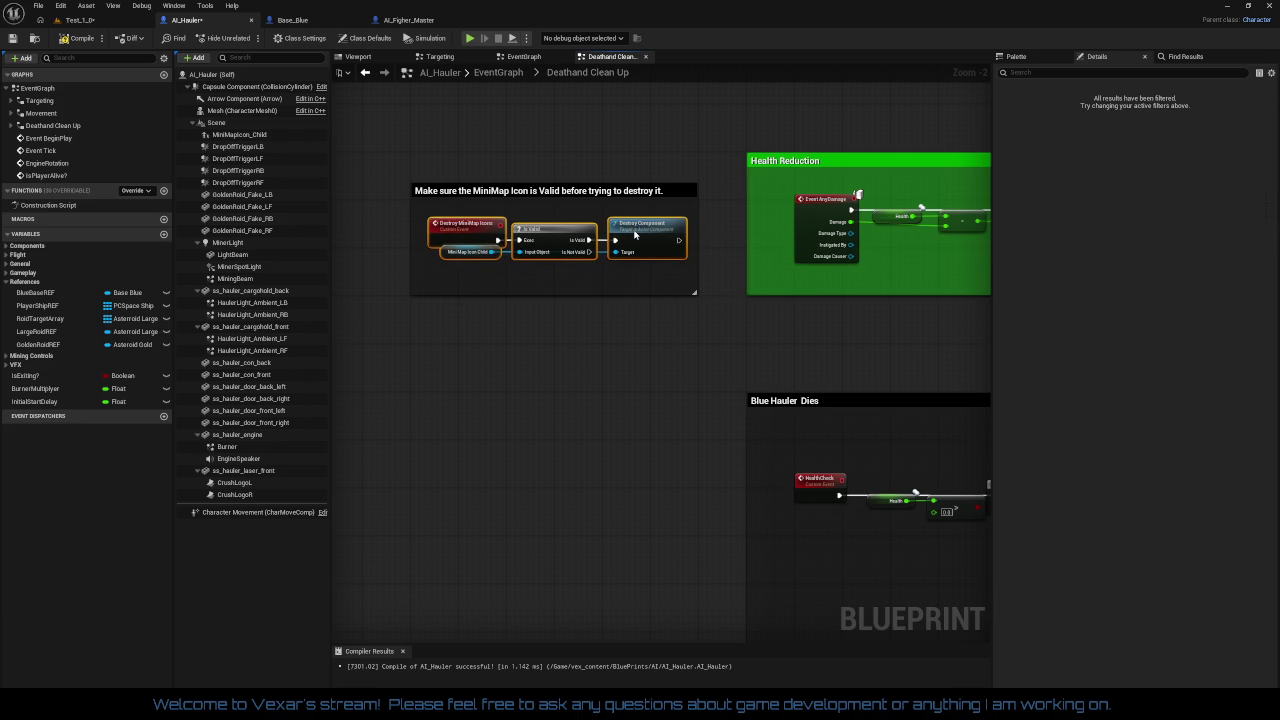
Step: Move the MiniMap comment group beside the Health Reduction comment
{"action": "scroll", "coordinate": [636, 237], "scroll_direction": "down", "scroll_amount": 3}
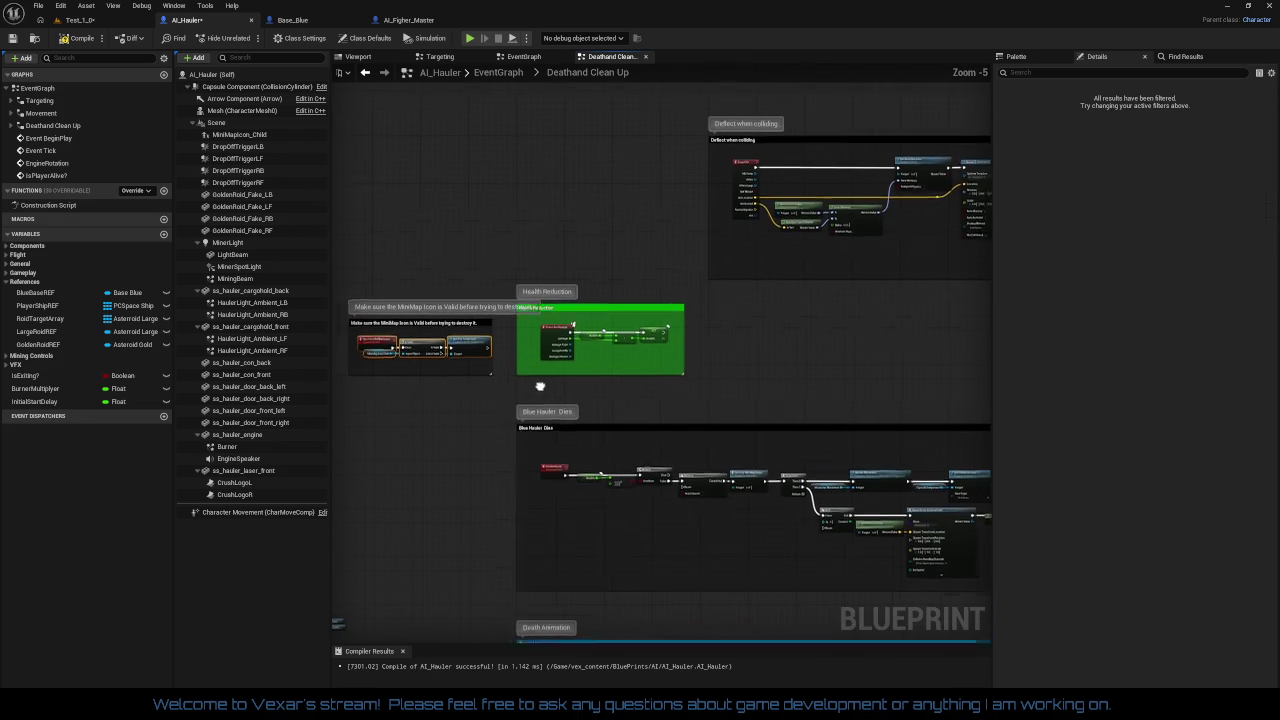
{"action": "left_click_drag", "start_coordinate": [470, 332], "coordinate": [829, 329]}
{"action": "left_click", "coordinate": [825, 407]}
{"action": "mouse_move", "coordinate": [825, 407]}
{"action": "left_mouse_down"}
{"action": "mouse_move", "coordinate": [705, 327]}
{"action": "mouse_move", "coordinate": [705, 76]}
{"action": "mouse_move", "coordinate": [700, 518]}
{"action": "left_mouse_up"}
{"action": "scroll", "coordinate": [695, 389], "scroll_direction": "up", "scroll_amount": 3}
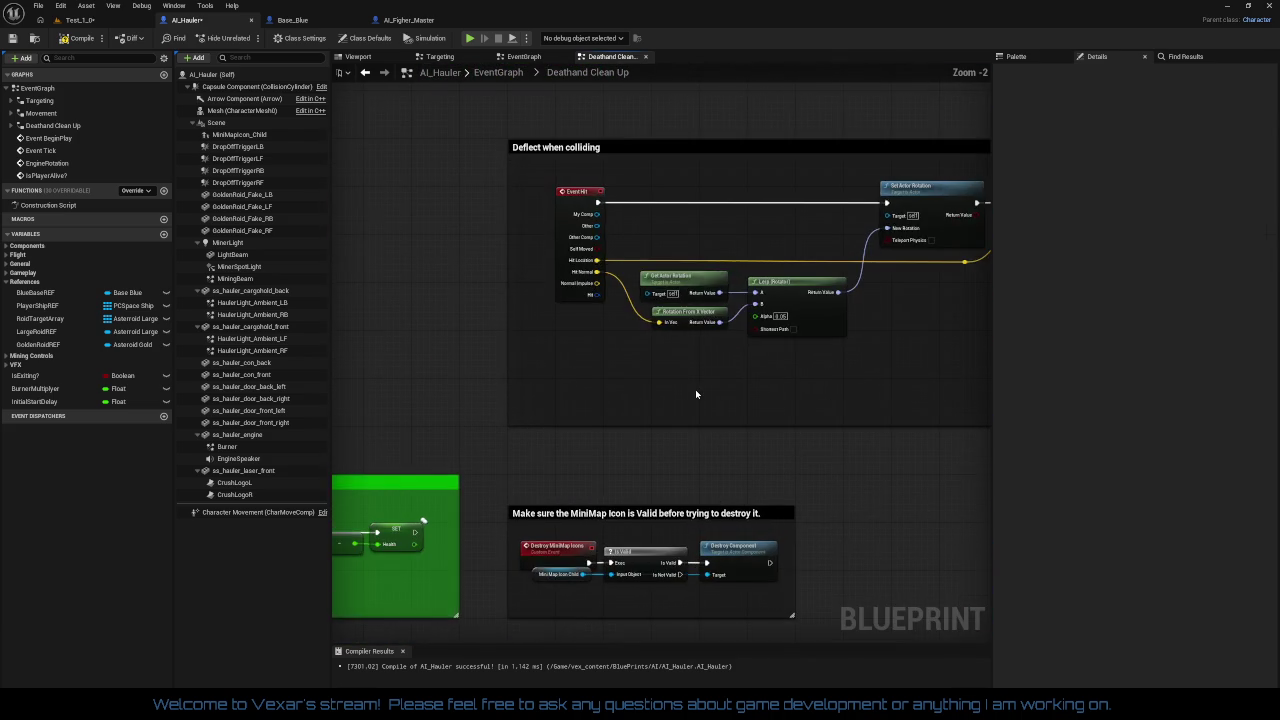
Step: Shift the Deflect when colliding comment group left, then review the Blue Hauler Dies and Death Animation sections
{"action": "left_click_drag", "start_coordinate": [714, 133], "coordinate": [378, 137]}
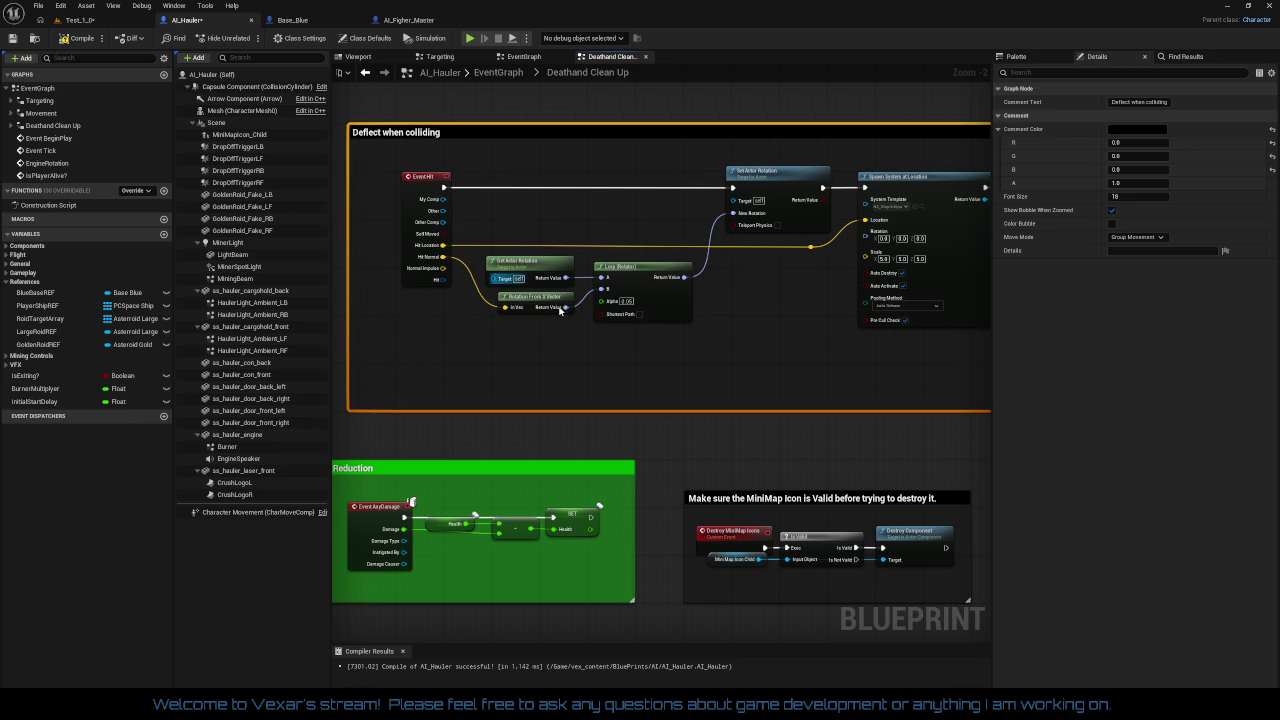
{"action": "mouse_move", "coordinate": [561, 310]}
{"action": "left_mouse_down"}
{"action": "mouse_move", "coordinate": [700, 280]}
{"action": "mouse_move", "coordinate": [710, 180]}
{"action": "mouse_move", "coordinate": [743, 180]}
{"action": "mouse_move", "coordinate": [666, 301]}
{"action": "left_mouse_up"}
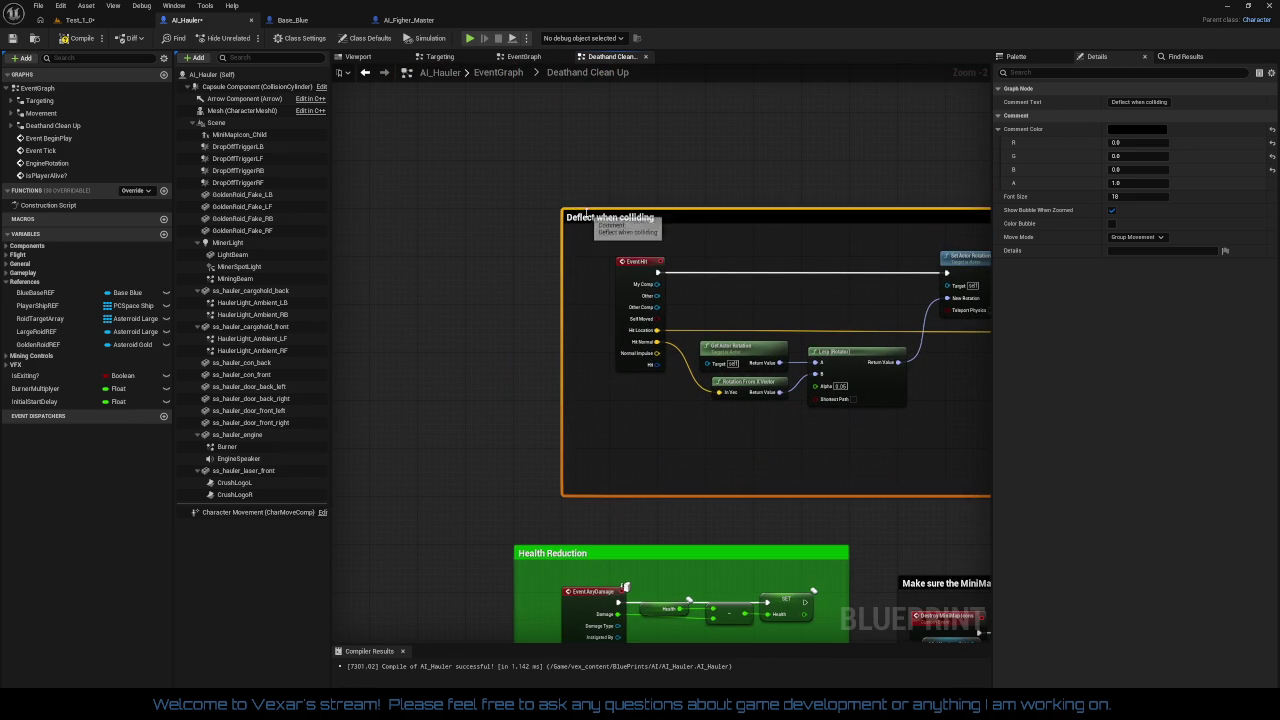
{"action": "left_click_drag", "start_coordinate": [597, 217], "coordinate": [550, 218]}
{"action": "left_click_drag", "start_coordinate": [501, 318], "coordinate": [519, 142]}
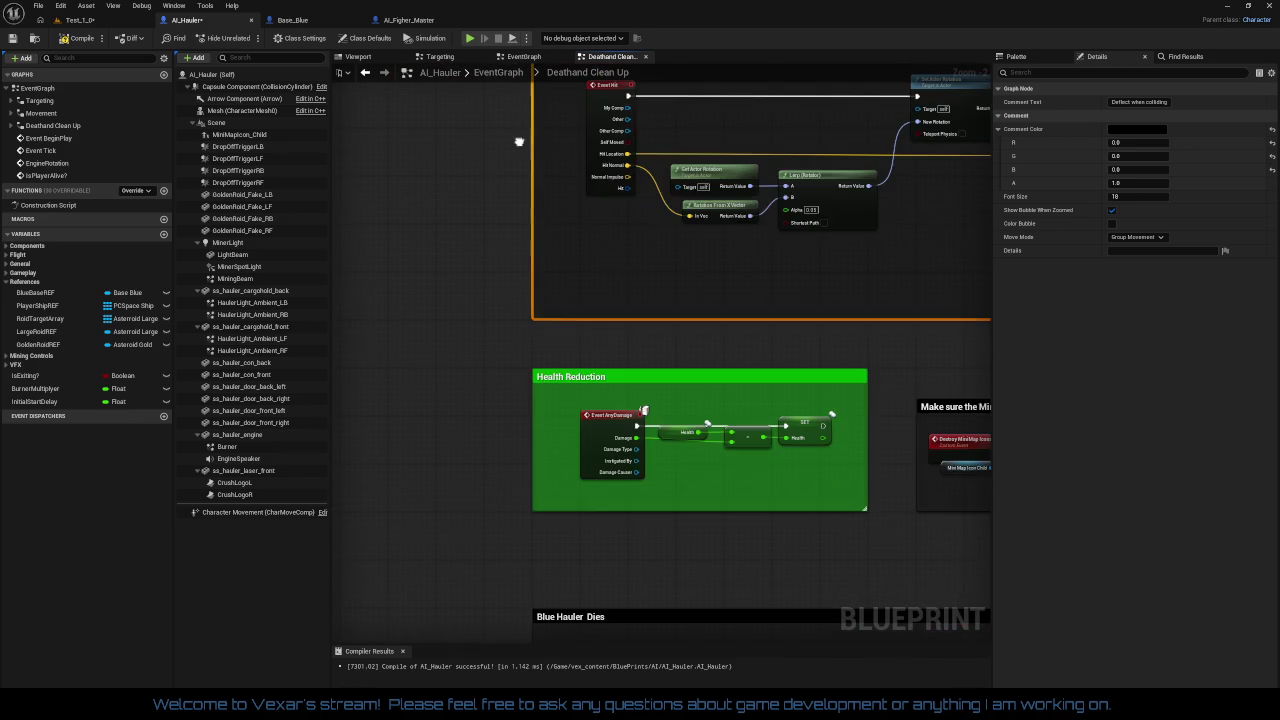
{"action": "left_click_drag", "start_coordinate": [726, 294], "coordinate": [594, 462]}
{"action": "mouse_move", "coordinate": [803, 485]}
{"action": "left_mouse_down"}
{"action": "mouse_move", "coordinate": [723, 365]}
{"action": "mouse_move", "coordinate": [362, 319]}
{"action": "mouse_move", "coordinate": [509, 309]}
{"action": "left_mouse_up"}
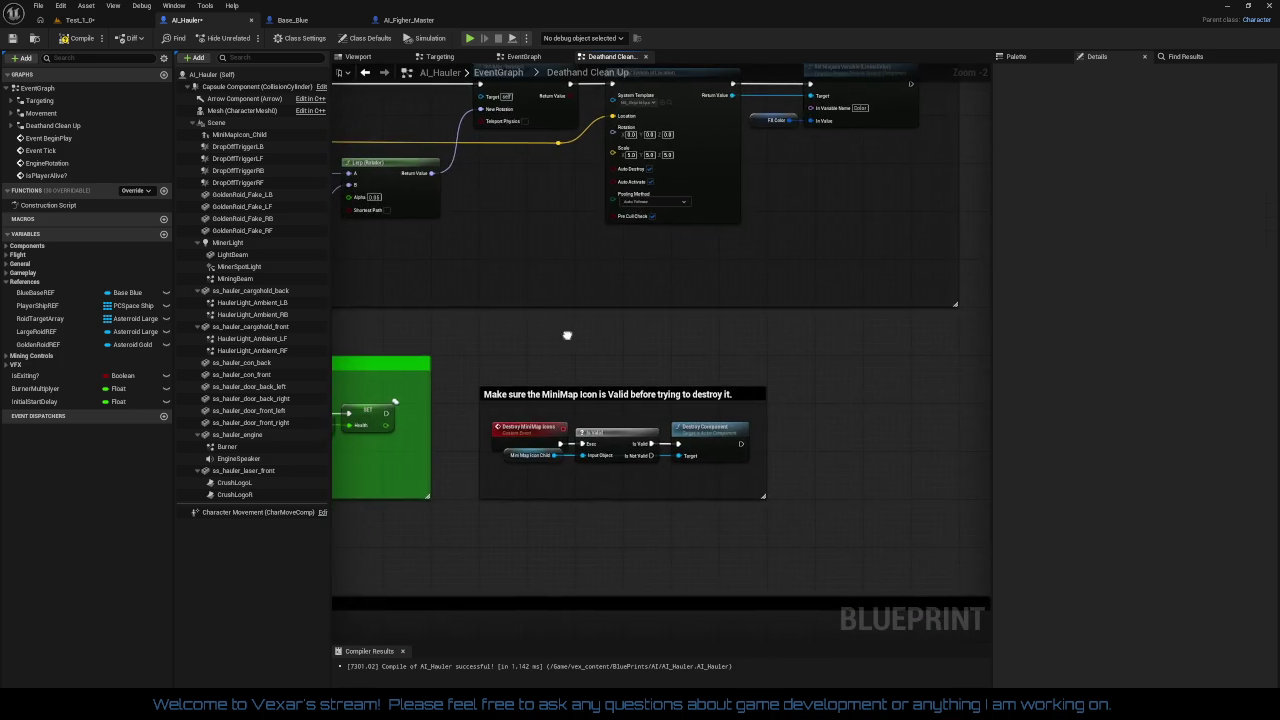
{"action": "mouse_move", "coordinate": [557, 532]}
{"action": "left_mouse_down"}
{"action": "mouse_move", "coordinate": [765, 389]}
{"action": "mouse_move", "coordinate": [755, 212]}
{"action": "left_mouse_up"}
{"action": "mouse_move", "coordinate": [760, 392]}
{"action": "left_mouse_down"}
{"action": "mouse_move", "coordinate": [766, 449]}
{"action": "mouse_move", "coordinate": [780, 238]}
{"action": "left_mouse_up"}
{"action": "scroll", "coordinate": [486, 366], "scroll_direction": "down", "scroll_amount": 4}
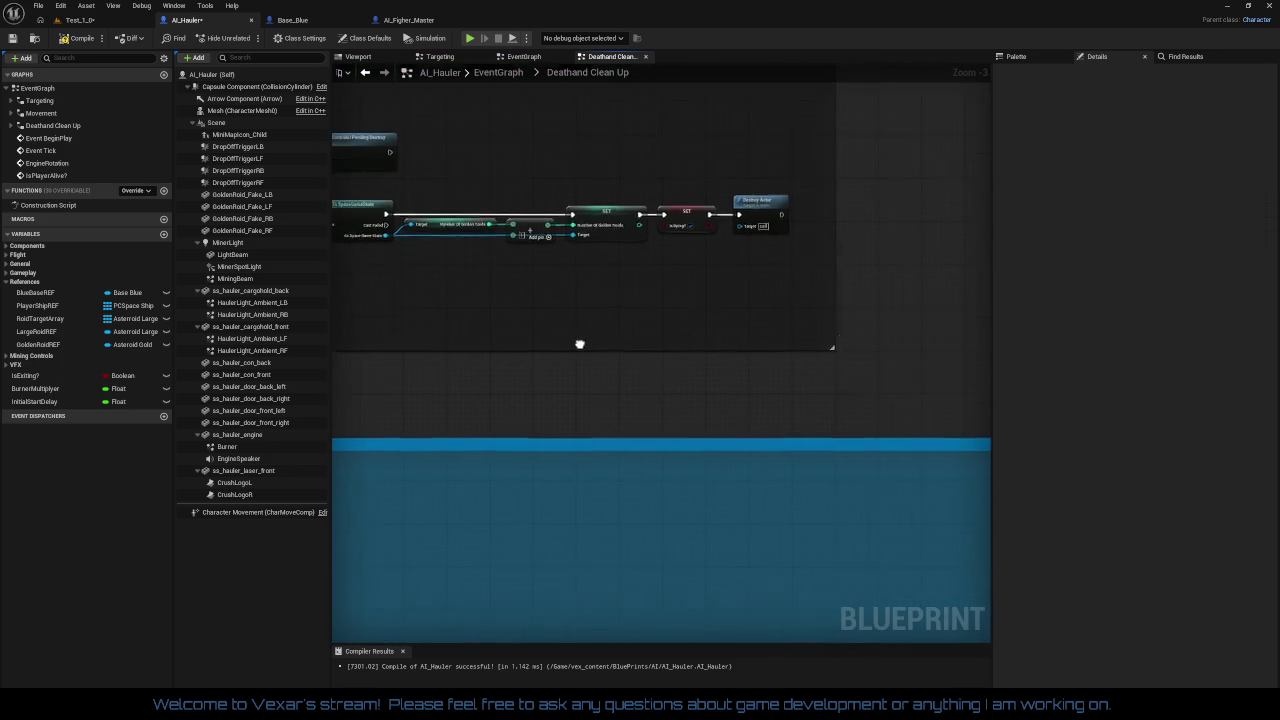
Step: Compile and save AI_Hauler with Ctrl+S, then locate the Get World Location node flagged ERROR
{"action": "scroll", "coordinate": [827, 366], "scroll_direction": "up", "scroll_amount": 3}
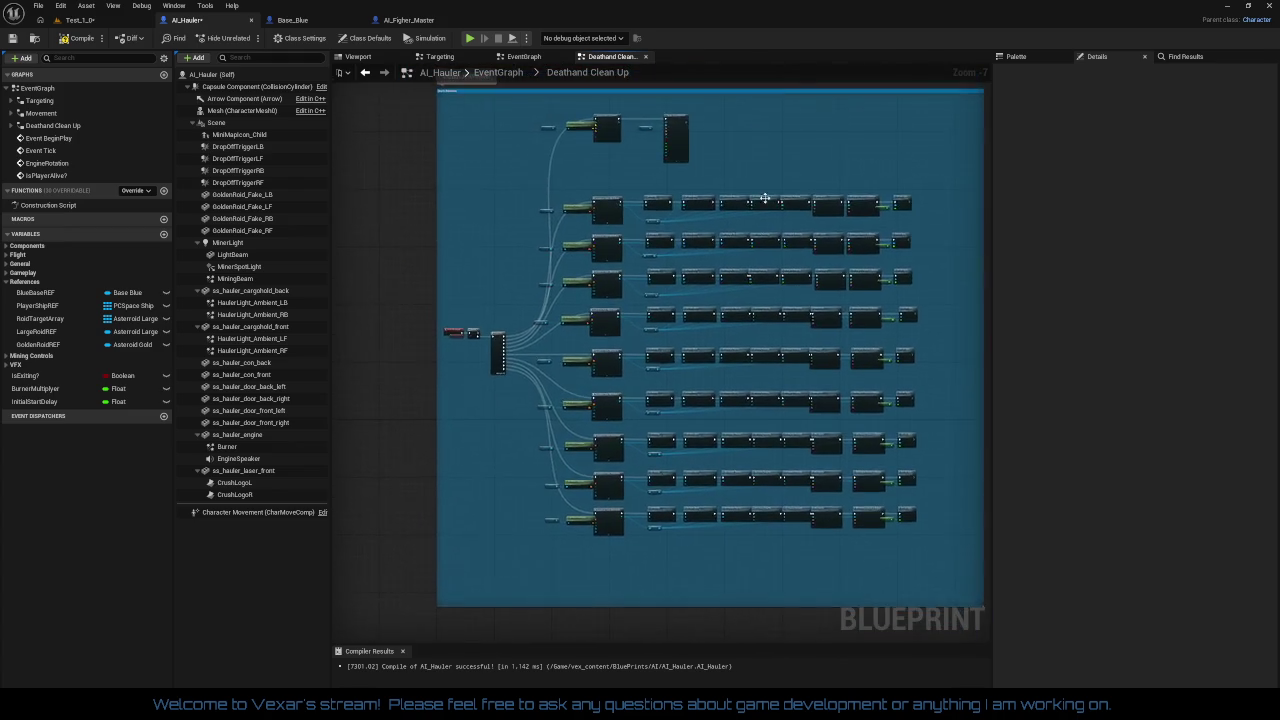
{"action": "scroll", "coordinate": [808, 323], "scroll_direction": "up", "scroll_amount": 3}
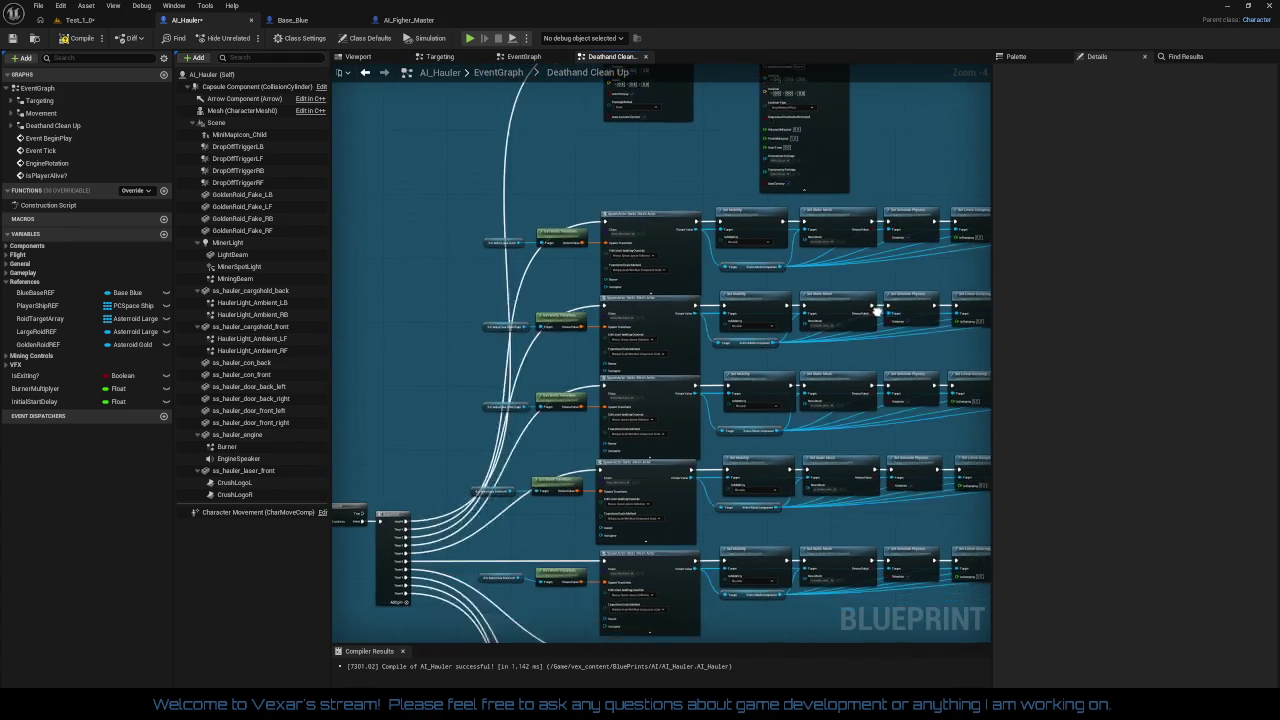
{"action": "left_click_drag", "start_coordinate": [467, 301], "coordinate": [575, 241]}
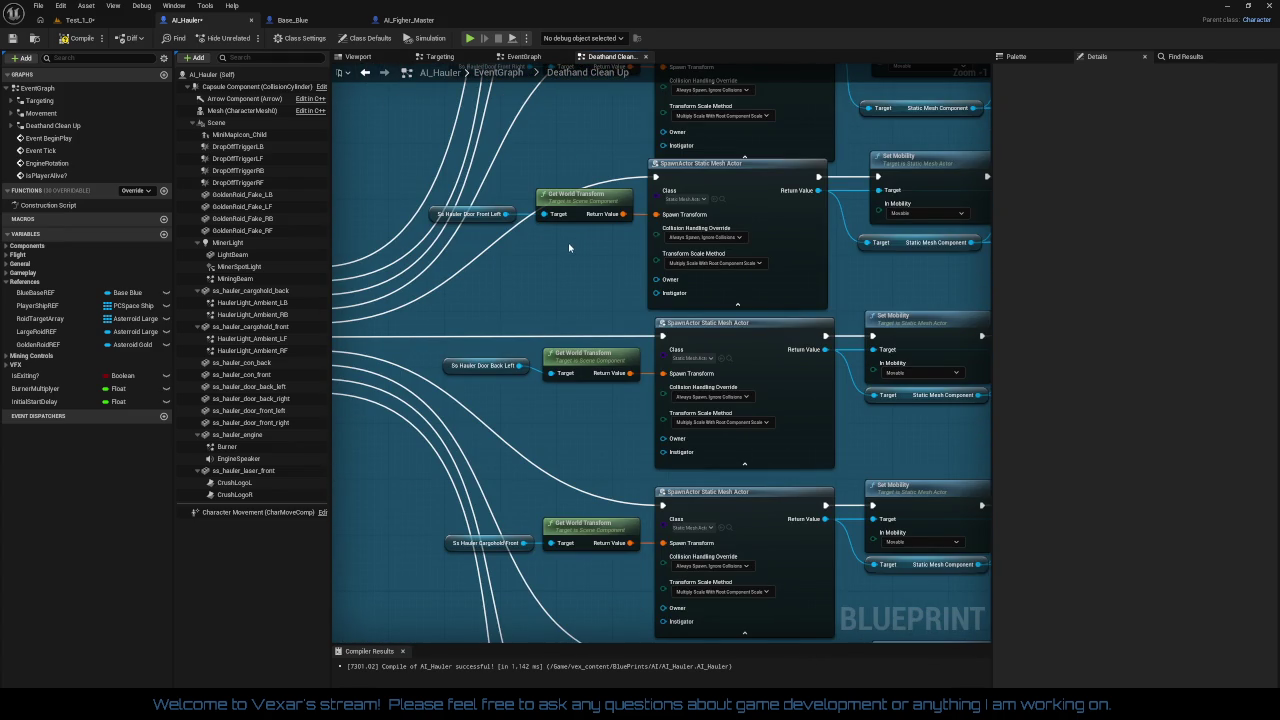
{"action": "left_click_drag", "start_coordinate": [558, 290], "coordinate": [591, 188]}
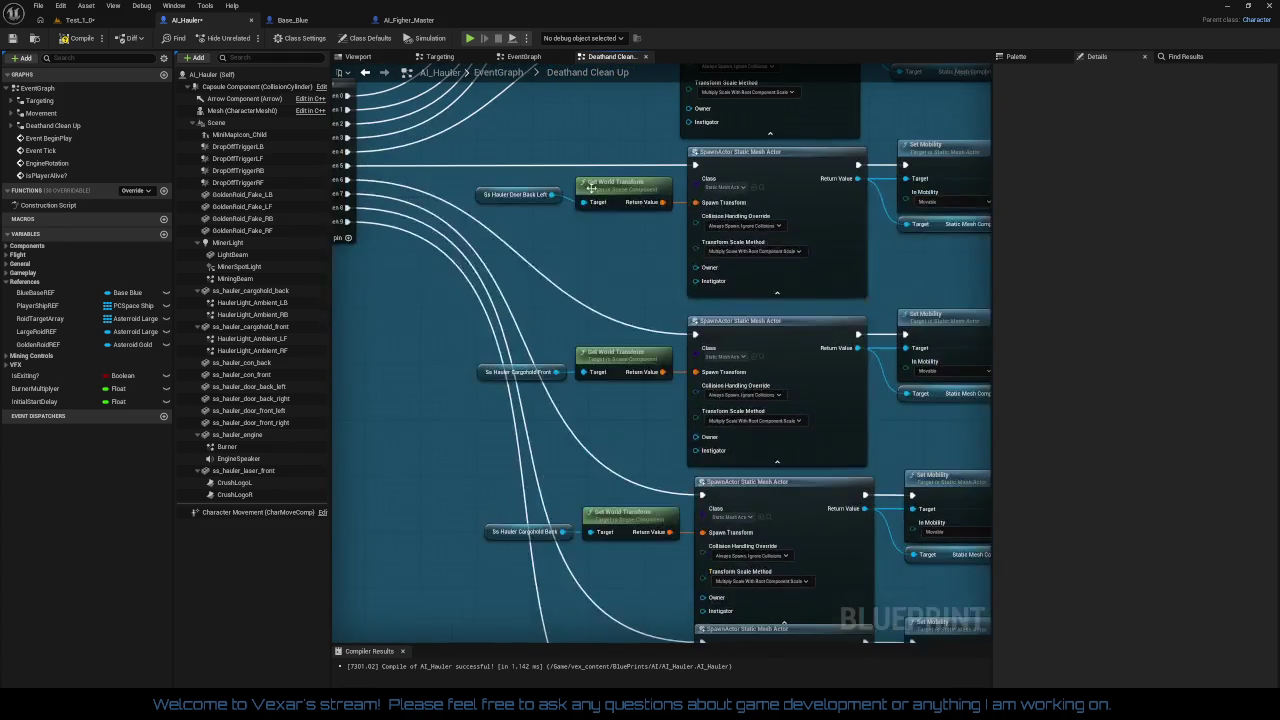
{"action": "scroll", "coordinate": [591, 188], "scroll_direction": "down", "scroll_amount": 3}
{"action": "scroll", "coordinate": [596, 242], "scroll_direction": "up", "scroll_amount": 1}
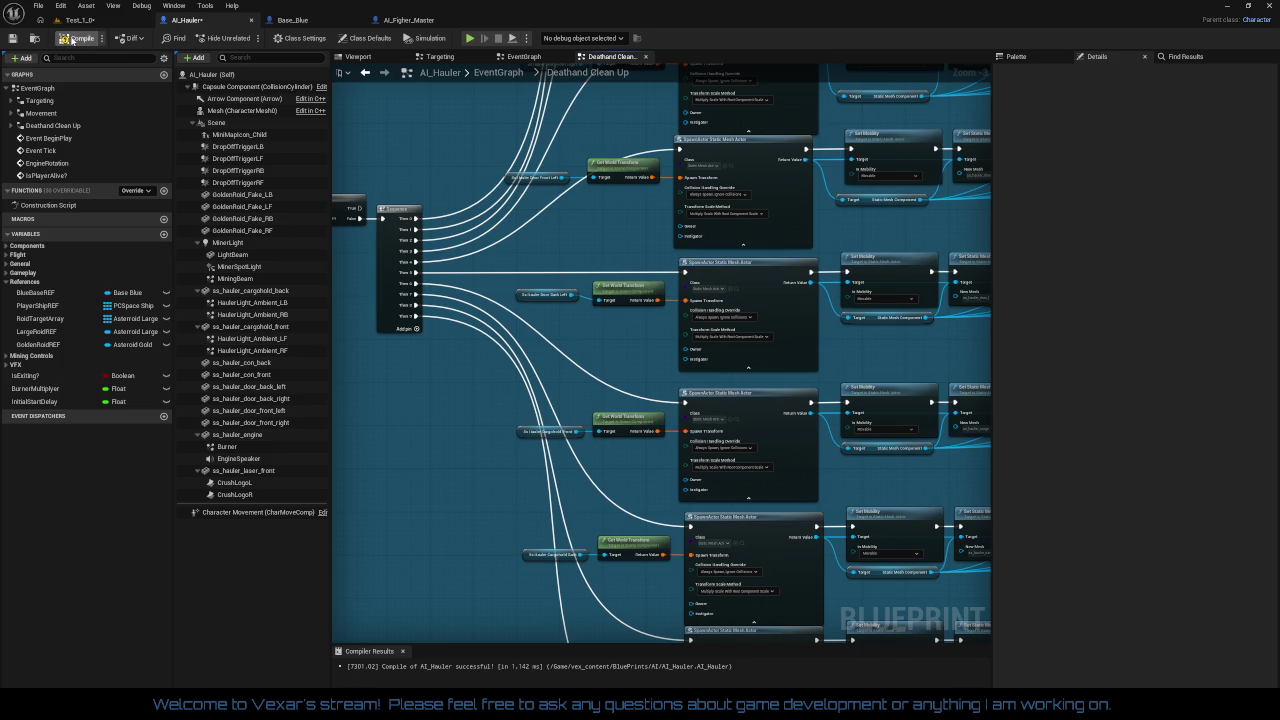
{"action": "key", "text": "ctrl+s"}
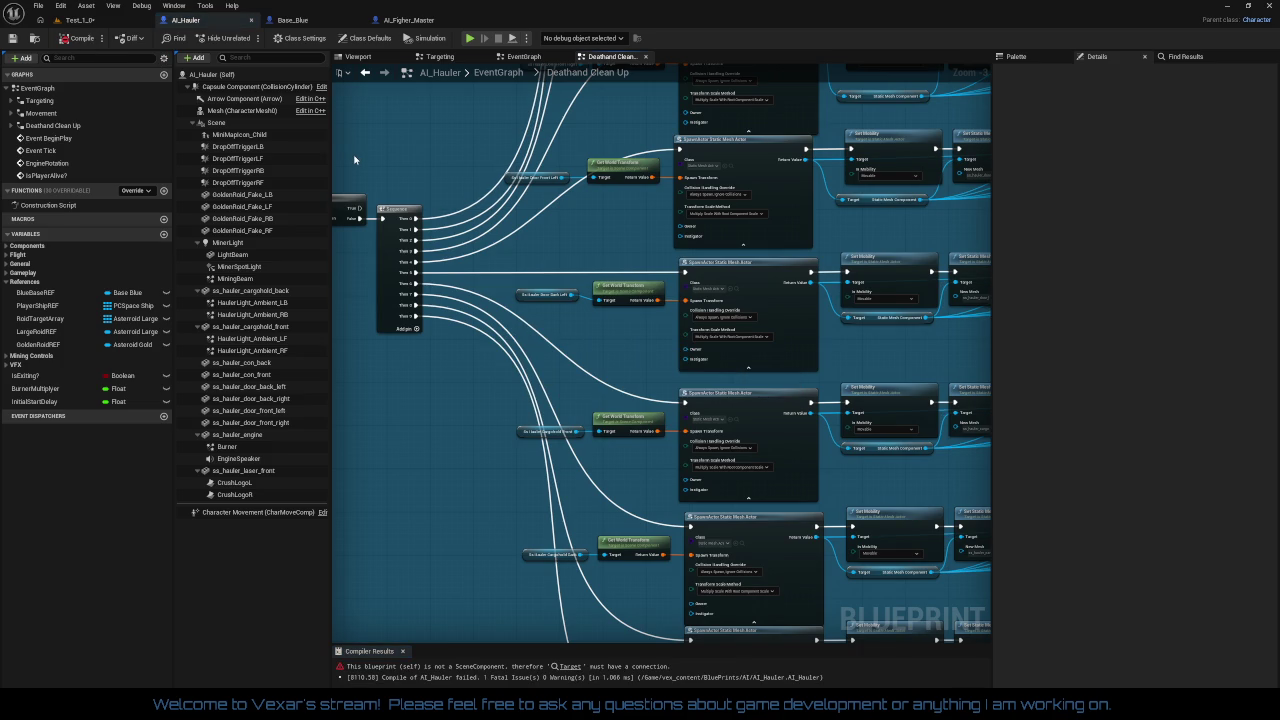
{"action": "left_click_drag", "start_coordinate": [486, 201], "coordinate": [660, 424]}
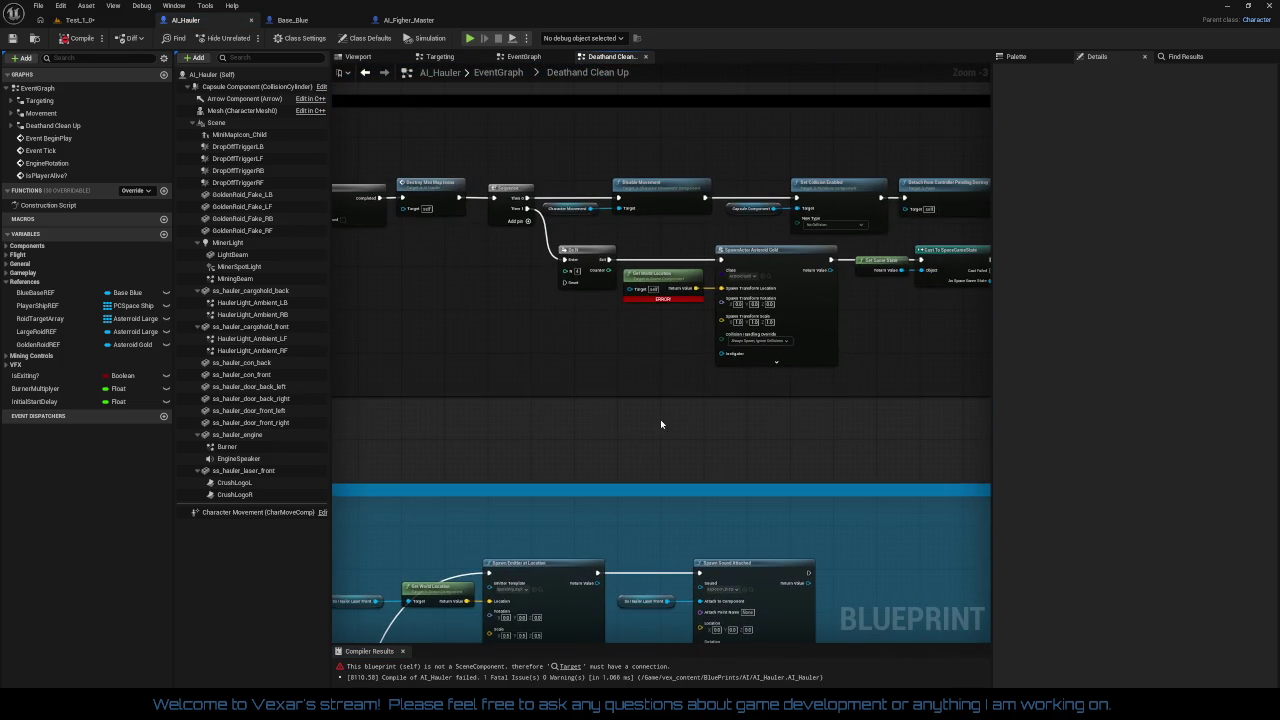
{"action": "scroll", "coordinate": [628, 332], "scroll_direction": "up", "scroll_amount": 2}
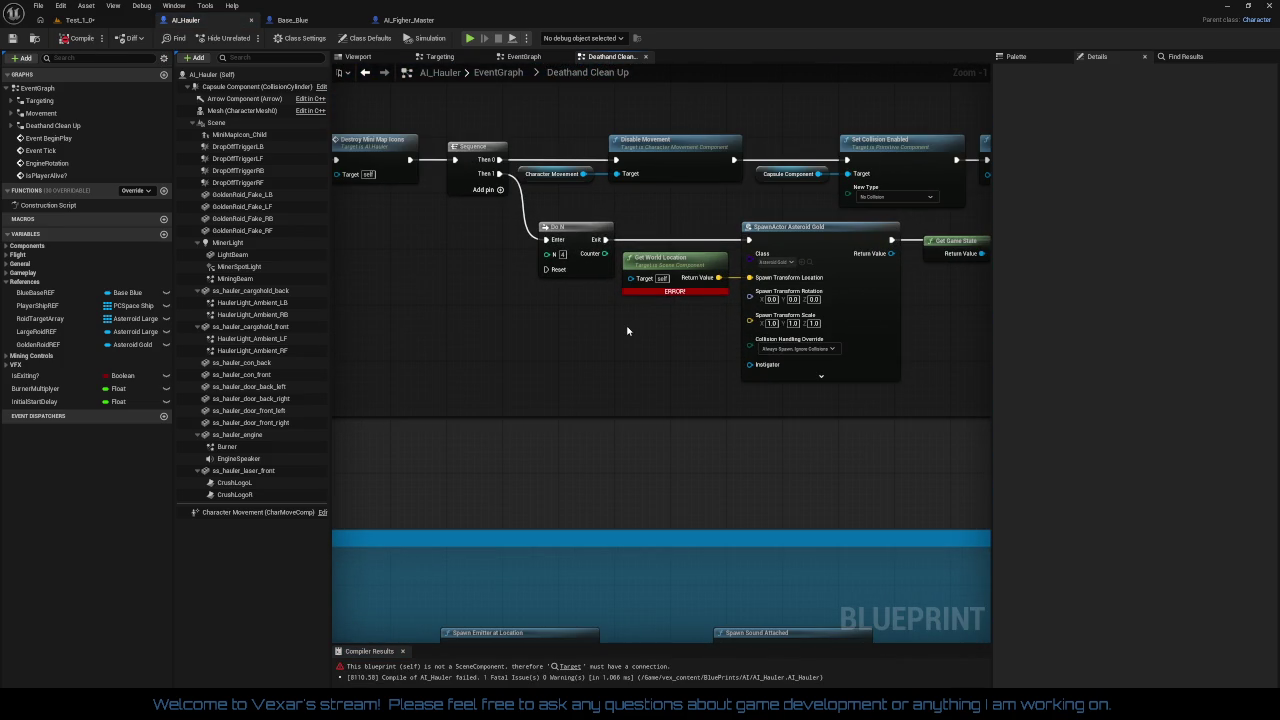
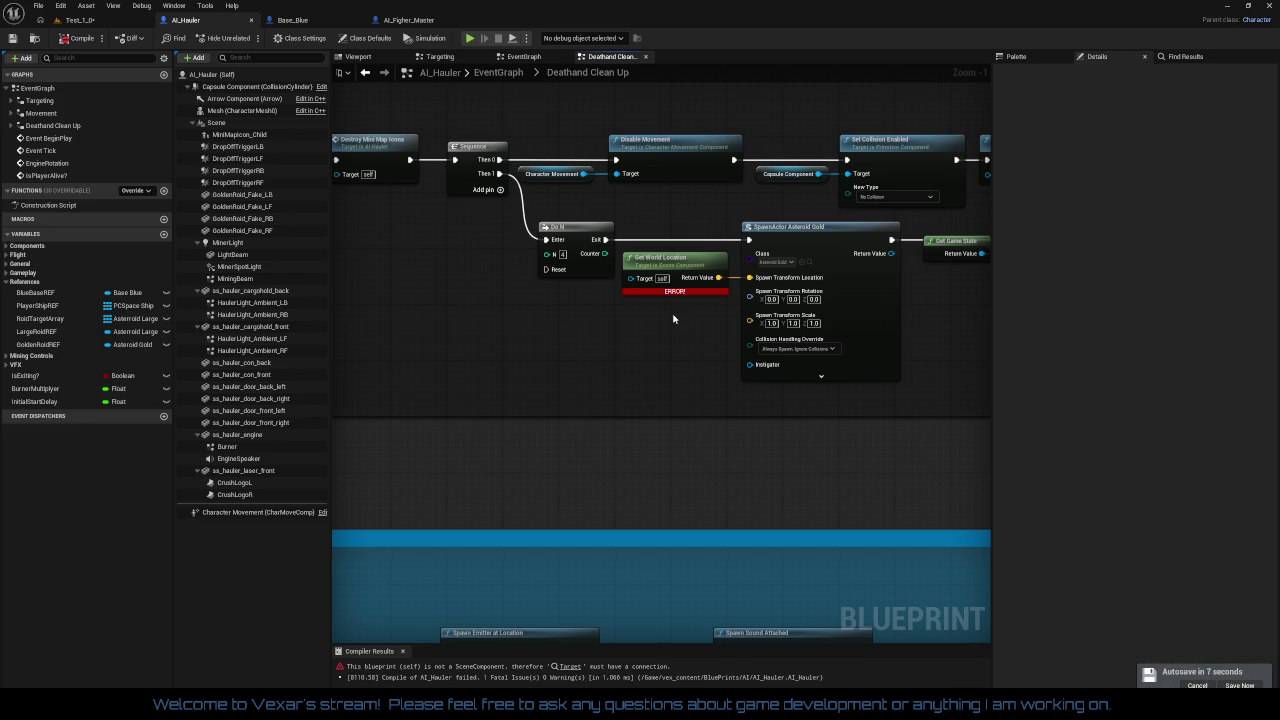
Step: Zoom the graph to 1:1 and expand only the Mining Controls variable category in My Blueprint
{"action": "scroll", "coordinate": [673, 318], "scroll_direction": "up", "scroll_amount": 1}
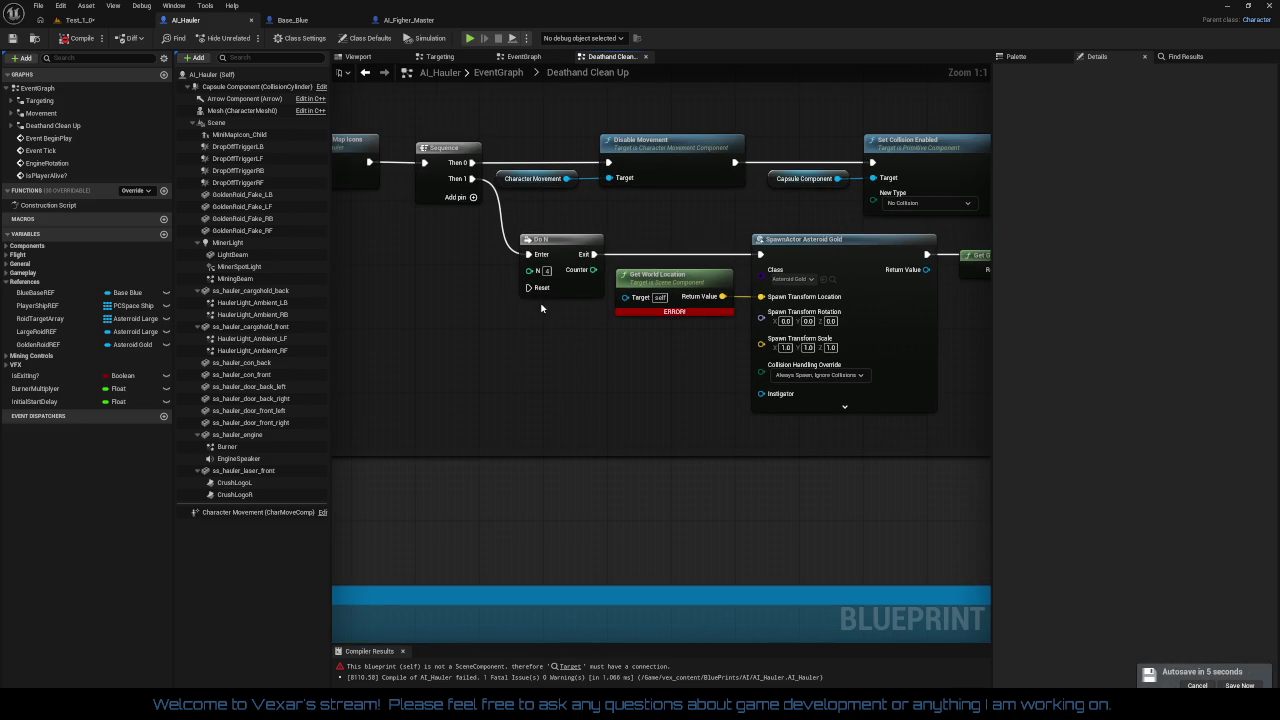
{"action": "left_click_drag", "start_coordinate": [541, 308], "coordinate": [582, 311]}
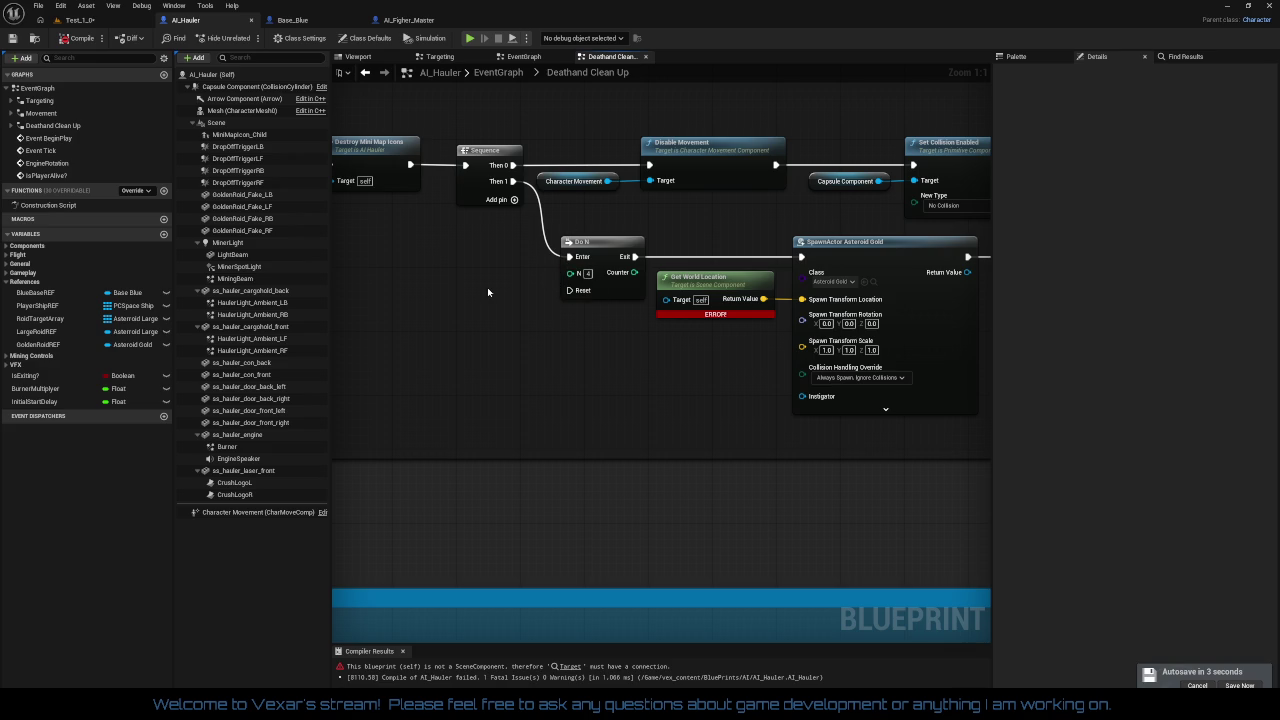
{"action": "left_click", "coordinate": [5, 274]}
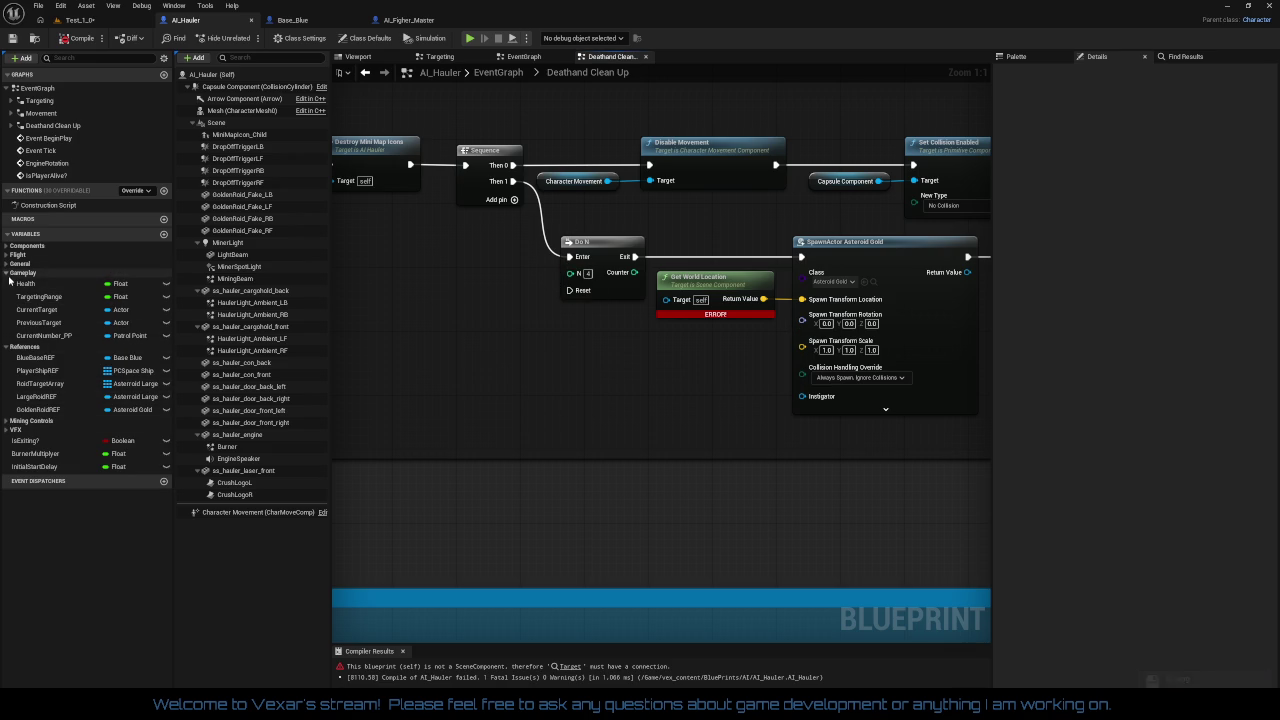
{"action": "left_click", "coordinate": [9, 279]}
{"action": "left_click", "coordinate": [9, 280]}
{"action": "left_click", "coordinate": [9, 280]}
{"action": "left_click", "coordinate": [9, 290]}
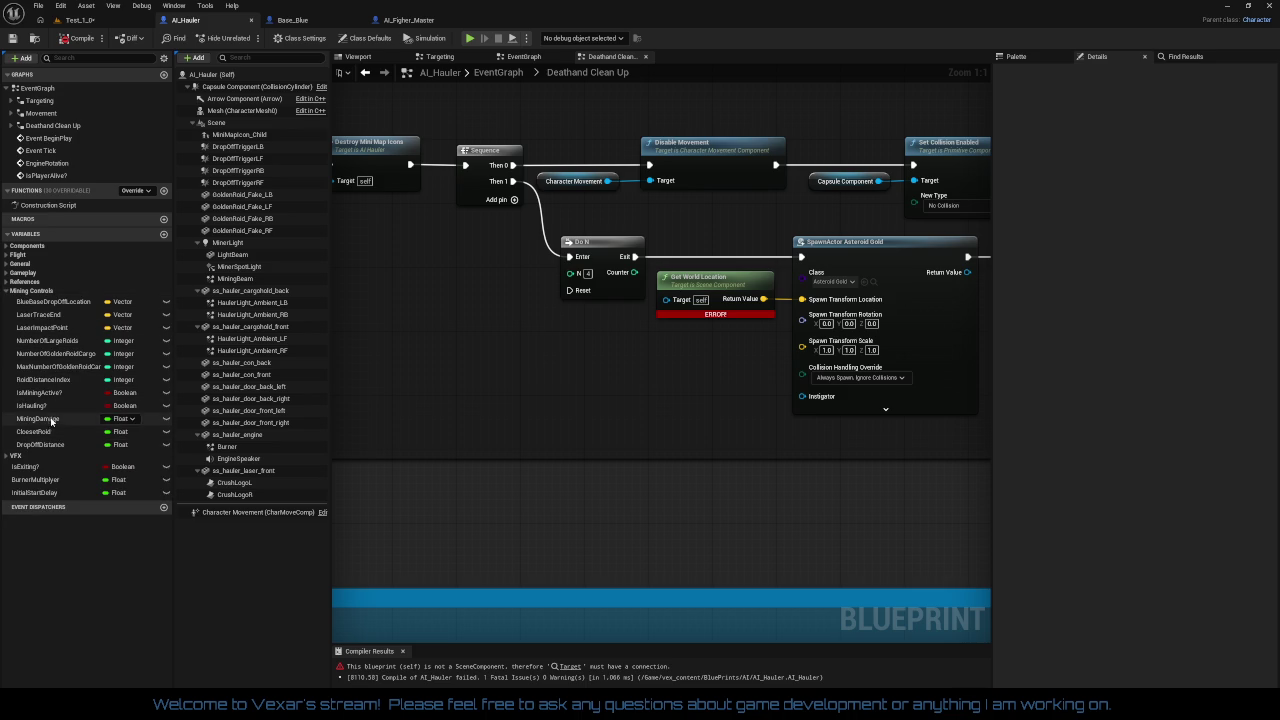
Step: Wire a NumberOfGoldenRoidCargo getter into Do N's N input and straighten the connection
{"action": "left_click", "coordinate": [70, 353]}
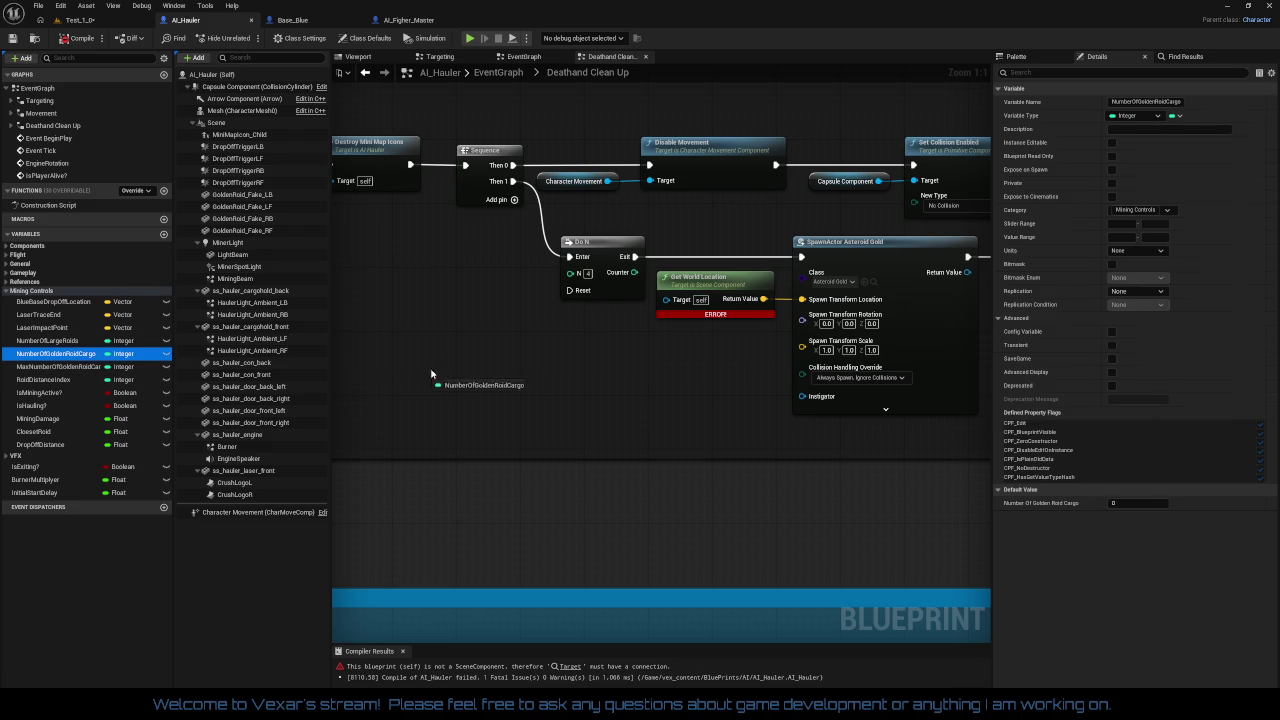
{"action": "left_click_drag", "start_coordinate": [430, 322], "coordinate": [430, 320]}
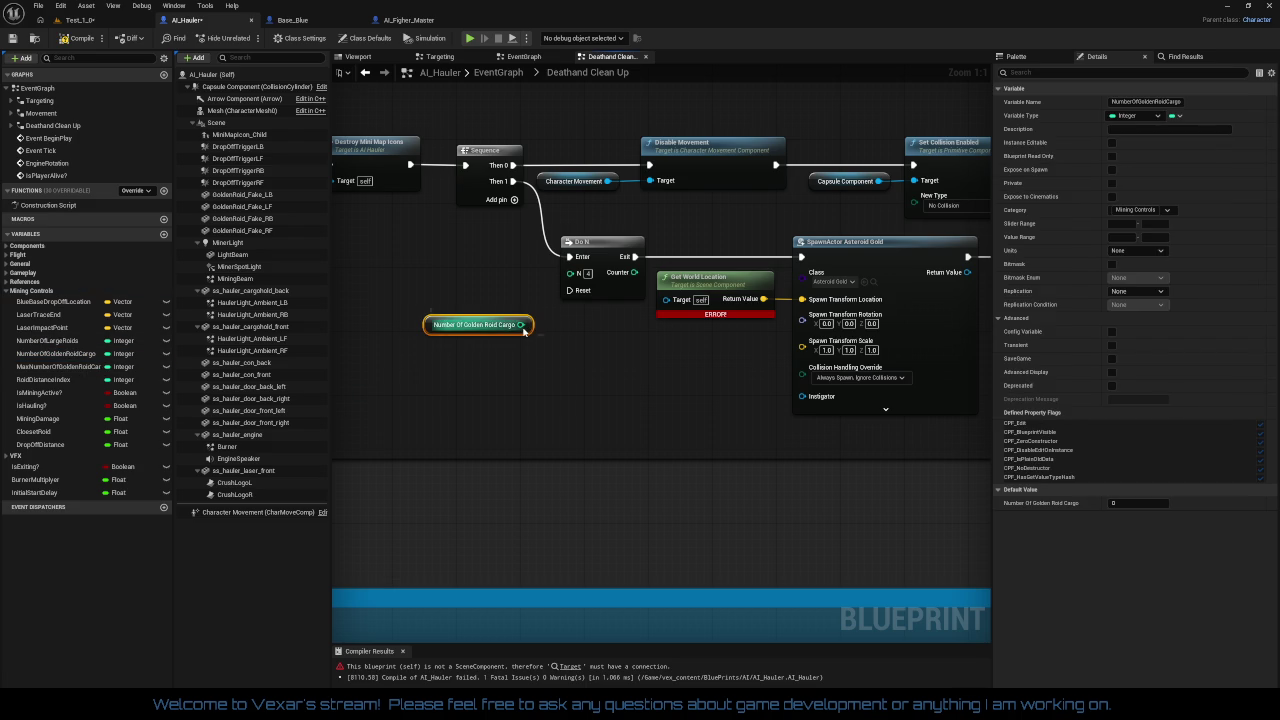
{"action": "left_click_drag", "start_coordinate": [521, 325], "coordinate": [570, 272]}
{"action": "mouse_move", "coordinate": [473, 331]}
{"action": "left_mouse_down"}
{"action": "mouse_move", "coordinate": [489, 285]}
{"action": "mouse_move", "coordinate": [470, 260]}
{"action": "mouse_move", "coordinate": [646, 300]}
{"action": "mouse_move", "coordinate": [607, 293]}
{"action": "left_mouse_up"}
{"action": "key", "text": "q"}
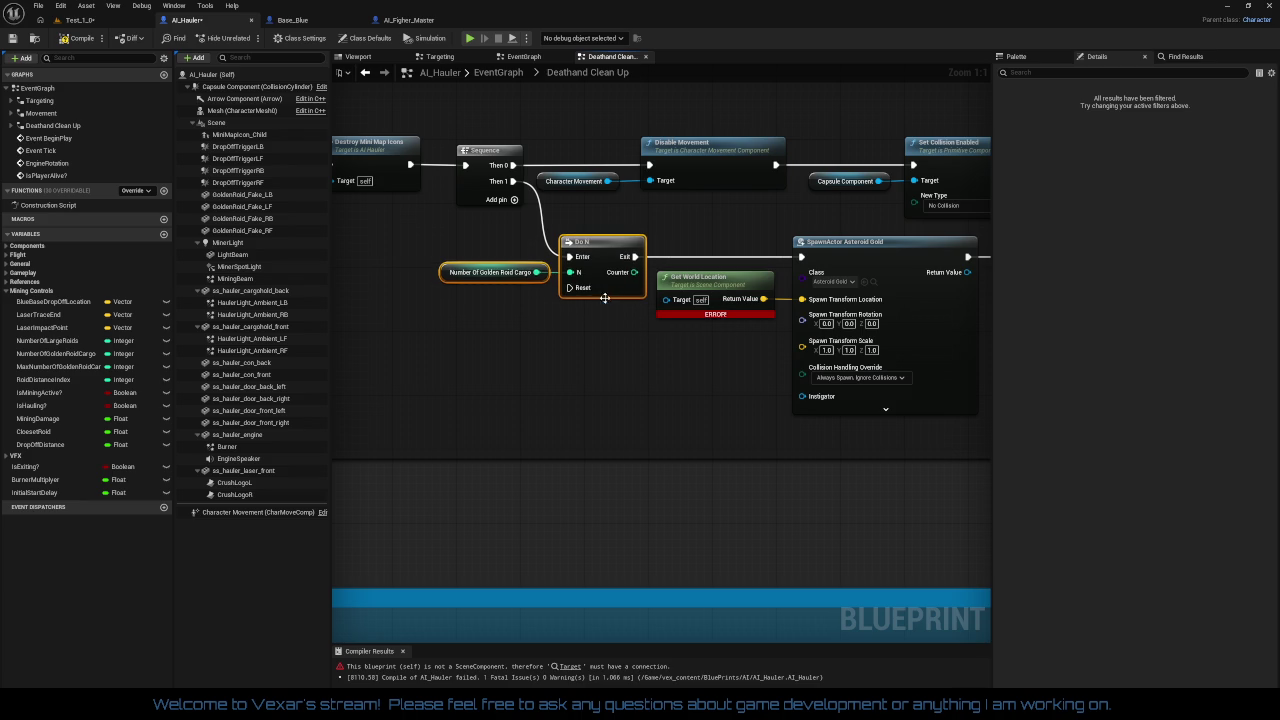
{"action": "left_click", "coordinate": [582, 349]}
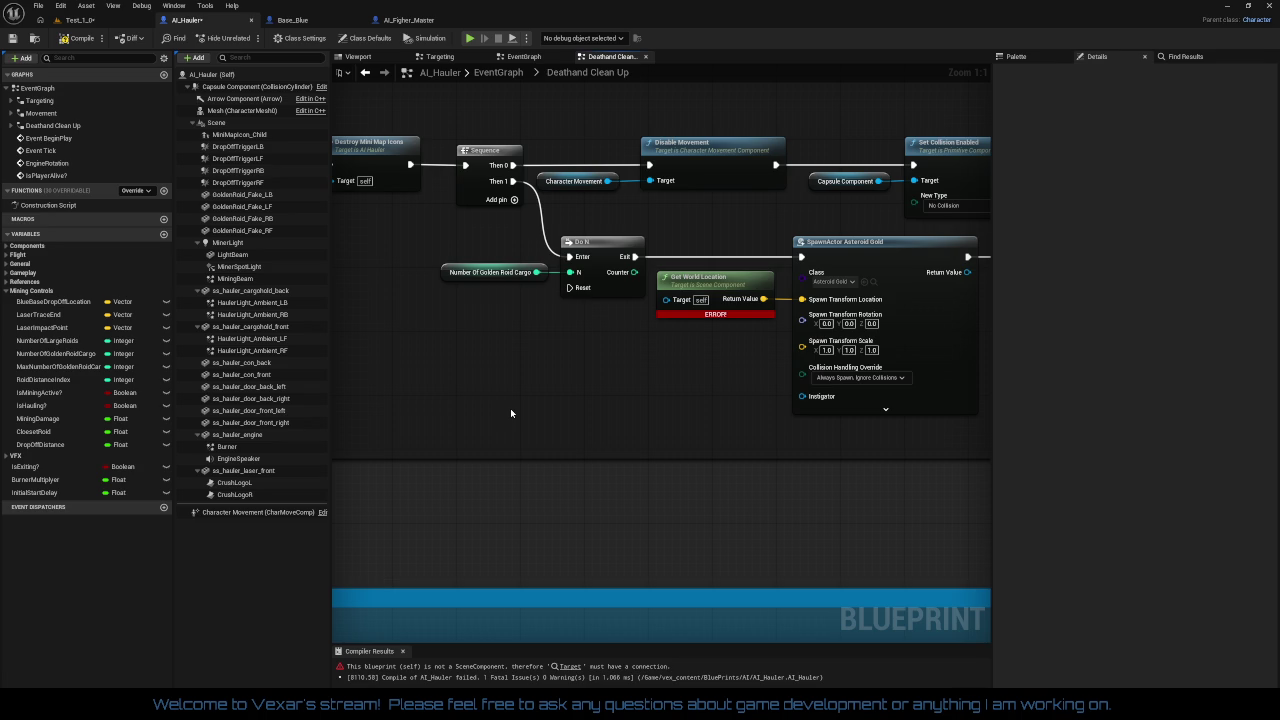
{"action": "mouse_move", "coordinate": [510, 408]}
{"action": "left_mouse_down"}
{"action": "mouse_move", "coordinate": [453, 408]}
{"action": "mouse_move", "coordinate": [612, 406]}
{"action": "mouse_move", "coordinate": [537, 440]}
{"action": "left_mouse_up"}
Step: Shift the top node row right and add Open Hauler Doors from Sequence Then 0
{"action": "left_click_drag", "start_coordinate": [621, 258], "coordinate": [534, 268]}
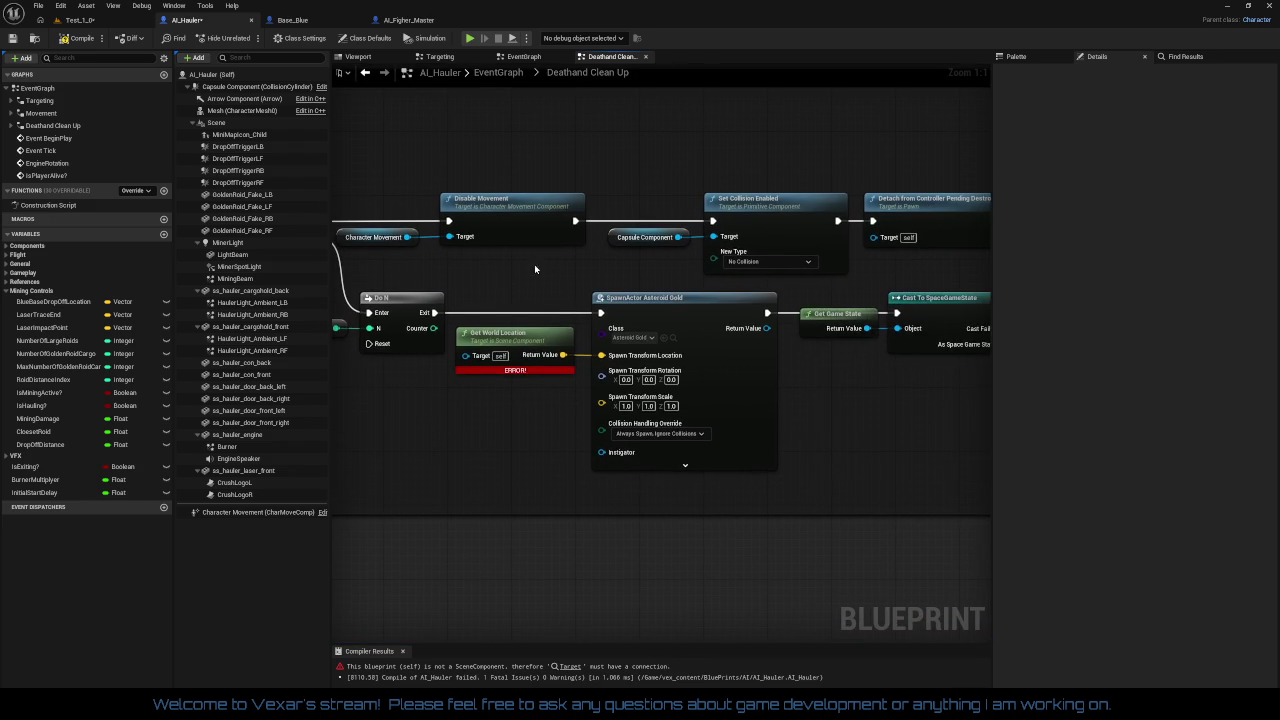
{"action": "left_click", "coordinate": [445, 193]}
{"action": "left_click_drag", "start_coordinate": [338, 186], "coordinate": [985, 272]}
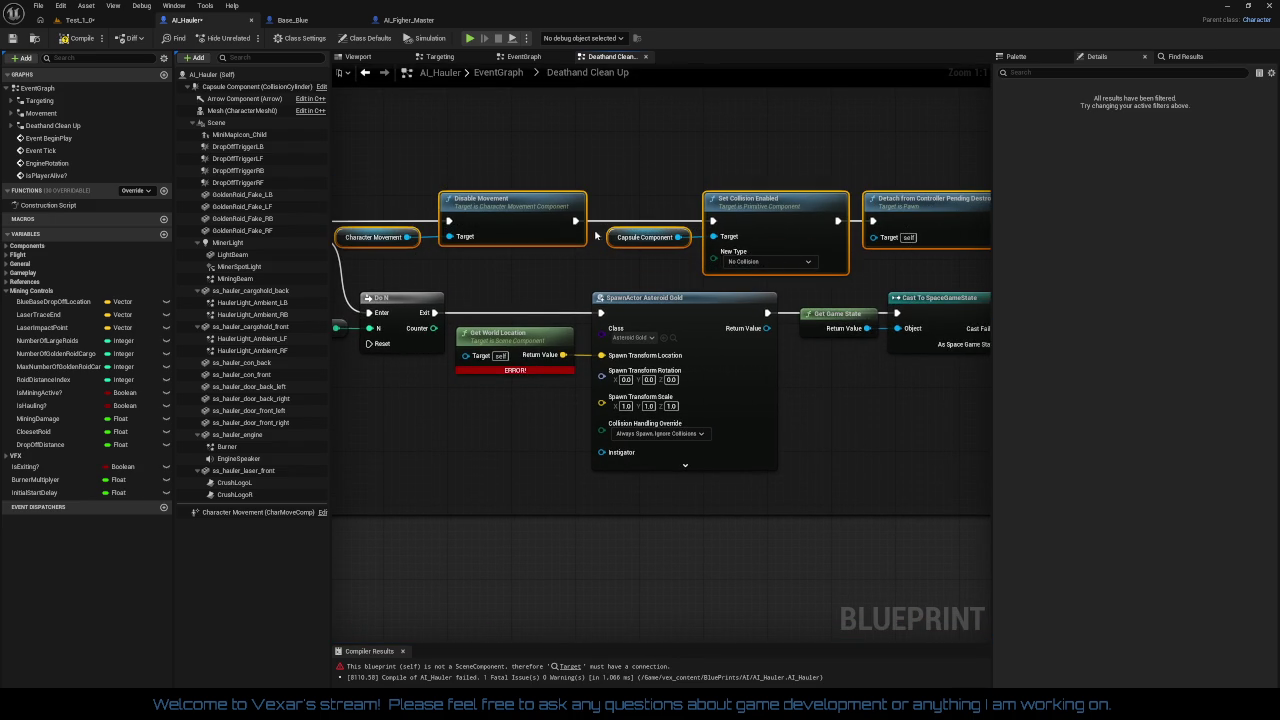
{"action": "left_click_drag", "start_coordinate": [543, 217], "coordinate": [718, 222]}
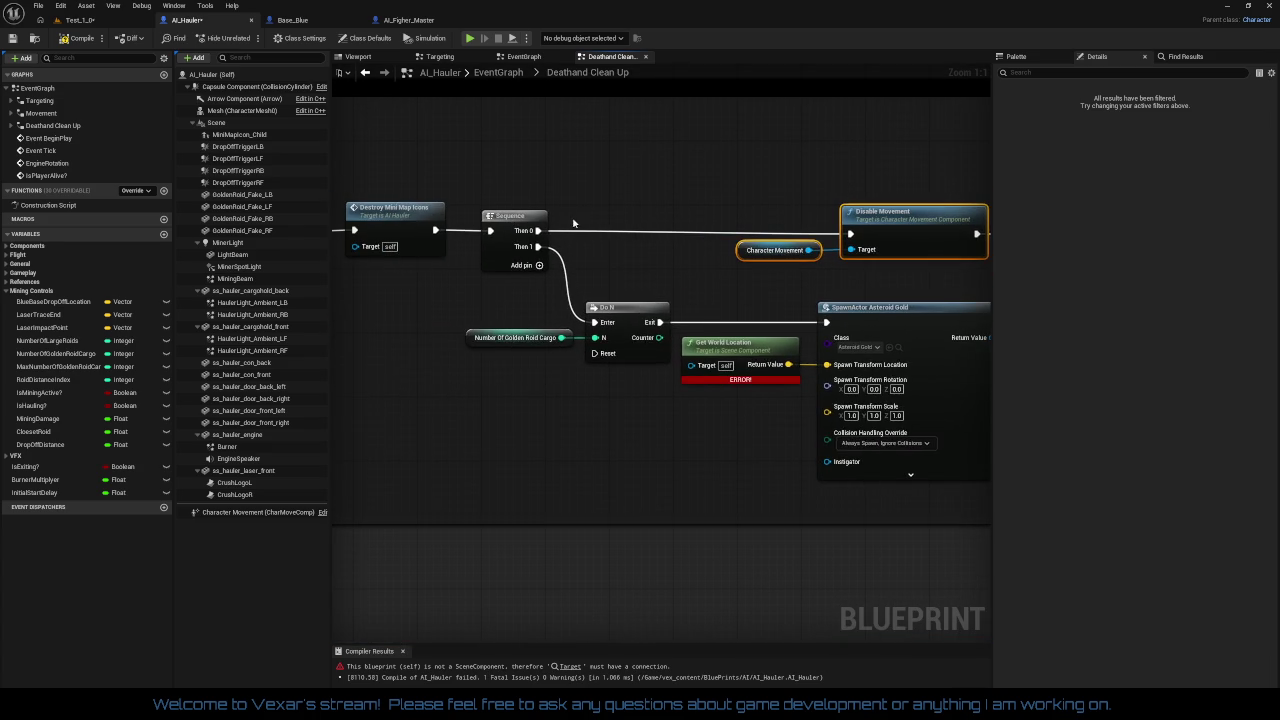
{"action": "left_click_drag", "start_coordinate": [537, 231], "coordinate": [613, 246]}
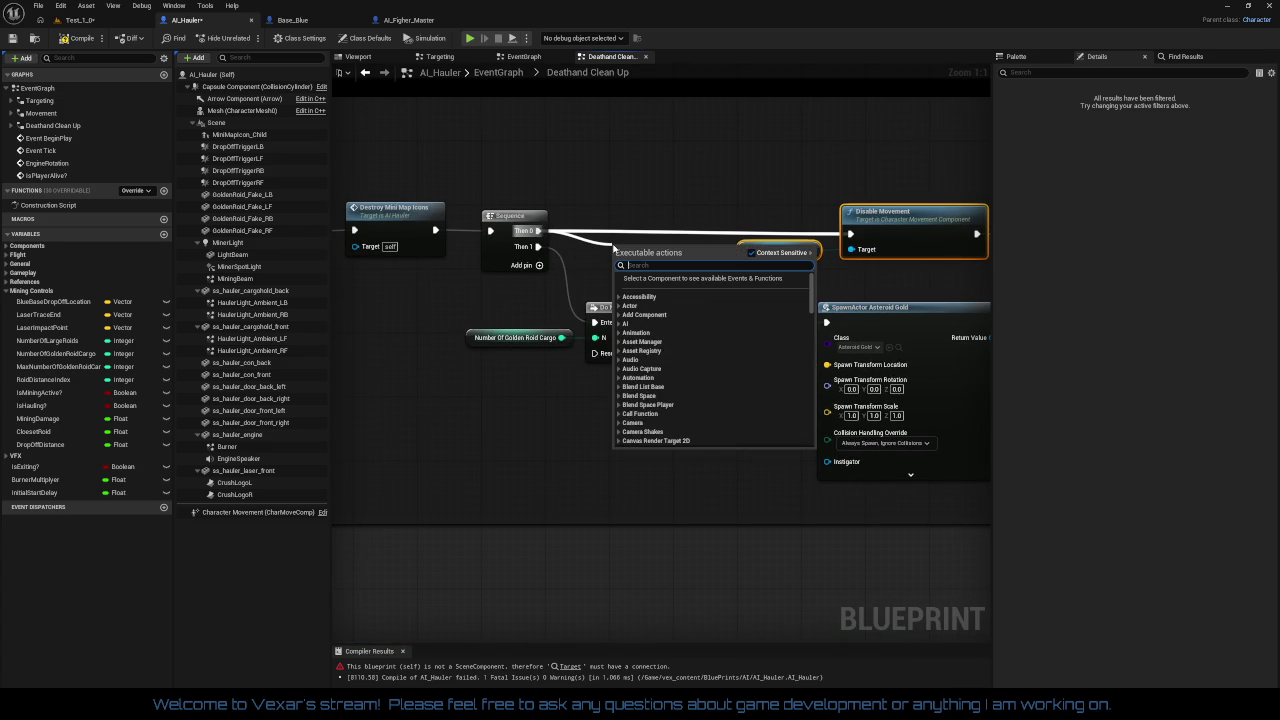
{"action": "type", "text": "open do"}
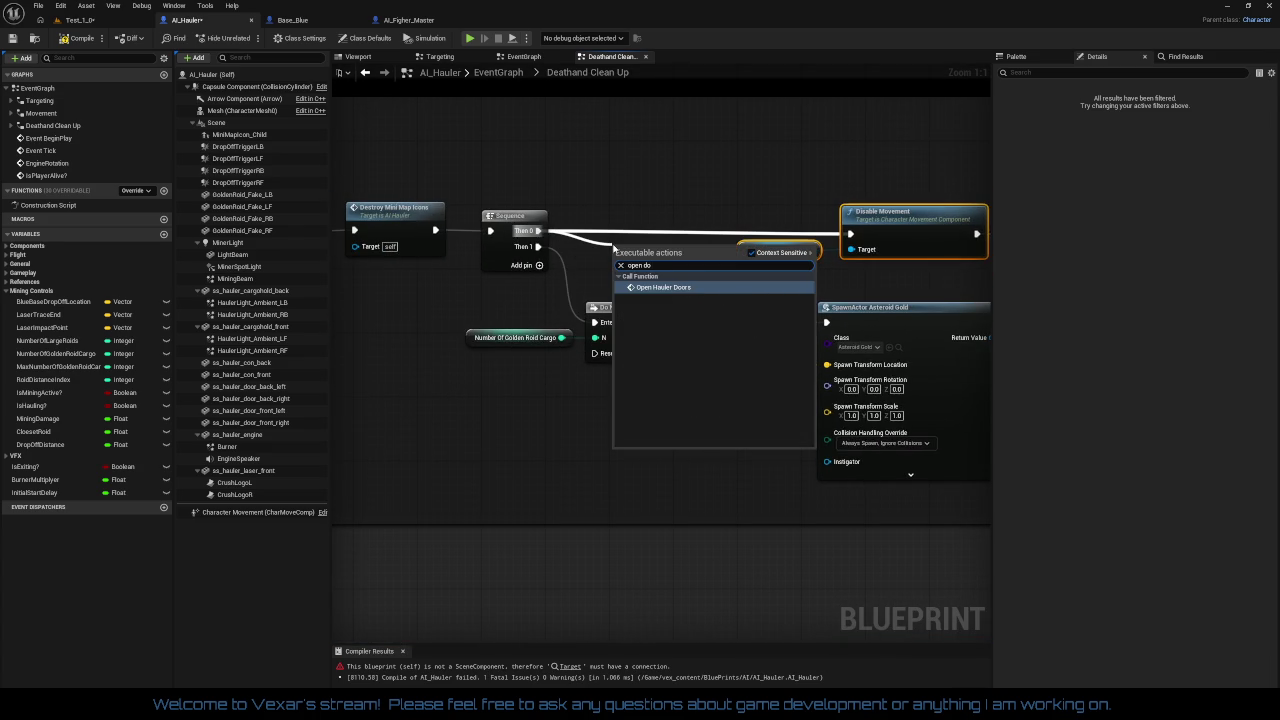
{"action": "key", "text": "Return"}
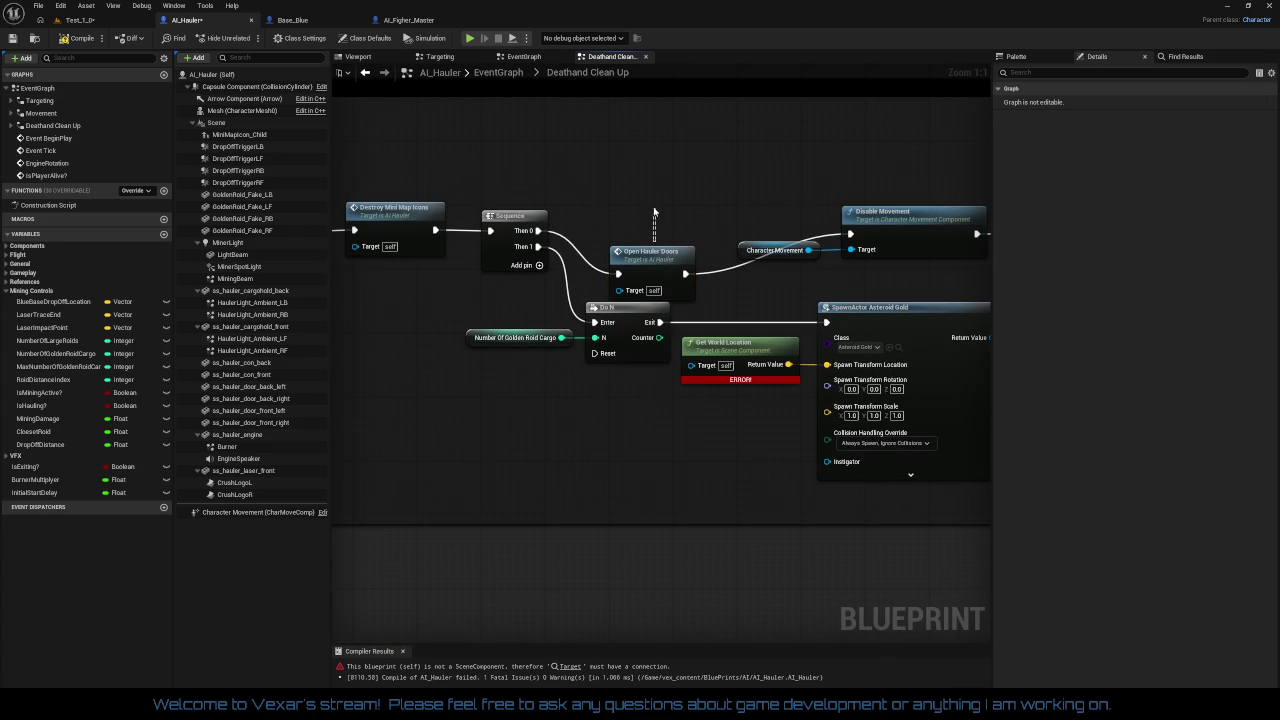
{"action": "left_click_drag", "start_coordinate": [649, 264], "coordinate": [633, 224]}
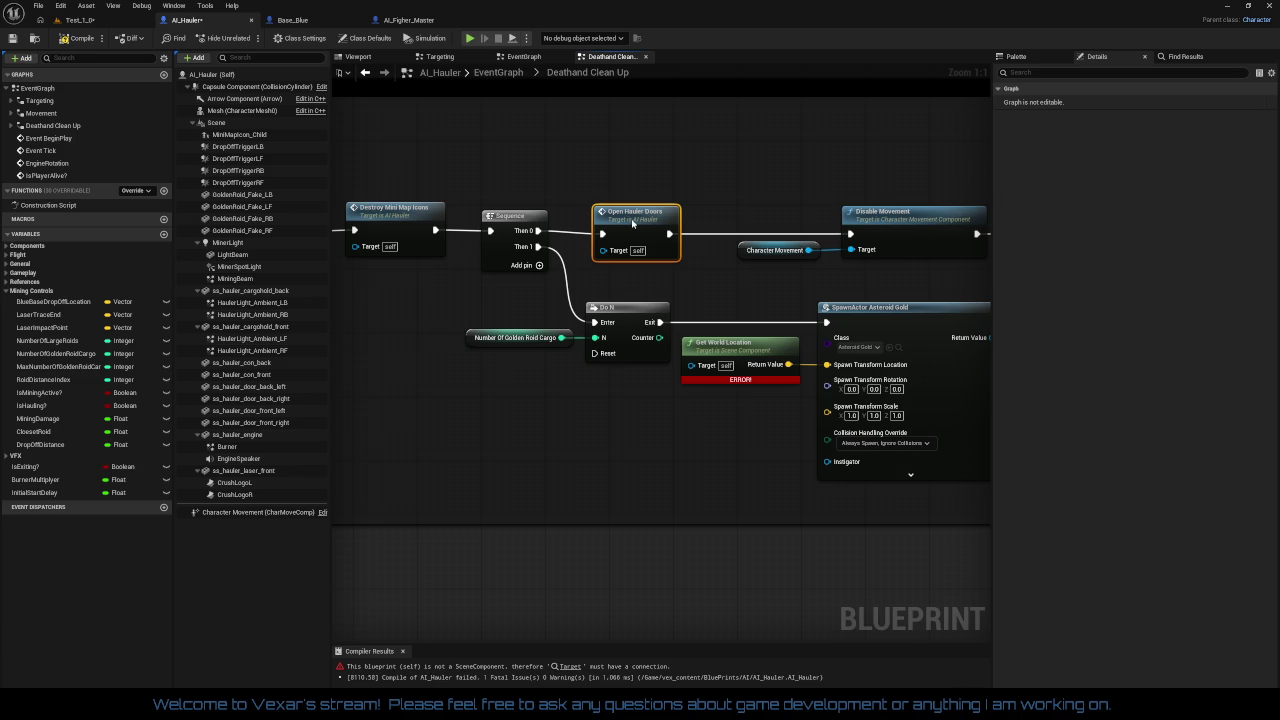
Step: Realign Do Once, Sequence and Open Hauler Doors into one tidy execution row
{"action": "left_click_drag", "start_coordinate": [597, 173], "coordinate": [730, 172]}
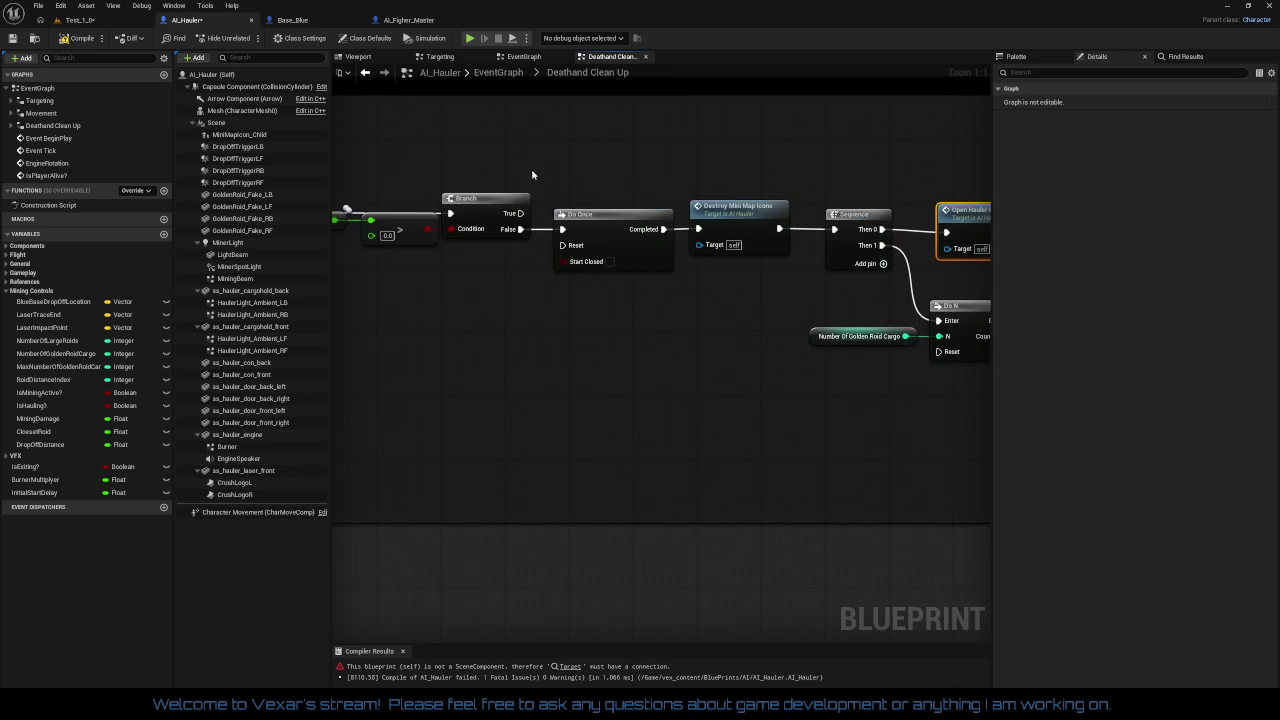
{"action": "mouse_move", "coordinate": [545, 185]}
{"action": "left_mouse_down"}
{"action": "mouse_move", "coordinate": [950, 290]}
{"action": "mouse_move", "coordinate": [857, 231]}
{"action": "mouse_move", "coordinate": [600, 240]}
{"action": "left_mouse_up"}
{"action": "mouse_move", "coordinate": [420, 180]}
{"action": "left_mouse_down"}
{"action": "mouse_move", "coordinate": [736, 254]}
{"action": "mouse_move", "coordinate": [1164, 219]}
{"action": "left_mouse_up"}
{"action": "left_click_drag", "start_coordinate": [787, 185], "coordinate": [739, 182]}
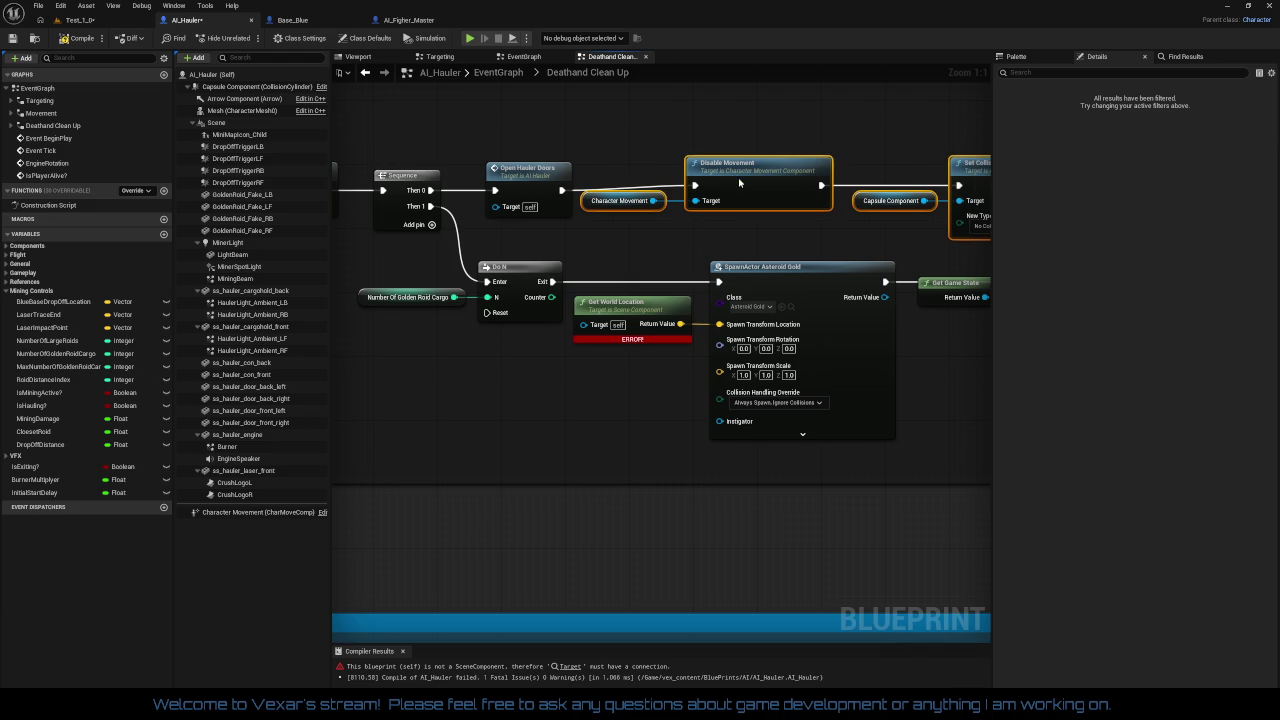
{"action": "mouse_move", "coordinate": [769, 236]}
{"action": "left_mouse_down"}
{"action": "mouse_move", "coordinate": [369, 236]}
{"action": "mouse_move", "coordinate": [880, 240]}
{"action": "left_mouse_up"}
{"action": "left_click_drag", "start_coordinate": [663, 190], "coordinate": [677, 191]}
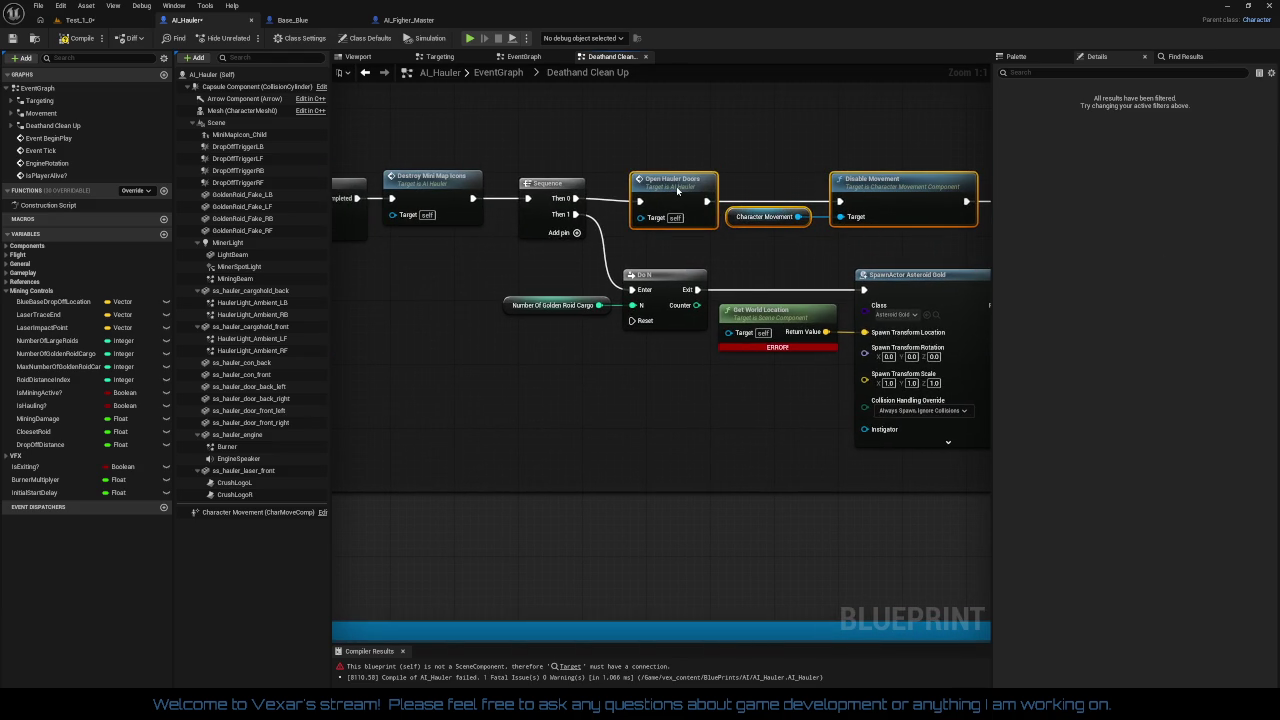
{"action": "left_click", "coordinate": [548, 183], "text": "ctrl"}
{"action": "left_click_drag", "start_coordinate": [353, 200], "coordinate": [565, 228]}
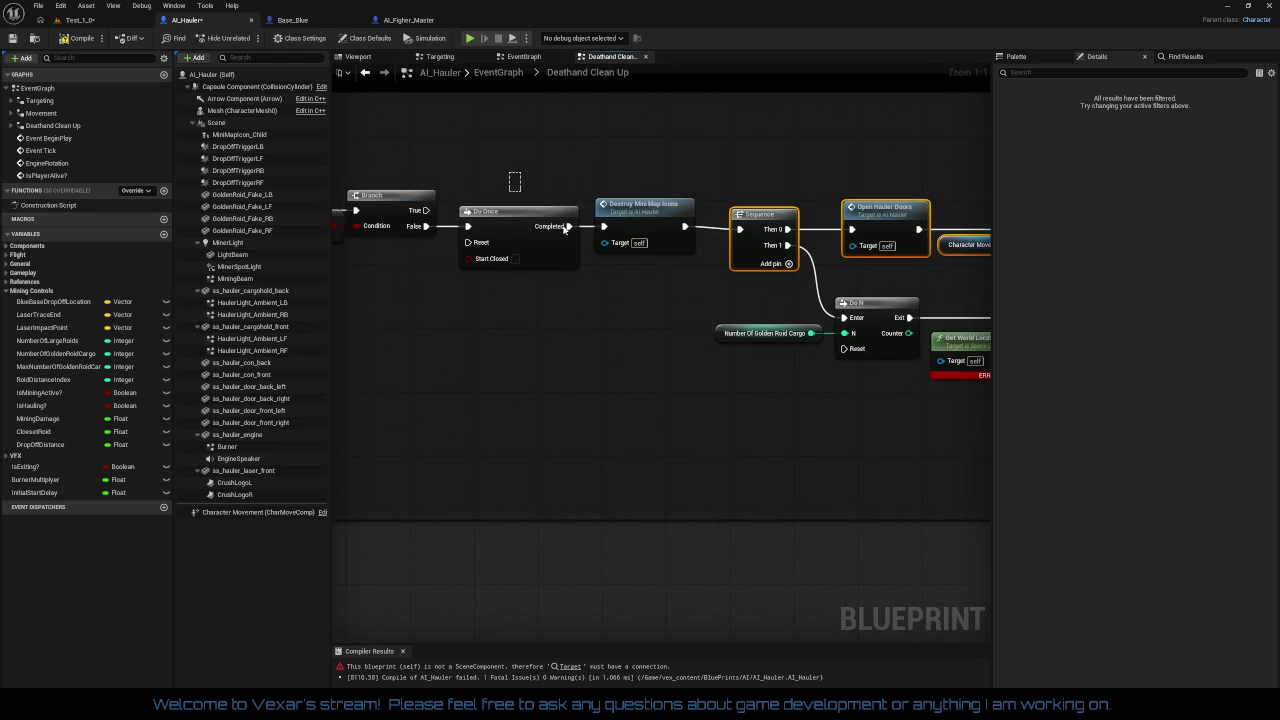
{"action": "left_click", "coordinate": [520, 212], "text": "ctrl"}
{"action": "left_click_drag", "start_coordinate": [620, 300], "coordinate": [545, 362]}
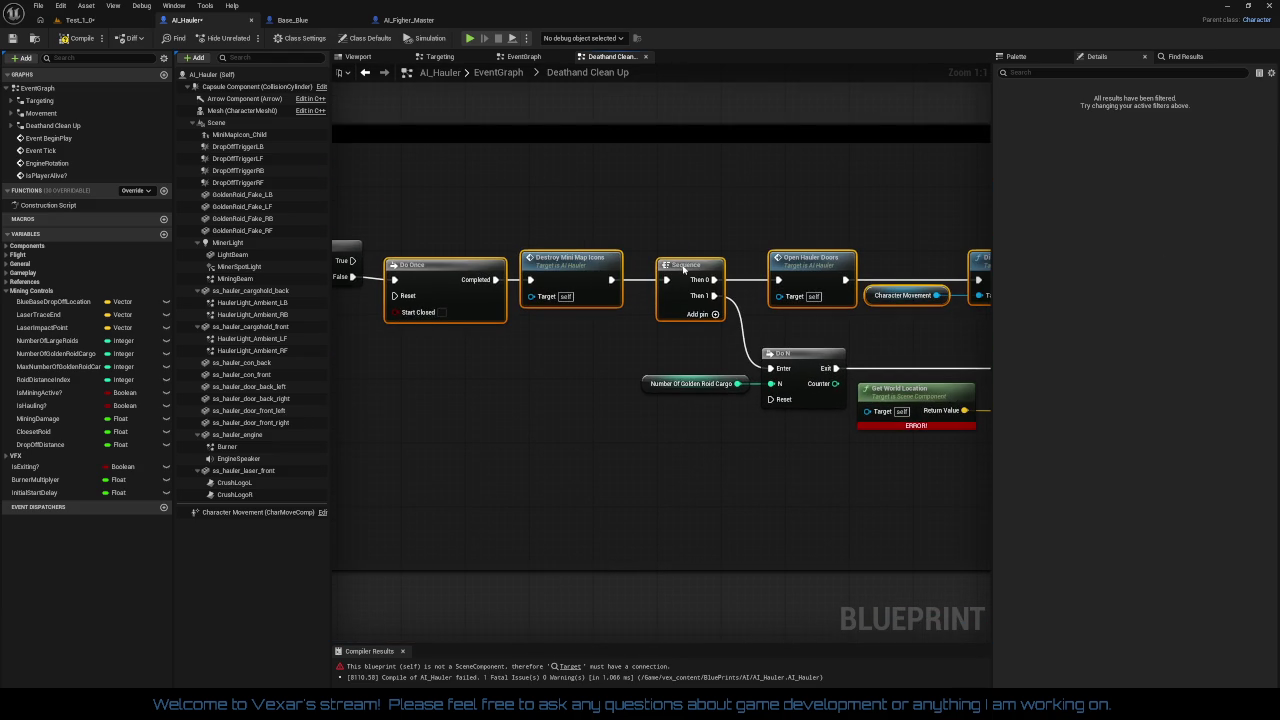
{"action": "left_click_drag", "start_coordinate": [684, 267], "coordinate": [1025, 257]}
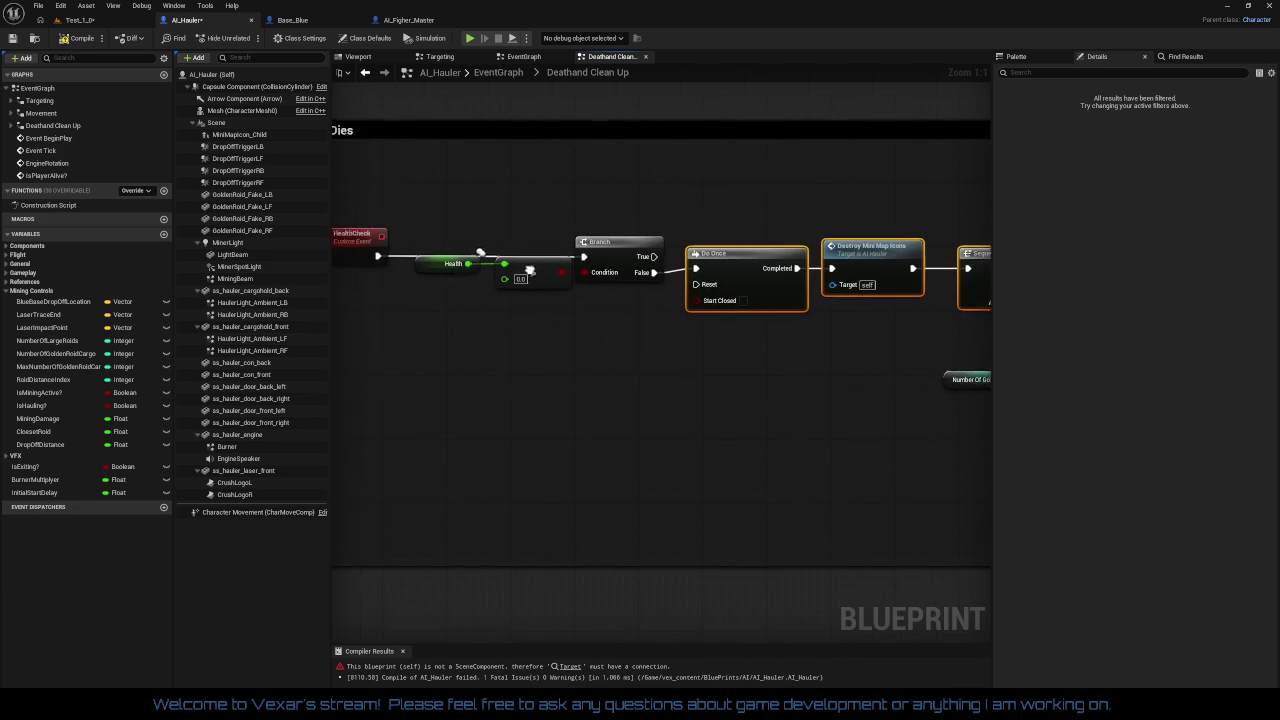
{"action": "mouse_move", "coordinate": [333, 198]}
{"action": "left_mouse_down"}
{"action": "mouse_move", "coordinate": [550, 198]}
{"action": "mouse_move", "coordinate": [866, 354]}
{"action": "mouse_move", "coordinate": [560, 343]}
{"action": "mouse_move", "coordinate": [614, 326]}
{"action": "mouse_move", "coordinate": [612, 360]}
{"action": "mouse_move", "coordinate": [255, 329]}
{"action": "mouse_move", "coordinate": [303, 386]}
{"action": "mouse_move", "coordinate": [490, 320]}
{"action": "mouse_move", "coordinate": [627, 323]}
{"action": "left_mouse_up"}
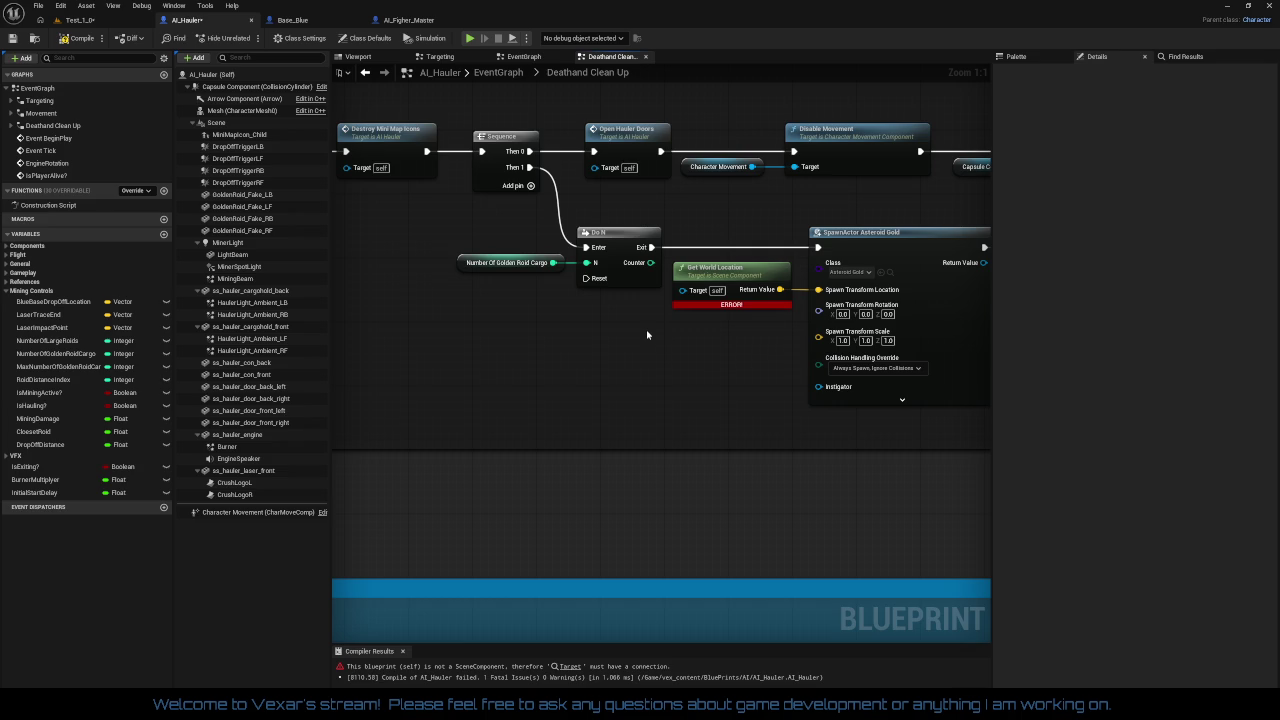
Step: Delete the erroring Get World Location node feeding the gold spawn
{"action": "left_click_drag", "start_coordinate": [647, 334], "coordinate": [600, 336]}
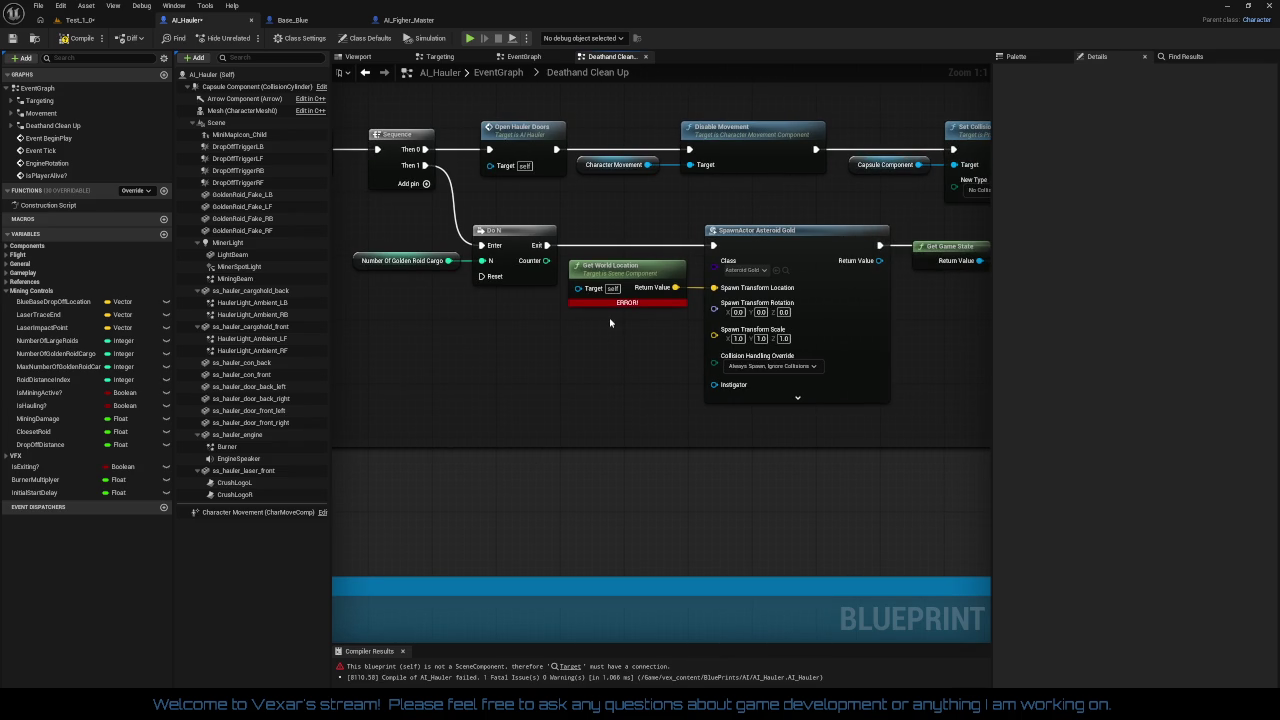
{"action": "left_click", "coordinate": [618, 268]}
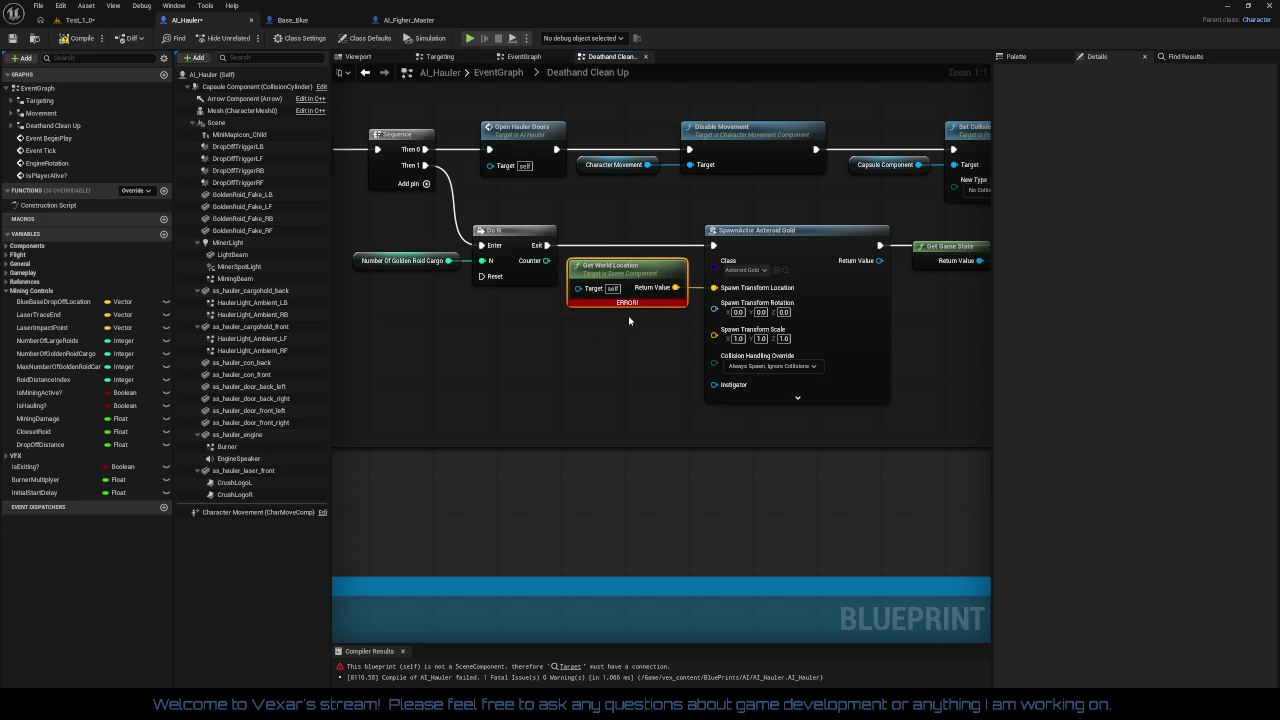
{"action": "key", "text": "Delete"}
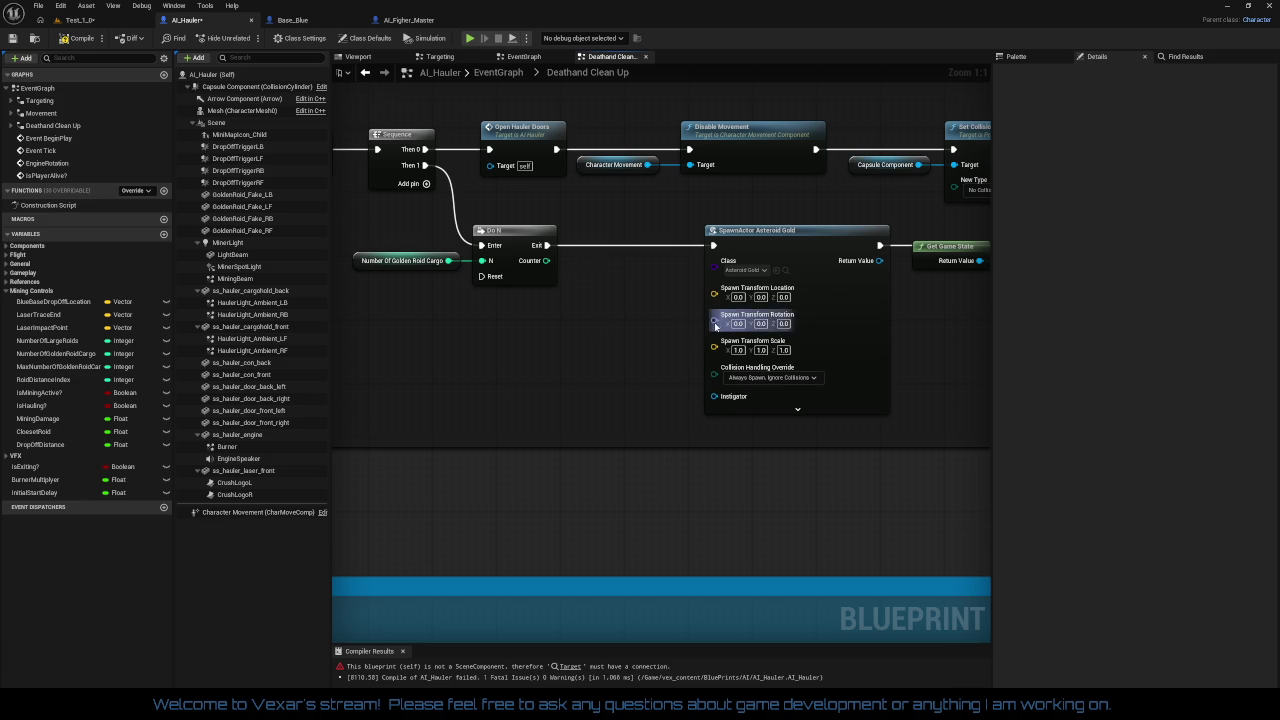
Step: Recombine SpawnActor Asteroid Gold's split pins into one Spawn Transform pin, leaving it unconnected
{"action": "right_click", "coordinate": [715, 321]}
{"action": "left_click", "coordinate": [749, 376]}
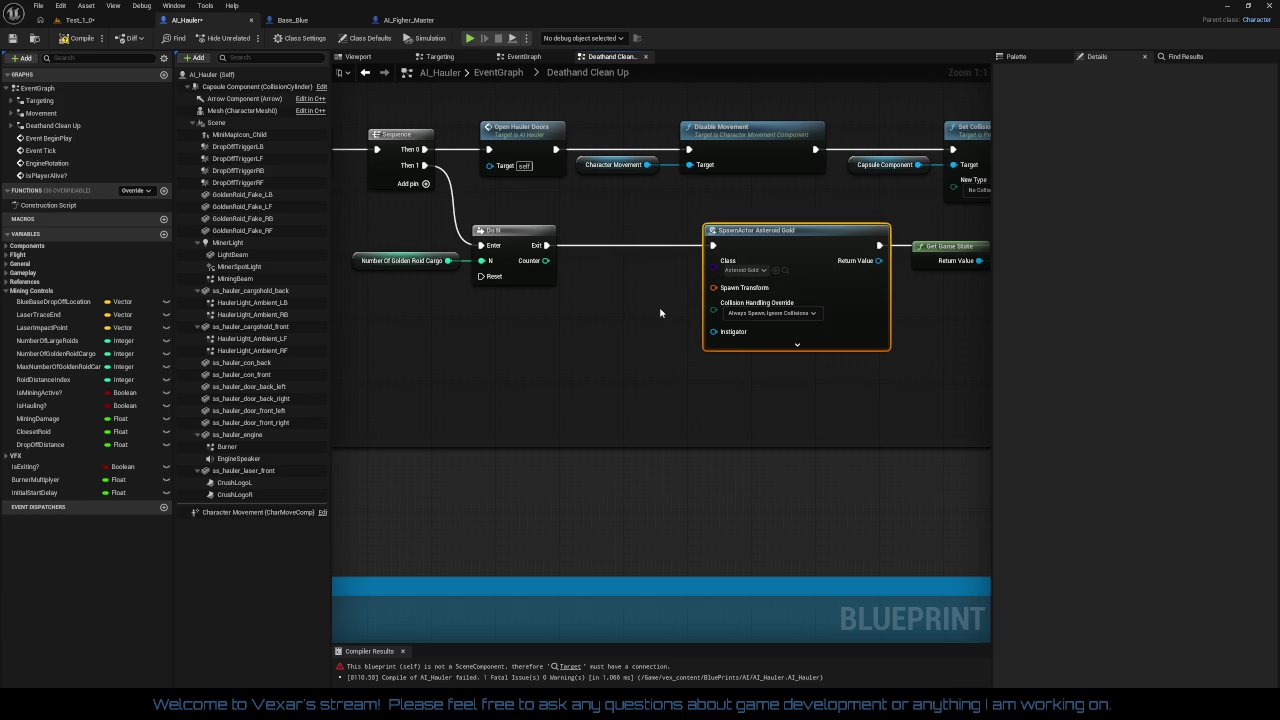
{"action": "left_click_drag", "start_coordinate": [714, 287], "coordinate": [608, 327]}
{"action": "type", "text": "get"}
{"action": "type", "text": " random"}
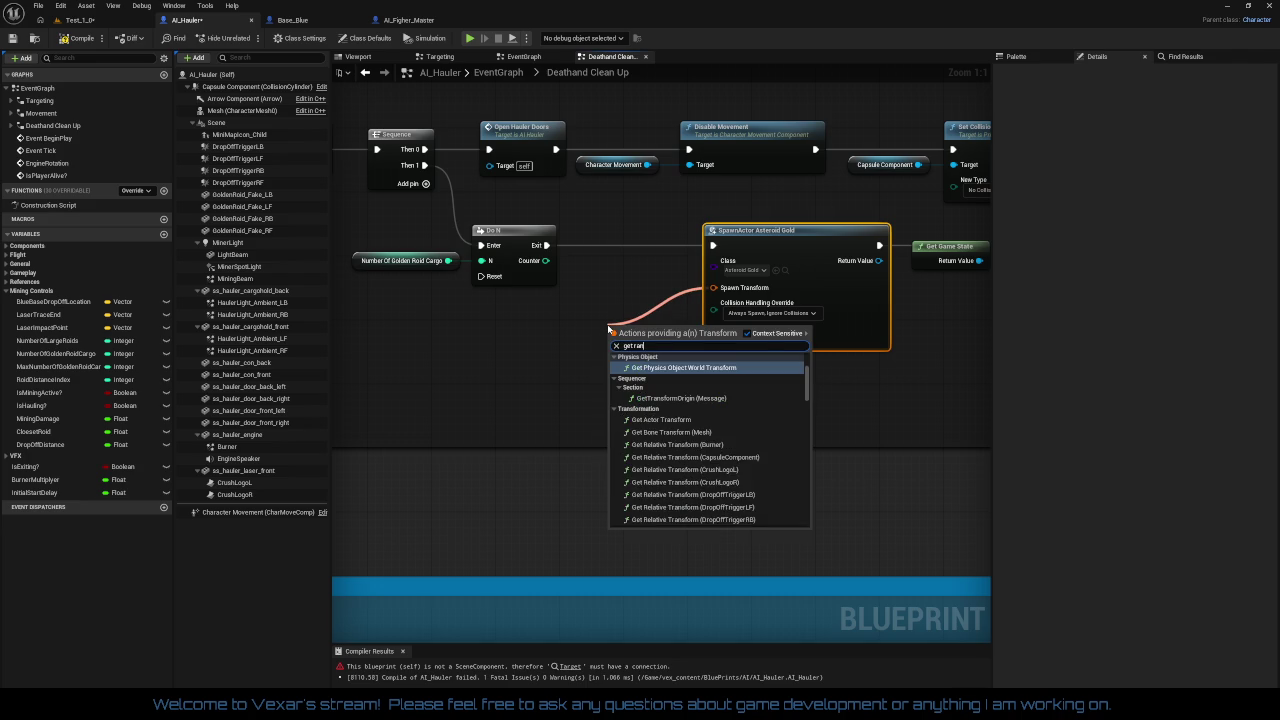
{"action": "key", "text": "BackSpace"}
{"action": "key", "text": "BackSpace"}
{"action": "key", "text": "BackSpace"}
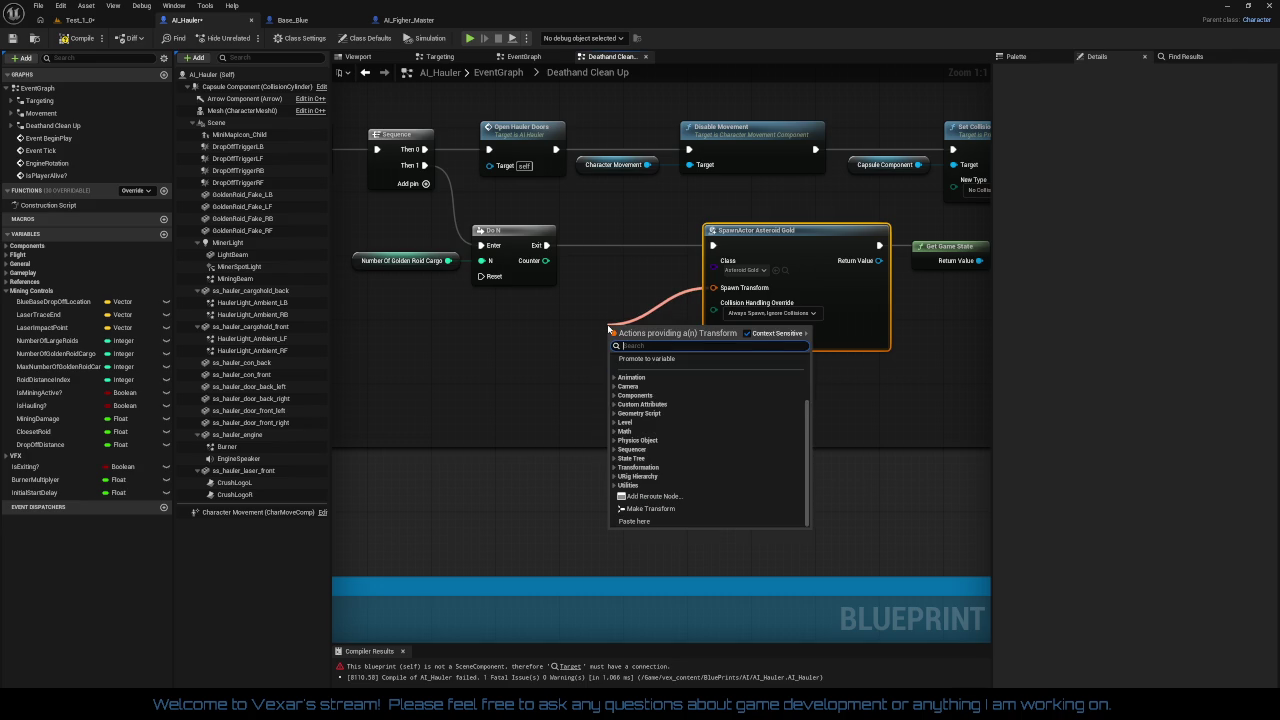
{"action": "left_click", "coordinate": [421, 313]}
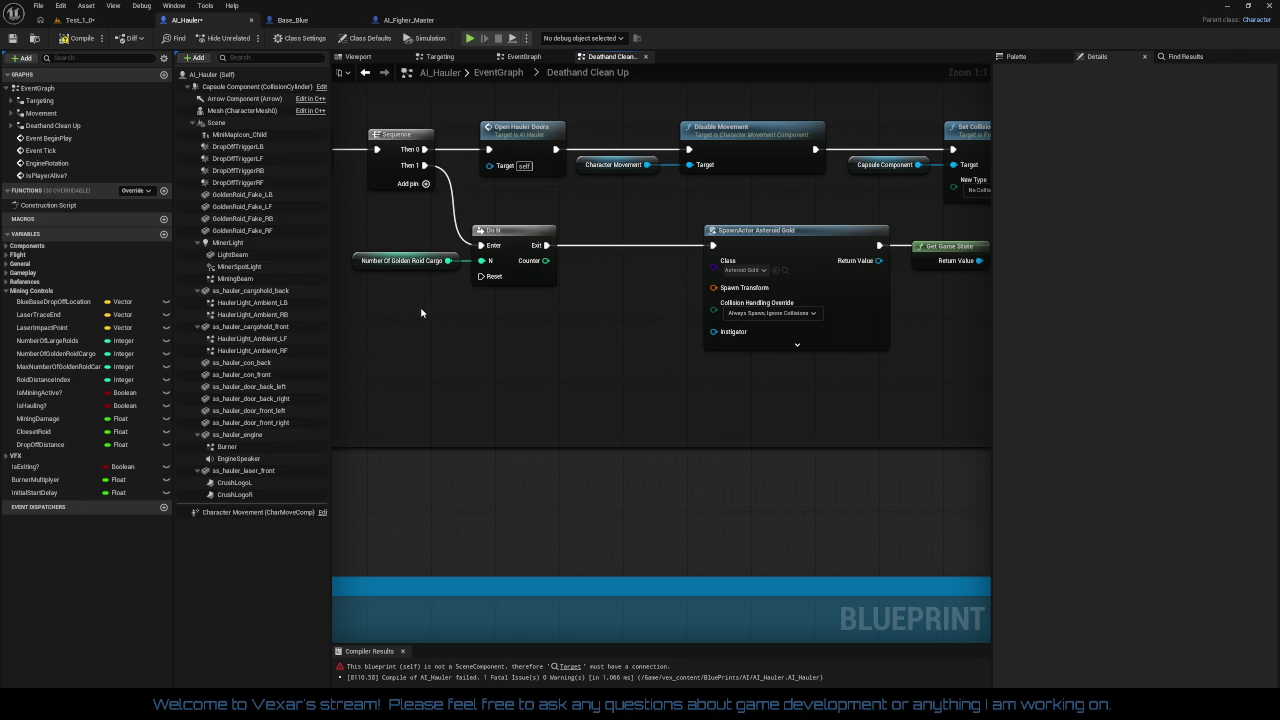
Step: Place getters for GoldenRoid_Fake LF, LB, RF and RB, stacked in order below Do N
{"action": "left_click", "coordinate": [262, 194]}
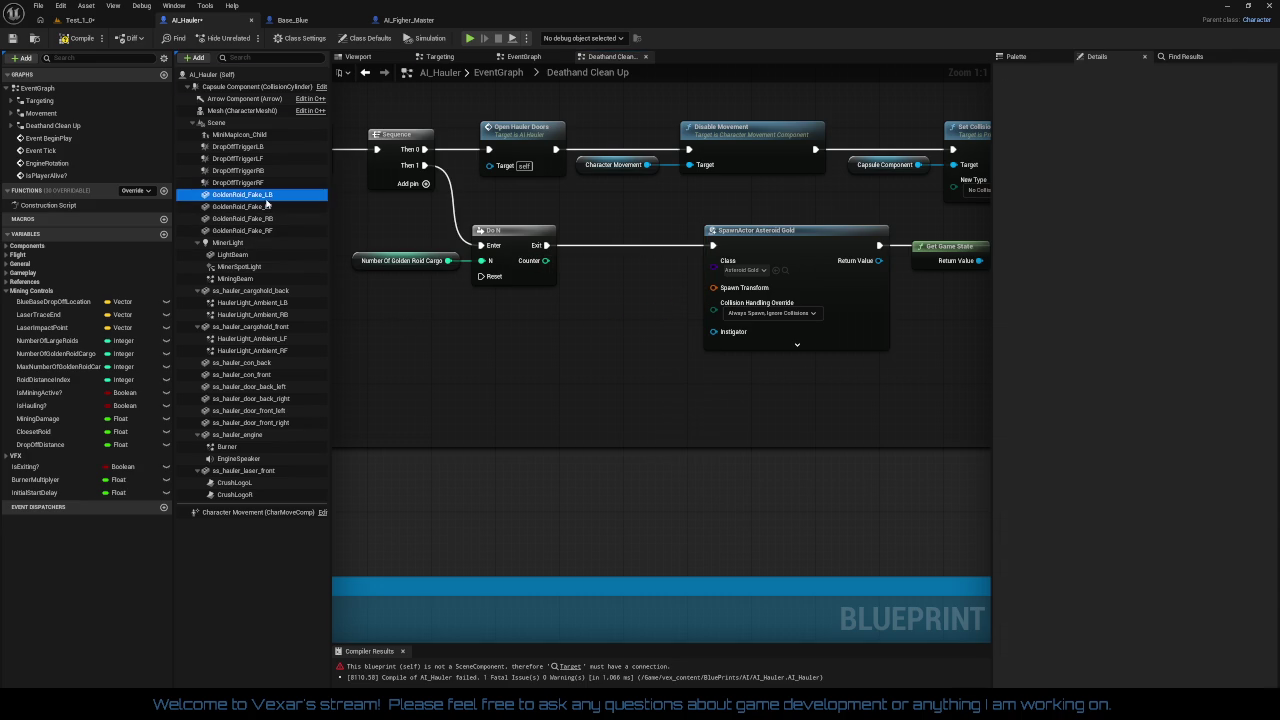
{"action": "left_click", "coordinate": [263, 231], "text": "shift"}
{"action": "mouse_move", "coordinate": [263, 231]}
{"action": "left_mouse_down"}
{"action": "mouse_move", "coordinate": [528, 380]}
{"action": "mouse_move", "coordinate": [500, 352]}
{"action": "left_mouse_up"}
{"action": "left_click", "coordinate": [540, 393]}
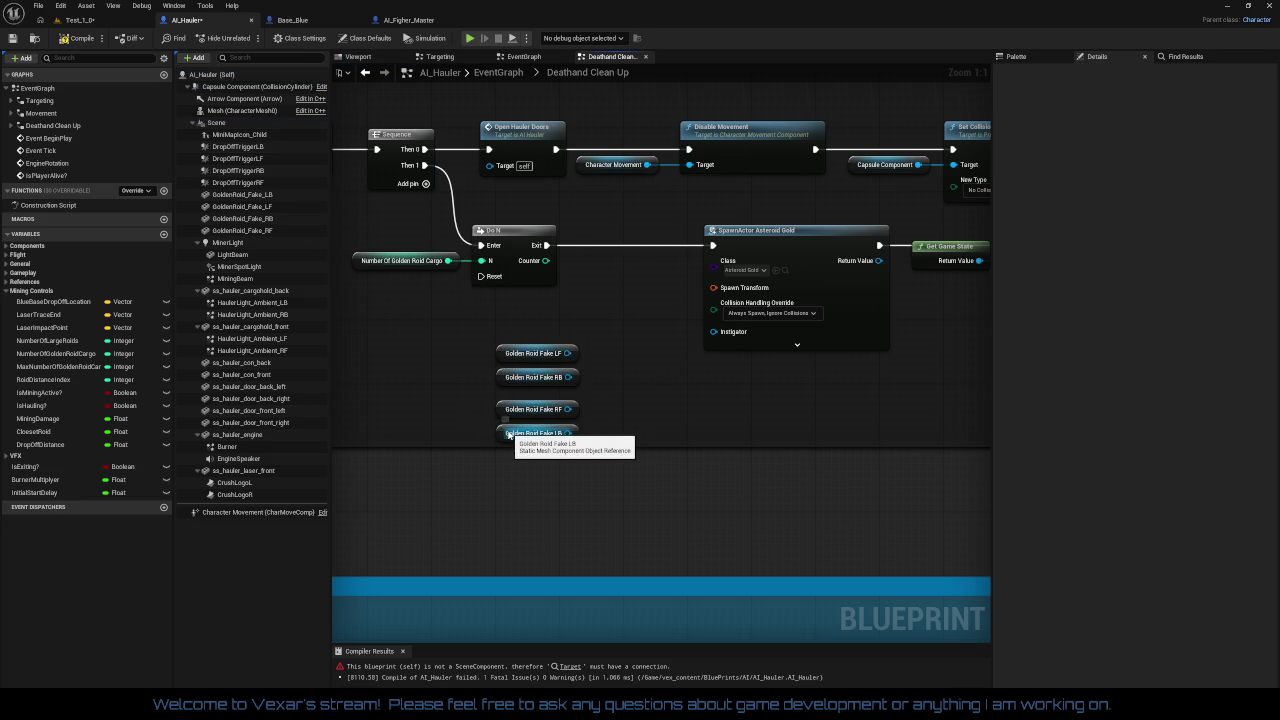
{"action": "mouse_move", "coordinate": [510, 433]}
{"action": "left_mouse_down"}
{"action": "mouse_move", "coordinate": [510, 367]}
{"action": "mouse_move", "coordinate": [518, 422]}
{"action": "mouse_move", "coordinate": [505, 390]}
{"action": "left_mouse_up"}
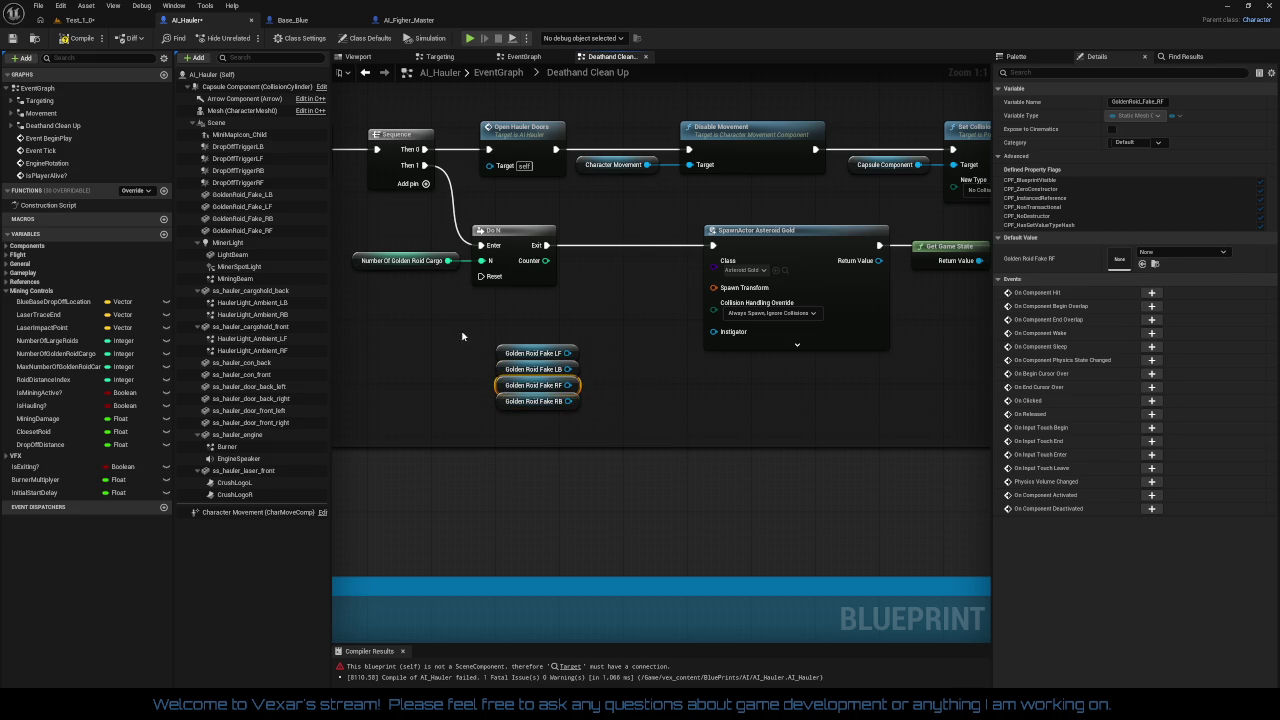
{"action": "mouse_move", "coordinate": [462, 336]}
{"action": "left_mouse_down"}
{"action": "mouse_move", "coordinate": [586, 416]}
{"action": "mouse_move", "coordinate": [548, 361]}
{"action": "left_mouse_up"}
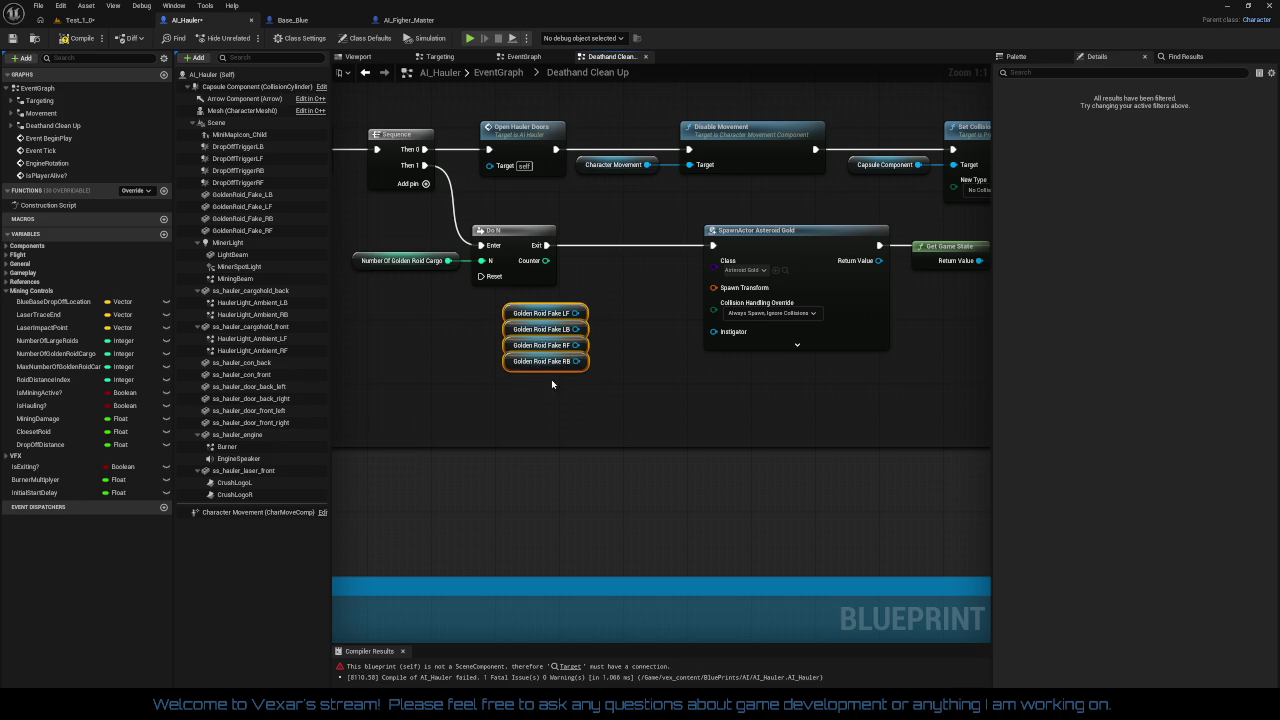
{"action": "left_click", "coordinate": [595, 394]}
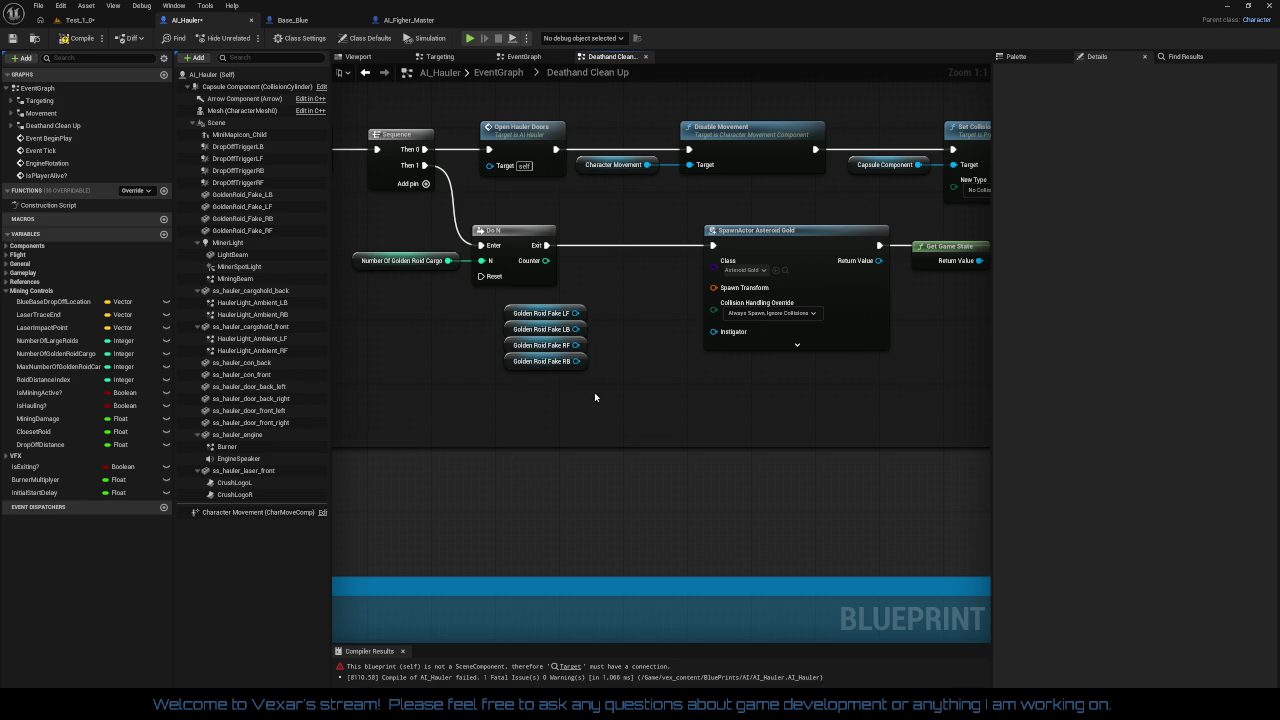
{"action": "left_click_drag", "start_coordinate": [488, 288], "coordinate": [596, 398]}
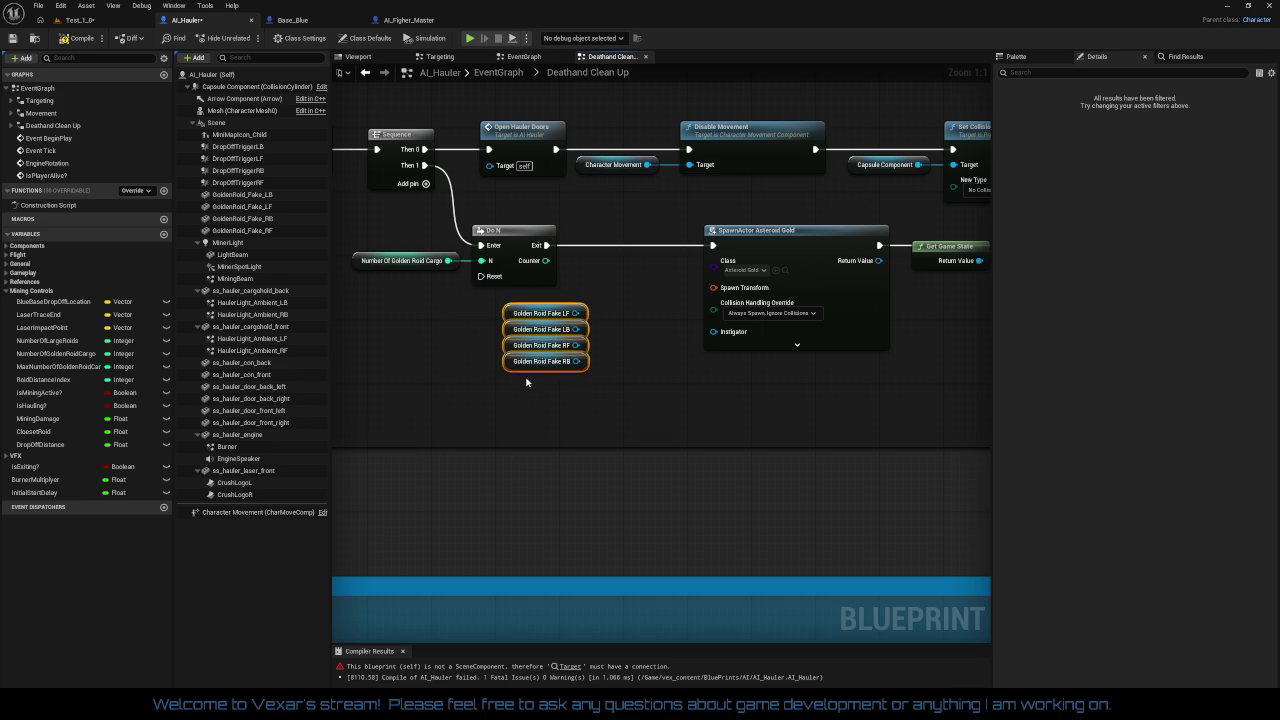
{"action": "left_click_drag", "start_coordinate": [516, 371], "coordinate": [444, 387]}
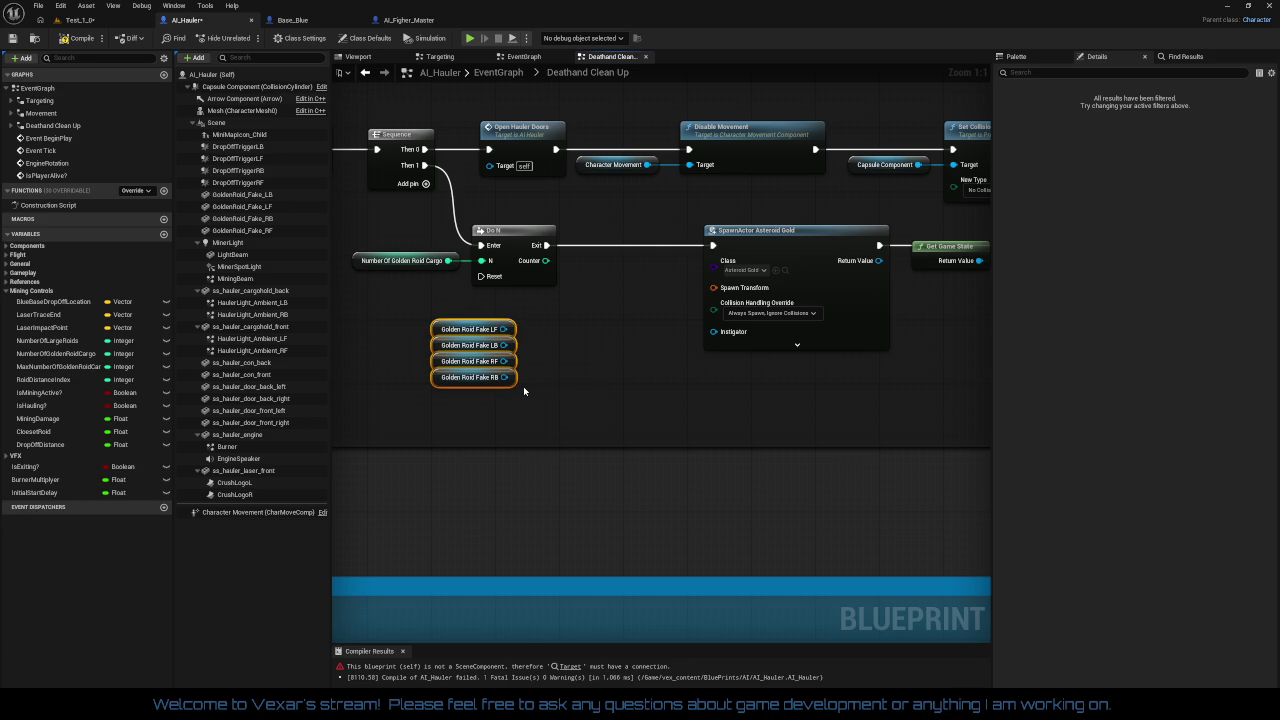
{"action": "mouse_move", "coordinate": [504, 329]}
{"action": "left_mouse_down"}
{"action": "mouse_move", "coordinate": [575, 350]}
{"action": "mouse_move", "coordinate": [551, 345]}
{"action": "left_mouse_up"}
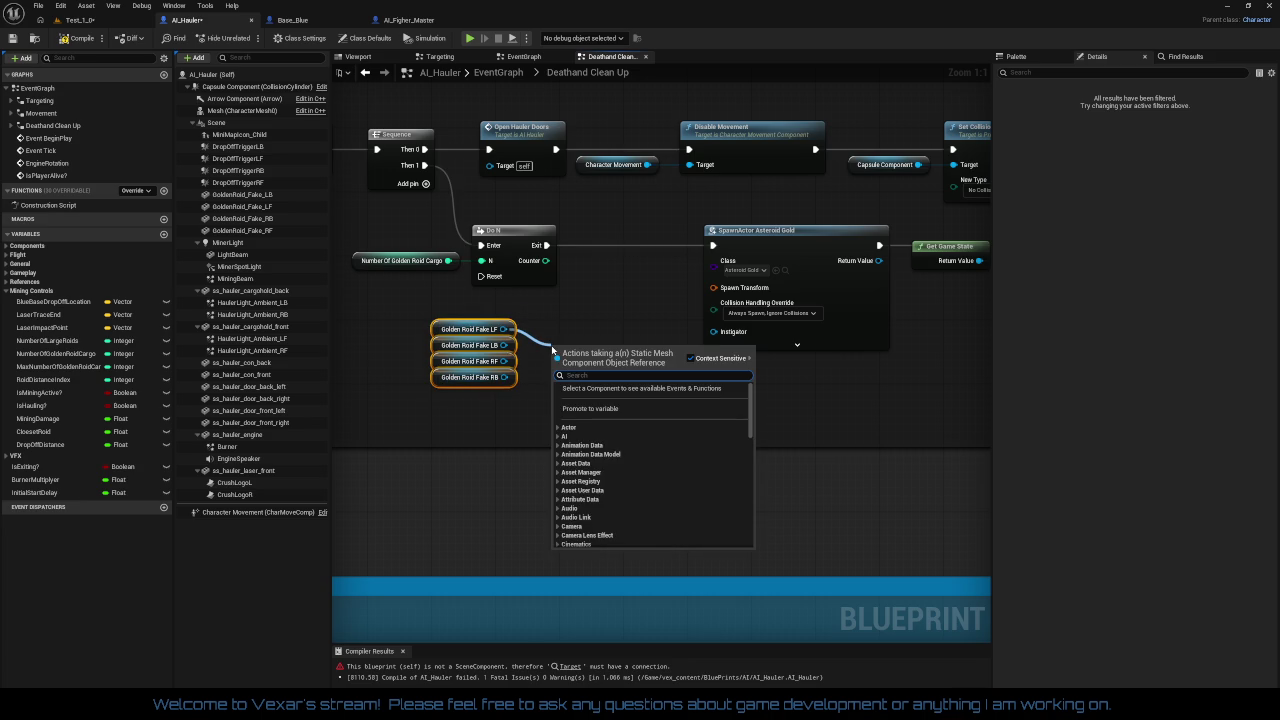
Step: Add a Get World Transform node fed by the Golden Roid Fake LF getter
{"action": "type", "text": "get r"}
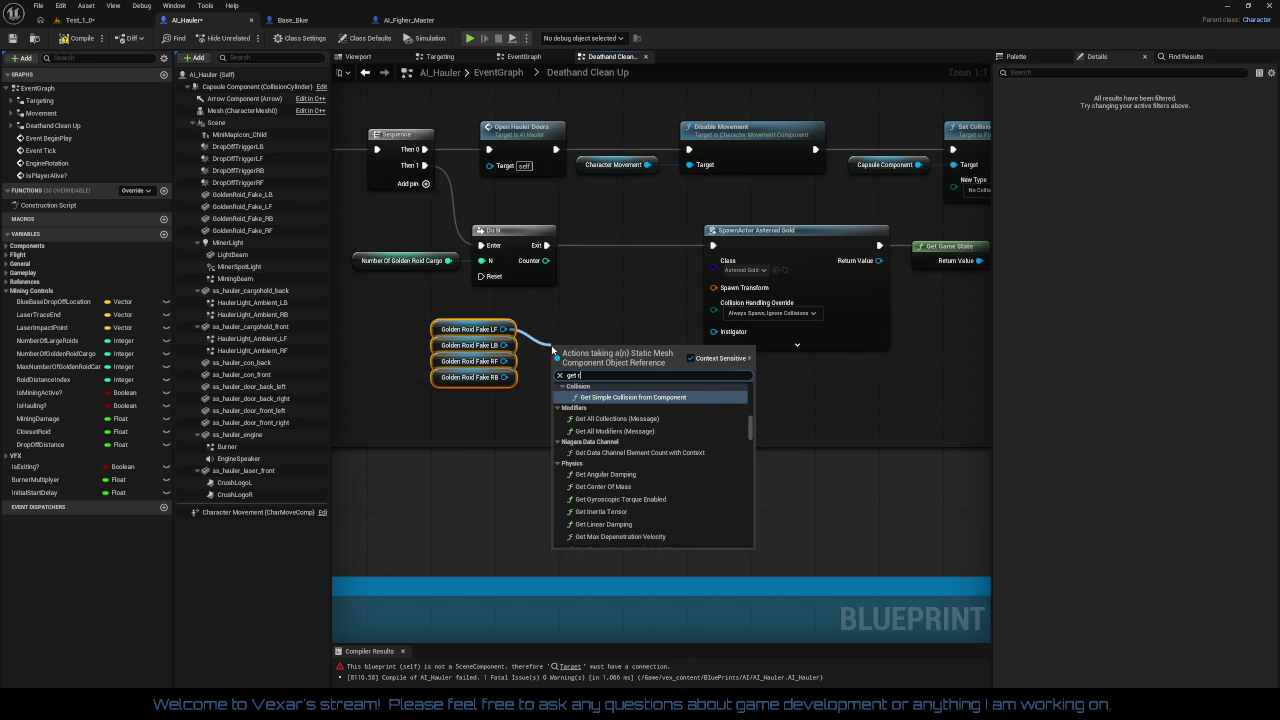
{"action": "key", "text": "BackSpace"}
{"action": "type", "text": "trans"}
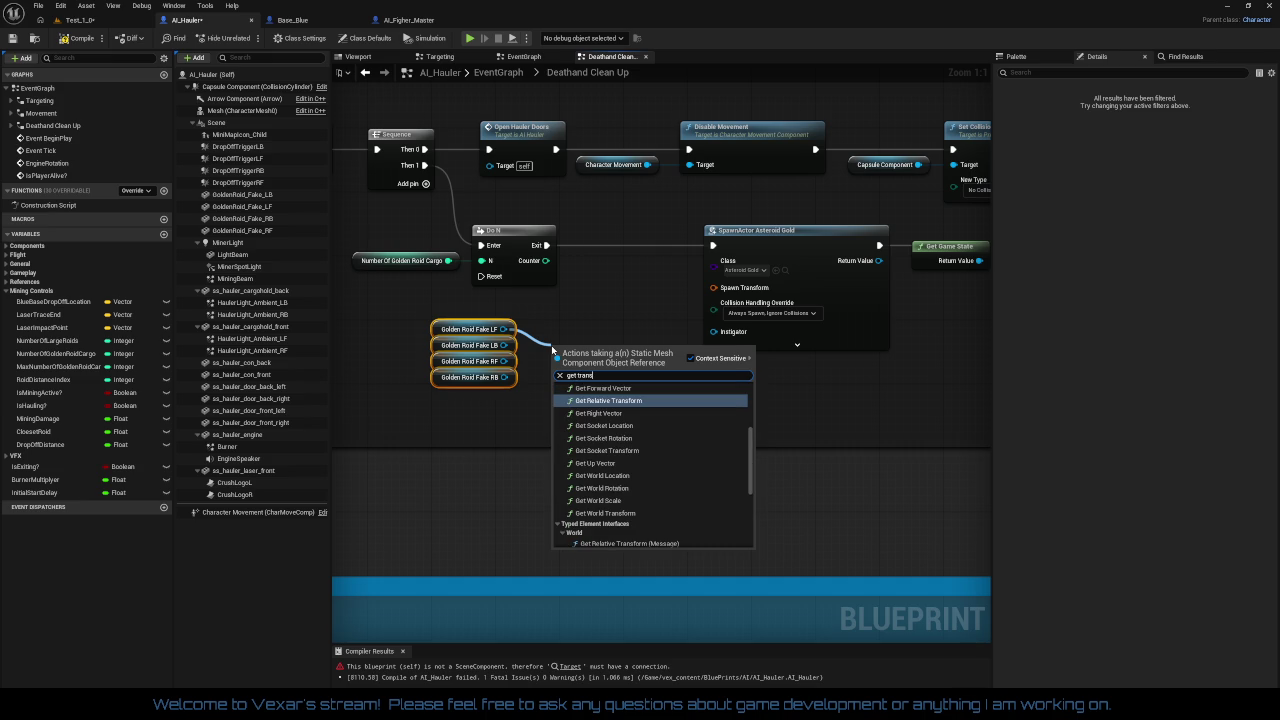
{"action": "key", "text": "Down"}
{"action": "key", "text": "Down"}
{"action": "key", "text": "Down"}
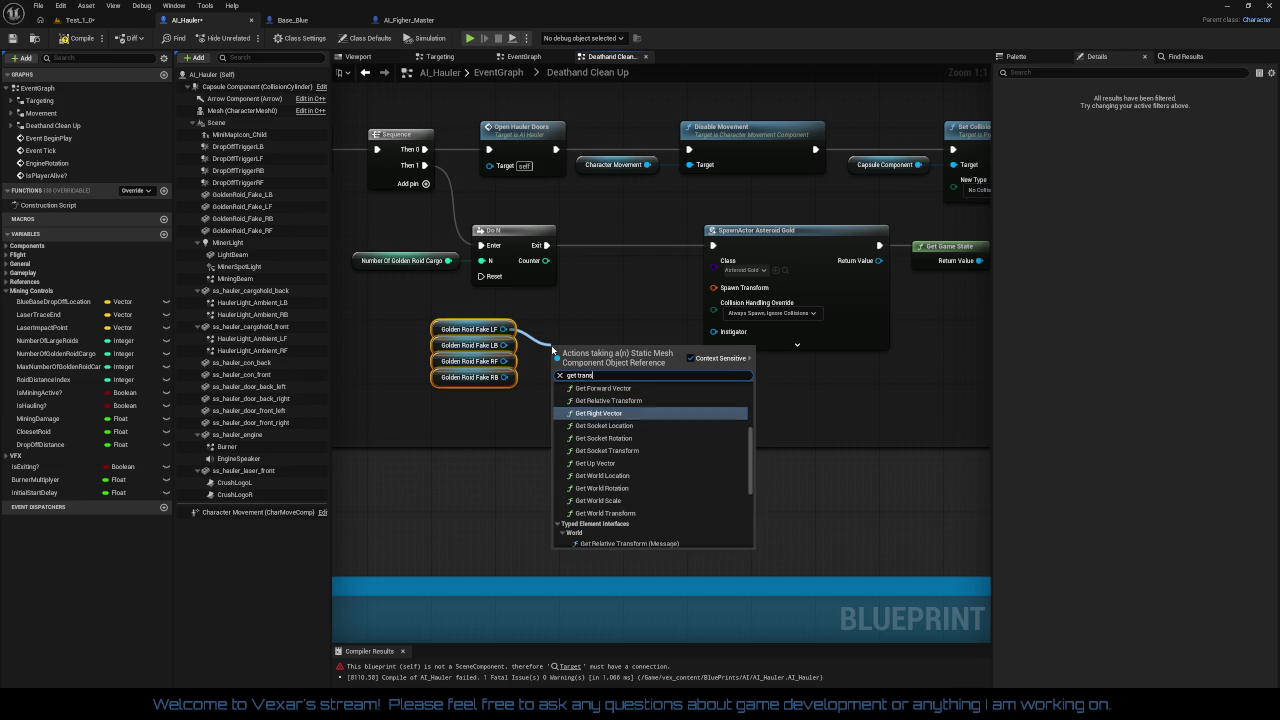
{"action": "key", "text": "Down"}
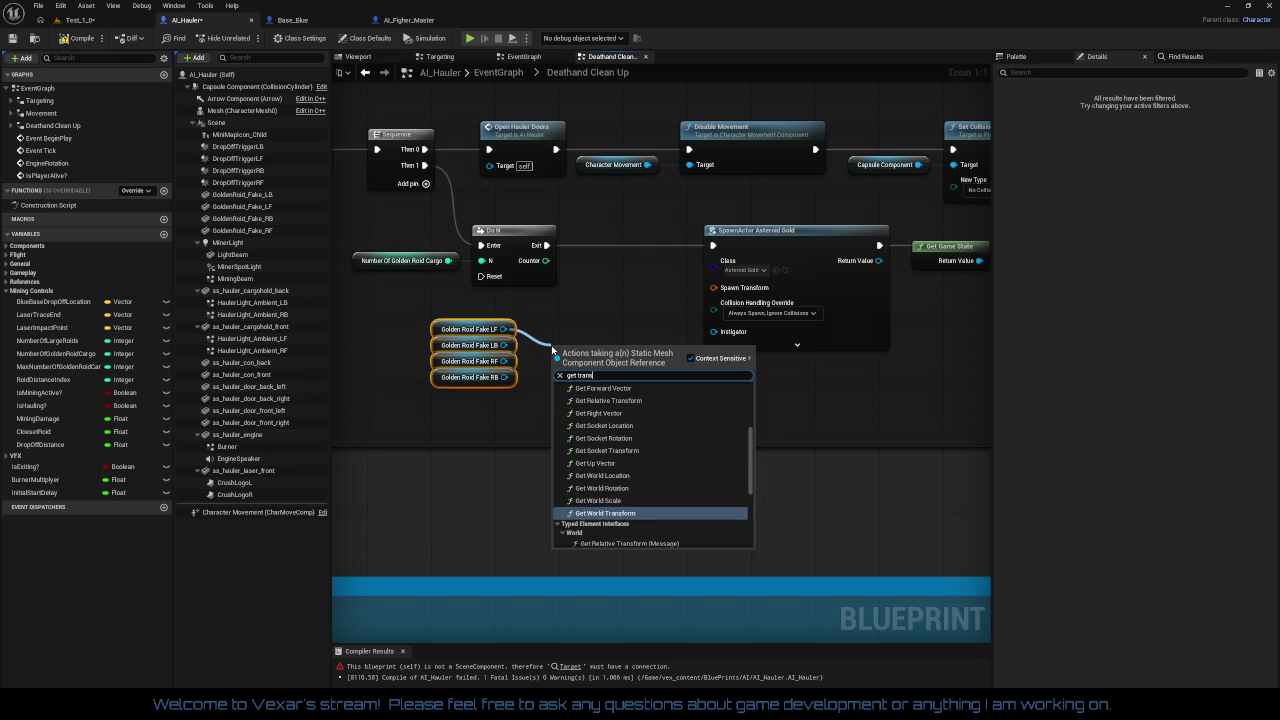
{"action": "key", "text": "Return"}
{"action": "left_click_drag", "start_coordinate": [611, 357], "coordinate": [595, 317]}
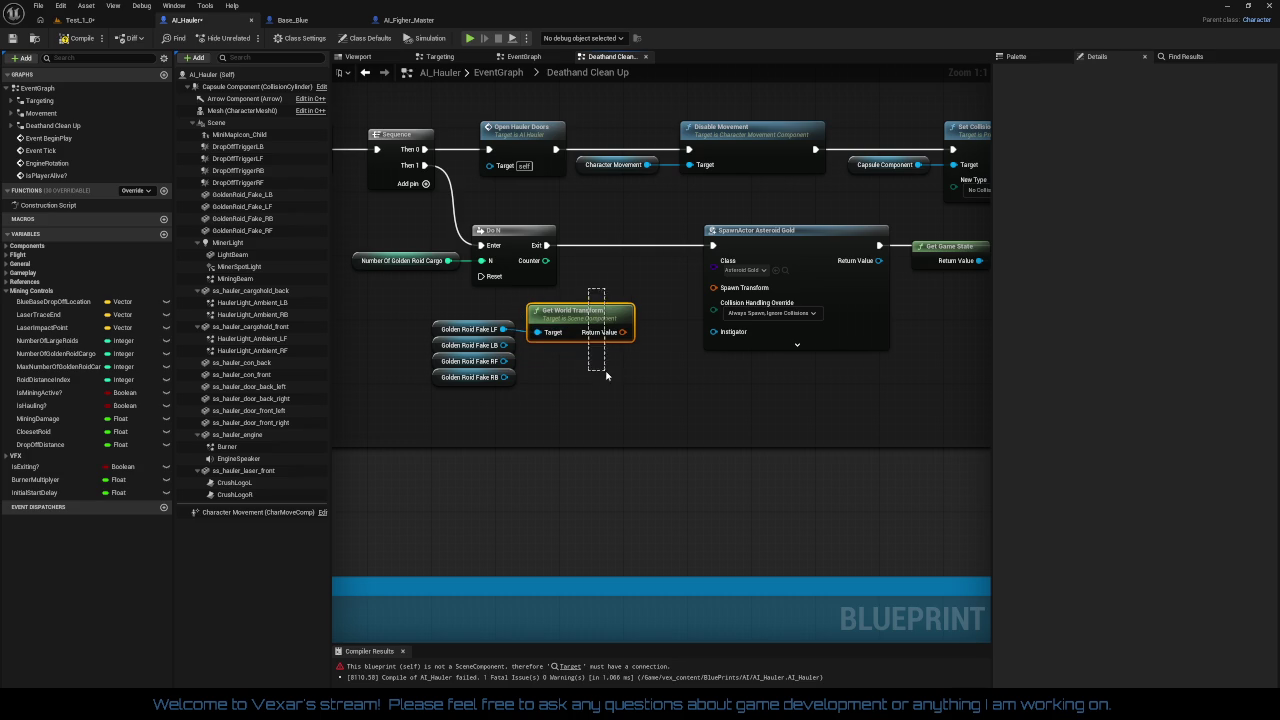
Step: Duplicate Get World Transform for Golden Roid Fake LB and select both transform nodes
{"action": "key", "text": "ctrl+d"}
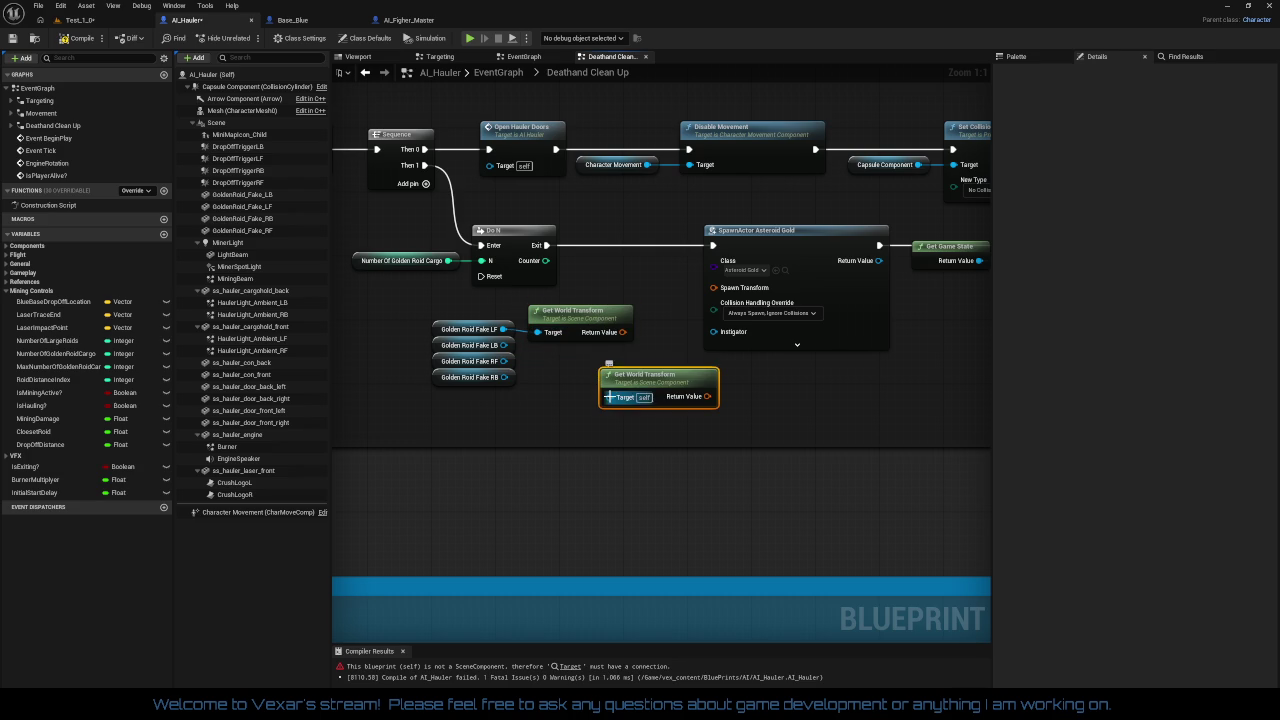
{"action": "mouse_move", "coordinate": [609, 397]}
{"action": "left_mouse_down"}
{"action": "mouse_move", "coordinate": [510, 370]}
{"action": "mouse_move", "coordinate": [500, 345]}
{"action": "left_mouse_up"}
{"action": "left_click_drag", "start_coordinate": [655, 374], "coordinate": [598, 350]}
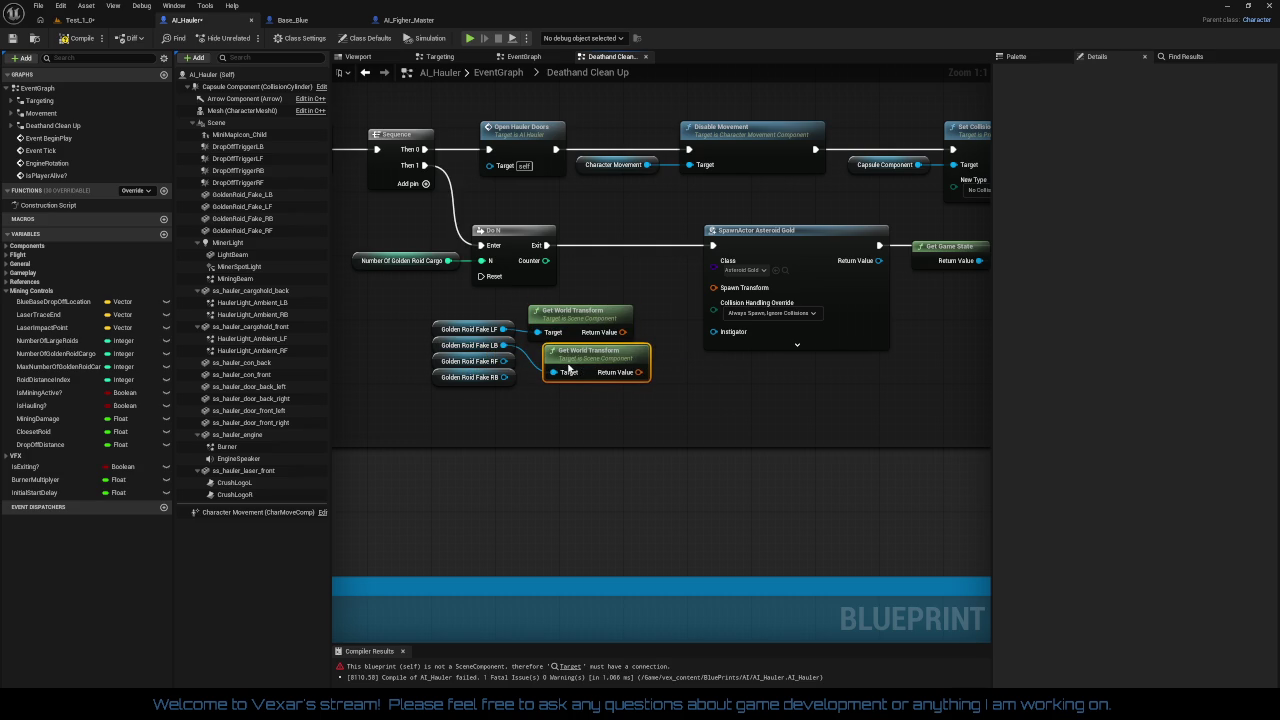
{"action": "left_click_drag", "start_coordinate": [427, 313], "coordinate": [606, 340]}
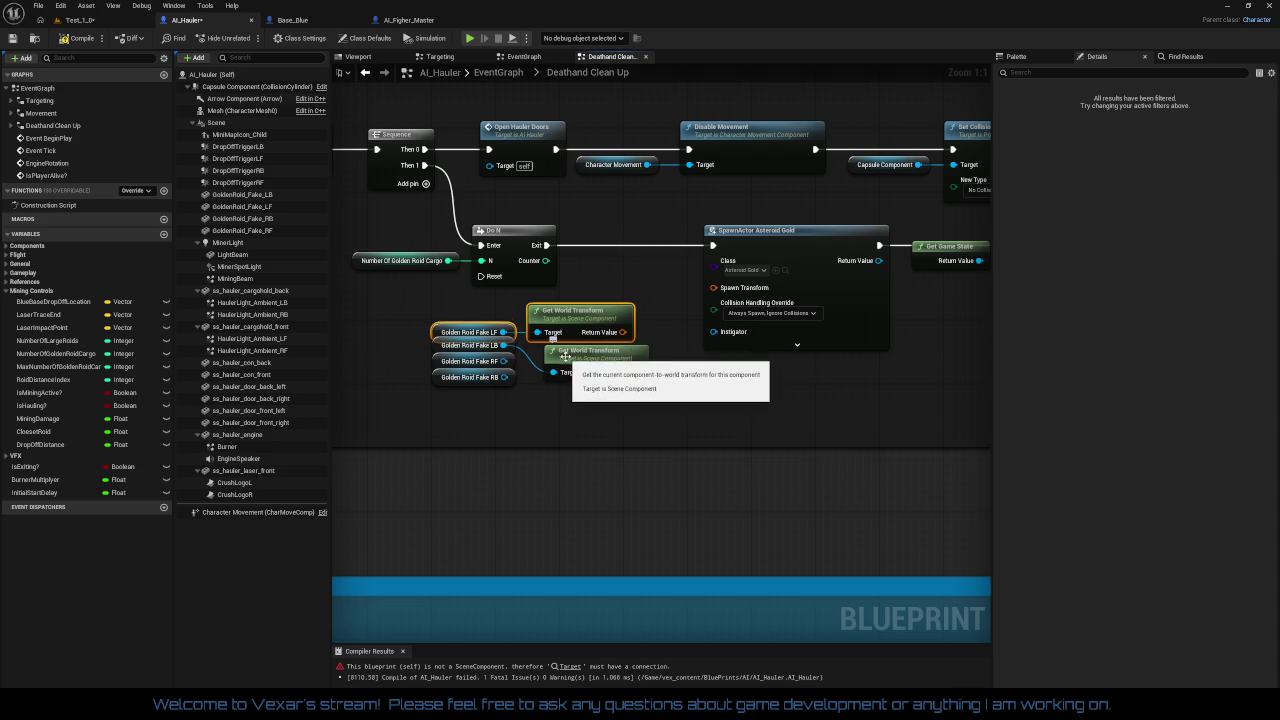
{"action": "left_click_drag", "start_coordinate": [600, 360], "coordinate": [584, 361]}
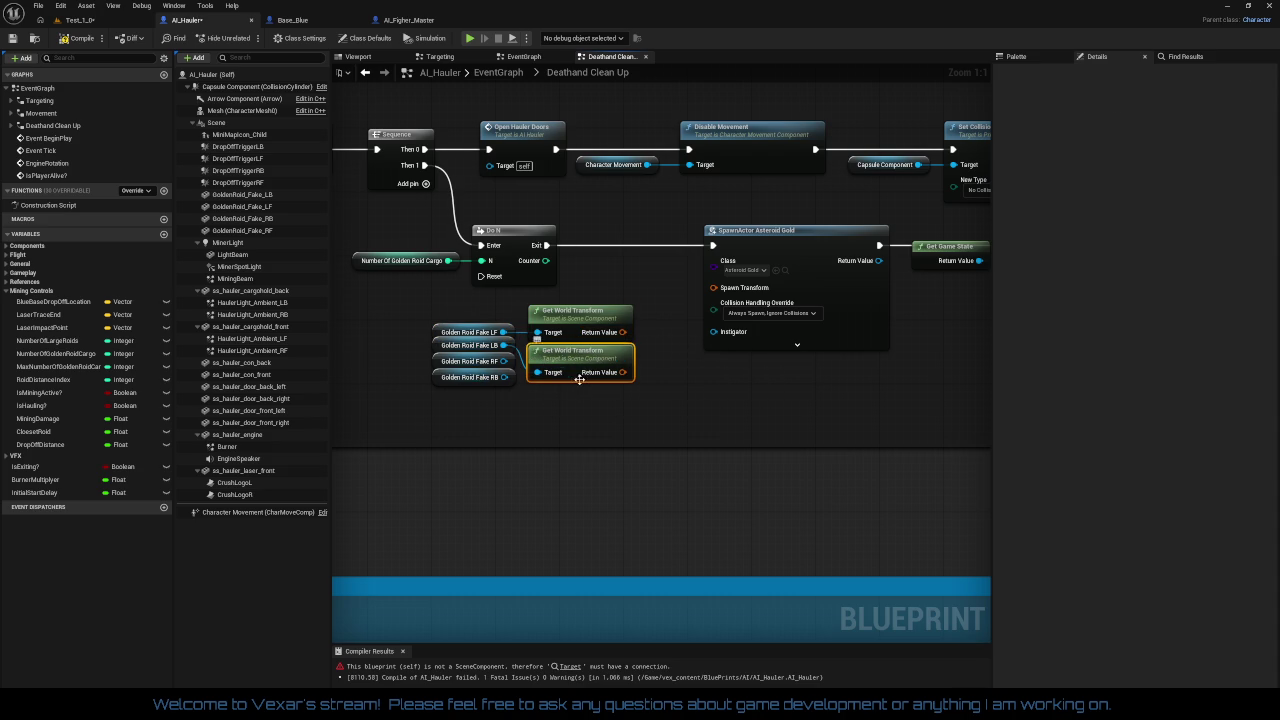
{"action": "left_click", "coordinate": [589, 325], "text": "ctrl"}
Step: Paste two more Get World Transform nodes and wire them to the RF and RB getters
{"action": "key", "text": "ctrl+c"}
{"action": "key", "text": "ctrl+v"}
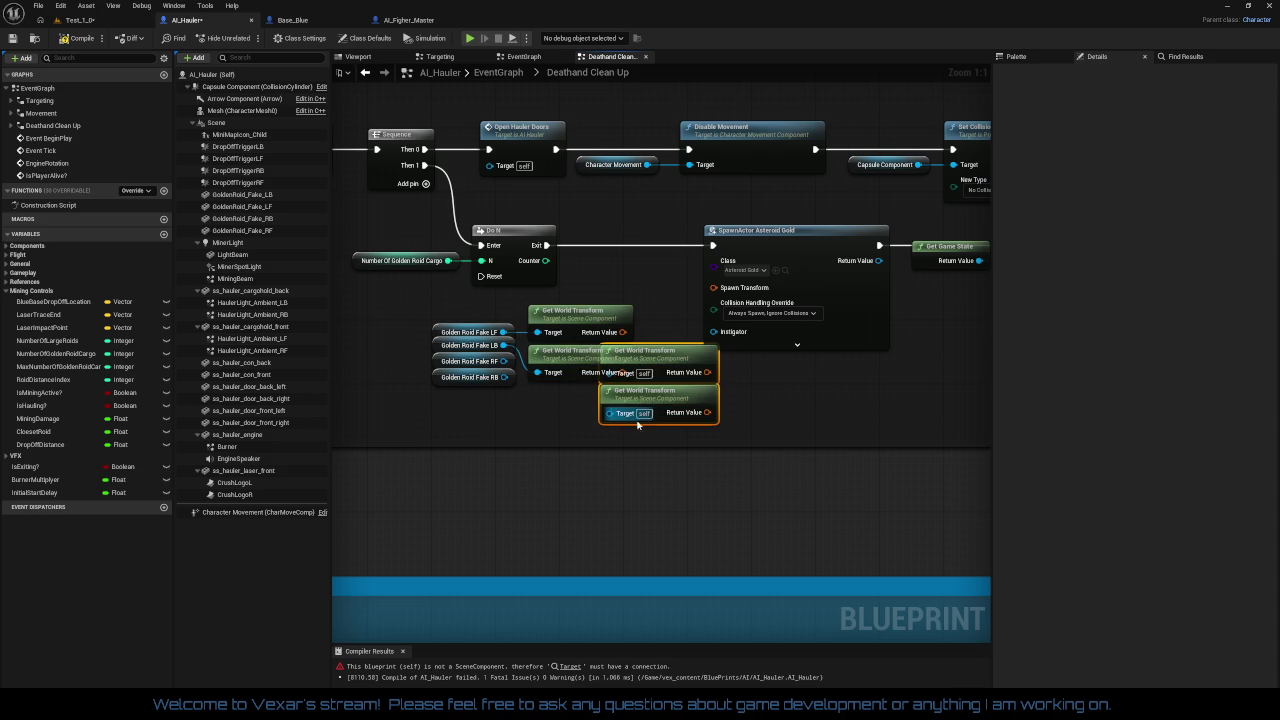
{"action": "mouse_move", "coordinate": [658, 378]}
{"action": "left_mouse_down"}
{"action": "mouse_move", "coordinate": [586, 420]}
{"action": "mouse_move", "coordinate": [590, 402]}
{"action": "mouse_move", "coordinate": [544, 415]}
{"action": "mouse_move", "coordinate": [506, 378]}
{"action": "left_mouse_up"}
{"action": "mouse_move", "coordinate": [537, 452]}
{"action": "left_mouse_down"}
{"action": "mouse_move", "coordinate": [440, 364]}
{"action": "mouse_move", "coordinate": [441, 463]}
{"action": "left_mouse_up"}
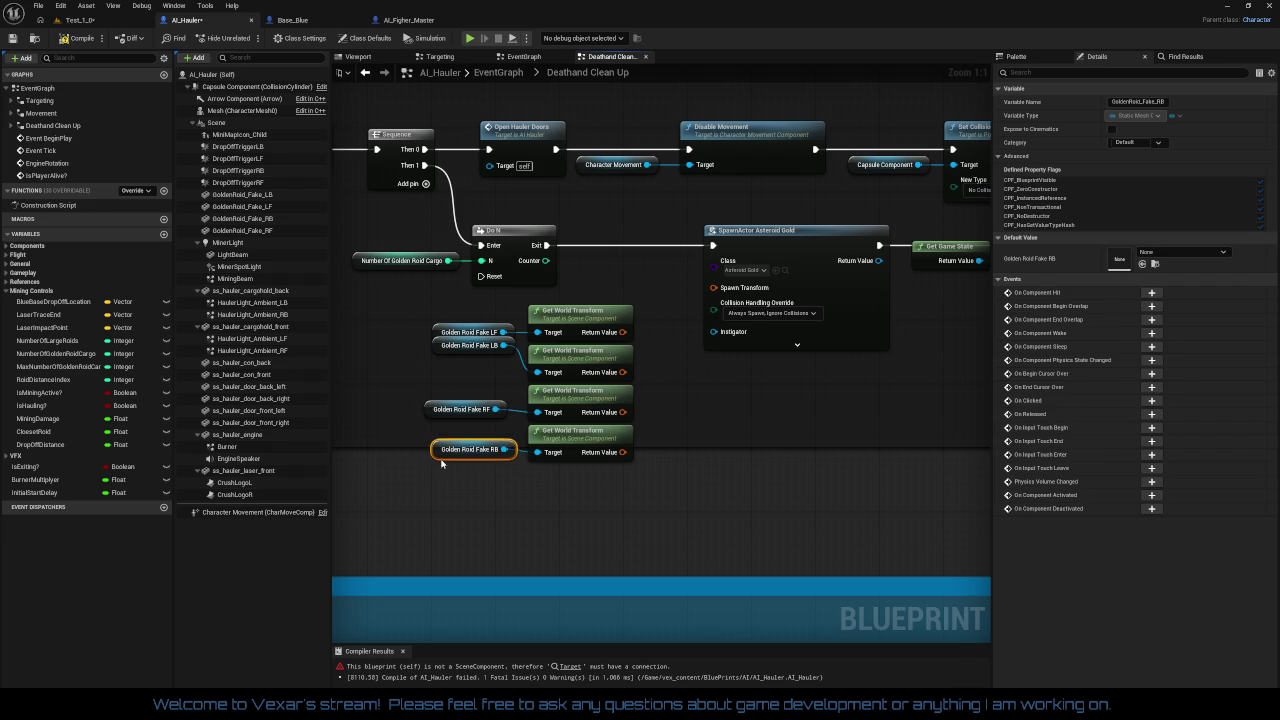
{"action": "mouse_move", "coordinate": [440, 348]}
{"action": "left_mouse_down"}
{"action": "mouse_move", "coordinate": [440, 398]}
{"action": "mouse_move", "coordinate": [441, 380]}
{"action": "left_mouse_up"}
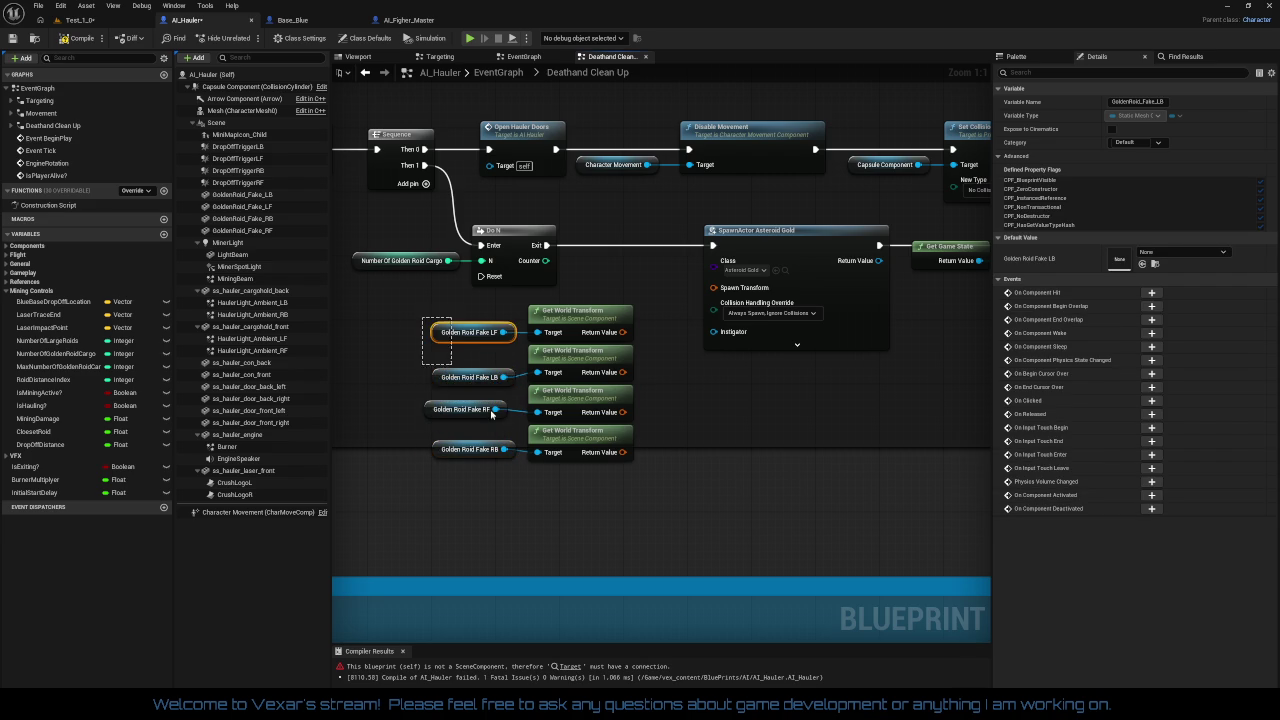
Step: Straighten the getter-to-transform wires and nudge the LF and RB getters into line
{"action": "left_click_drag", "start_coordinate": [491, 414], "coordinate": [588, 489]}
{"action": "key", "text": "q"}
{"action": "left_click", "coordinate": [608, 487]}
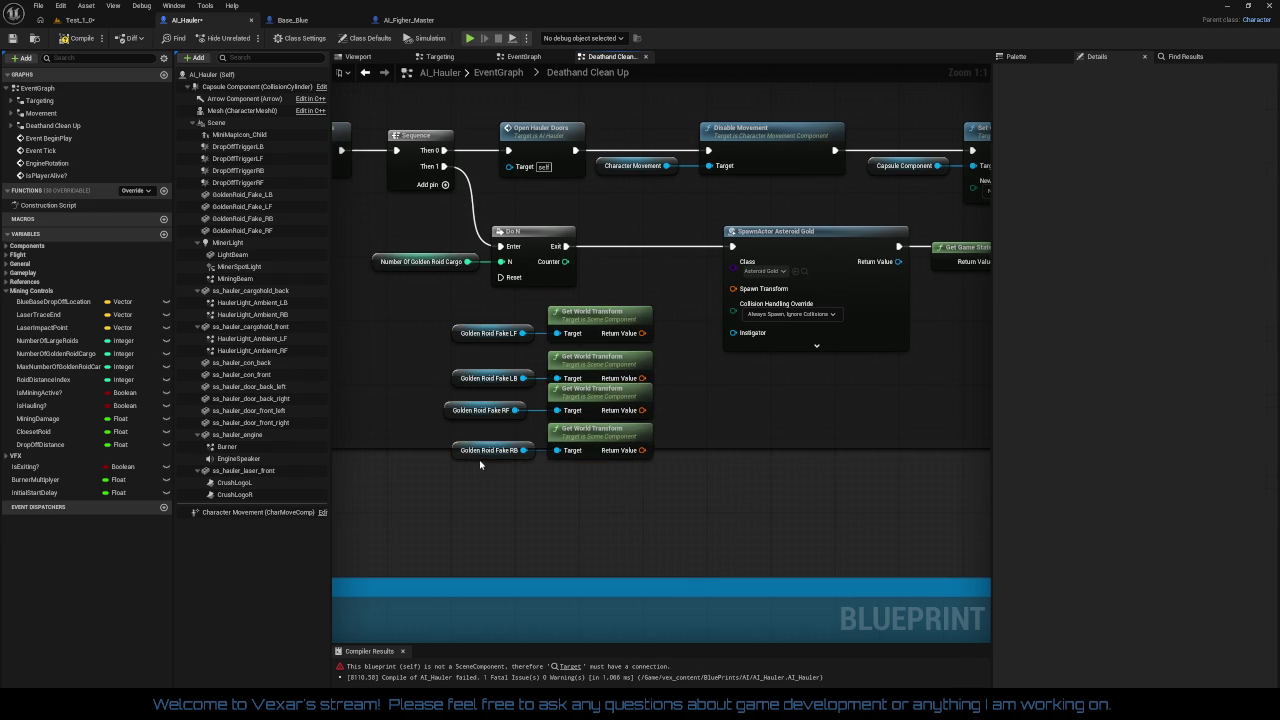
{"action": "left_click", "coordinate": [467, 418]}
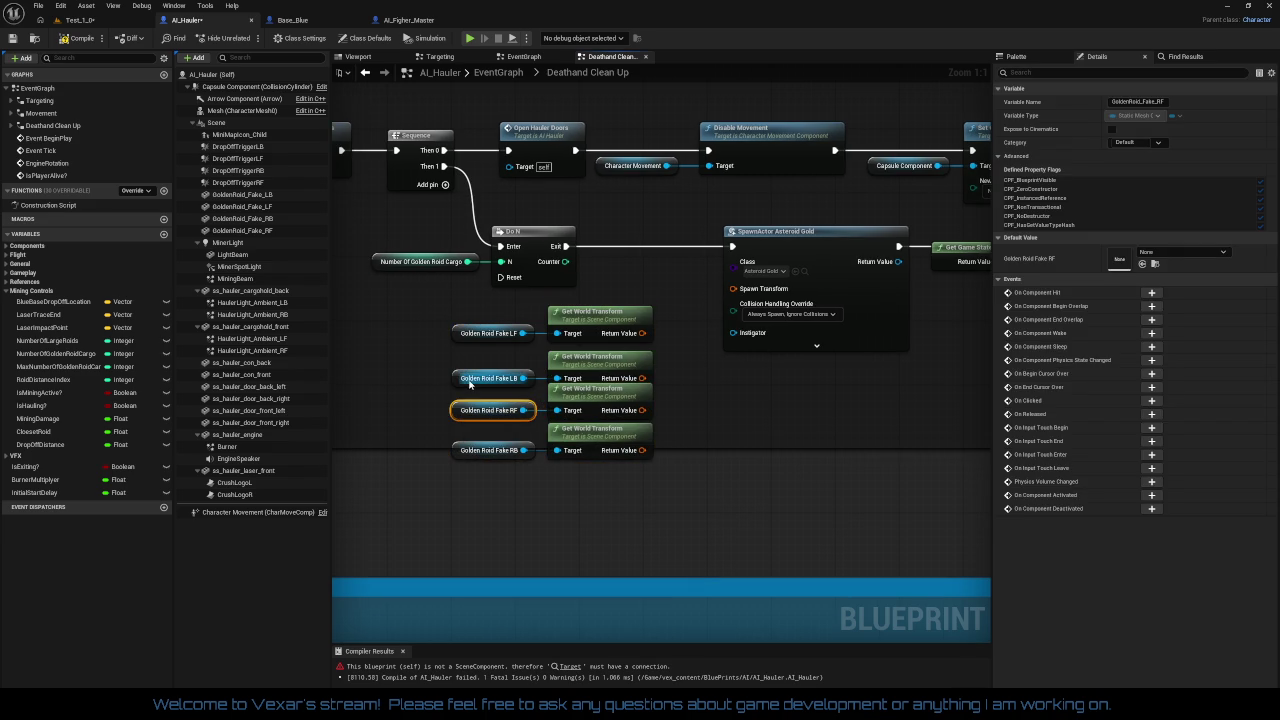
{"action": "left_click", "coordinate": [475, 383]}
{"action": "left_click", "coordinate": [488, 334]}
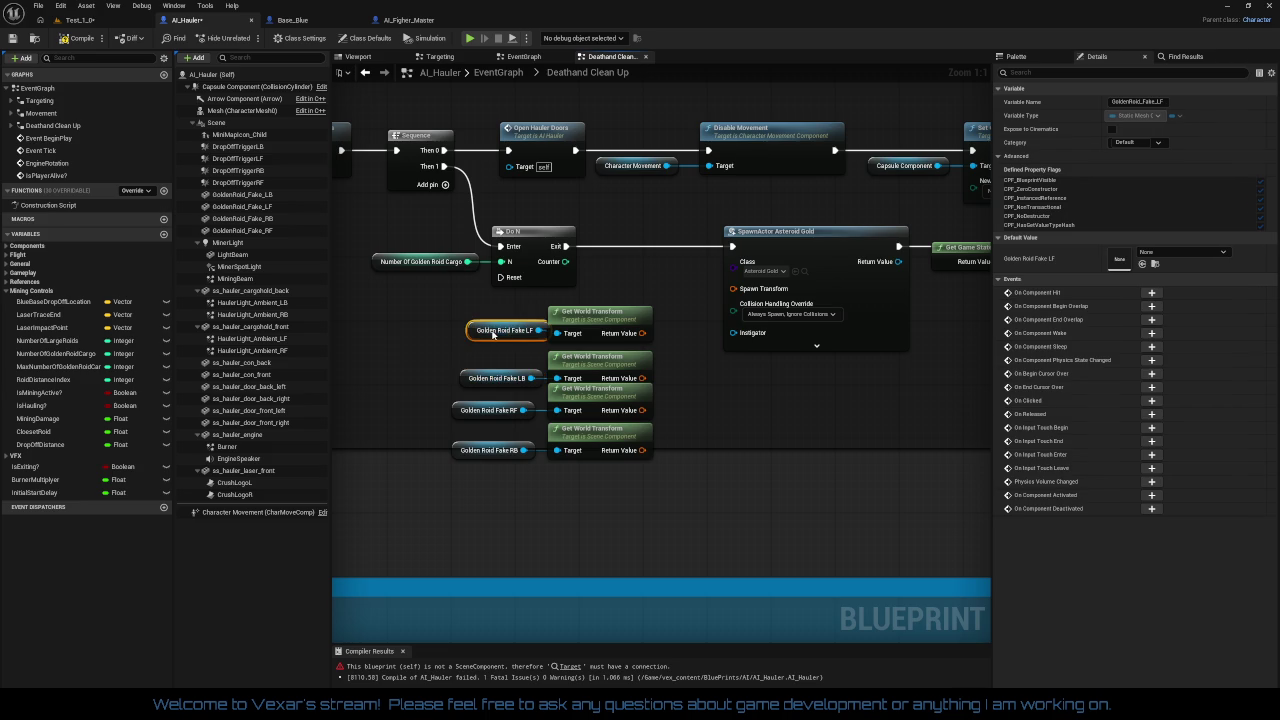
{"action": "mouse_move", "coordinate": [488, 334]}
{"action": "left_mouse_down"}
{"action": "mouse_move", "coordinate": [481, 322]}
{"action": "mouse_move", "coordinate": [495, 460]}
{"action": "mouse_move", "coordinate": [467, 451]}
{"action": "left_mouse_up"}
{"action": "left_click", "coordinate": [549, 503]}
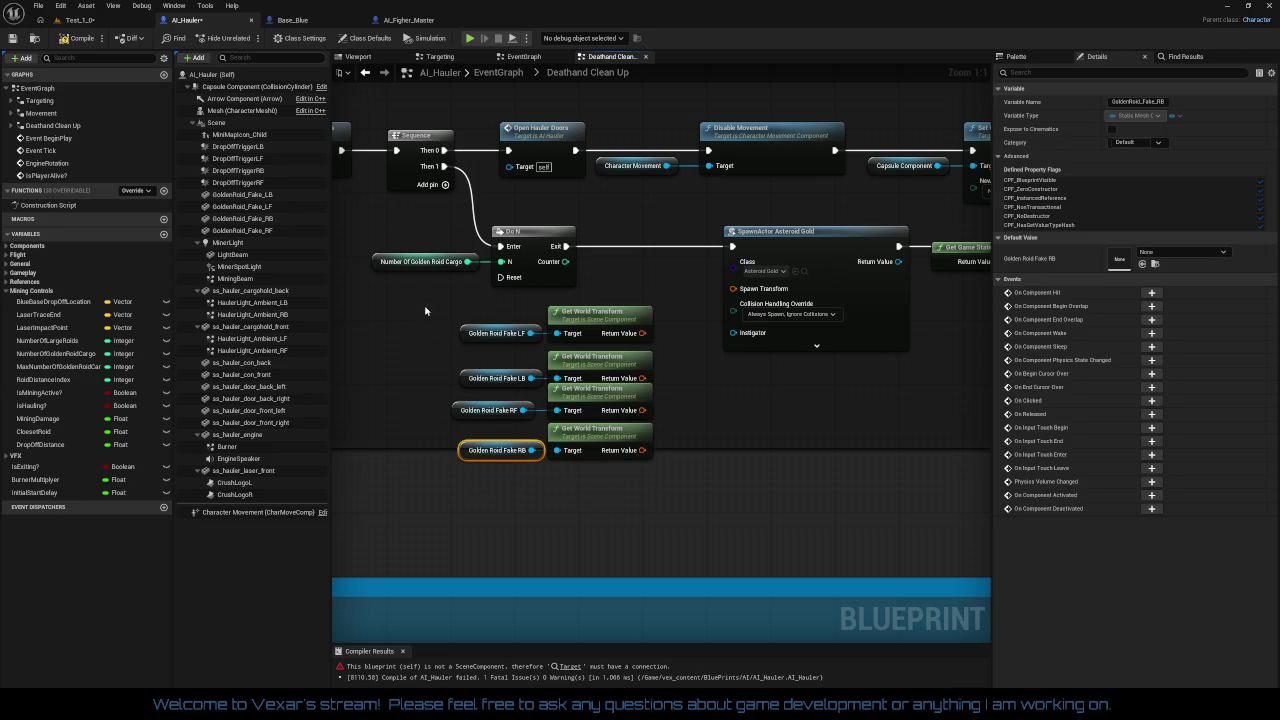
Step: Move the four getter-transform pairs left as one block and align the RF getter
{"action": "left_click_drag", "start_coordinate": [425, 311], "coordinate": [636, 512]}
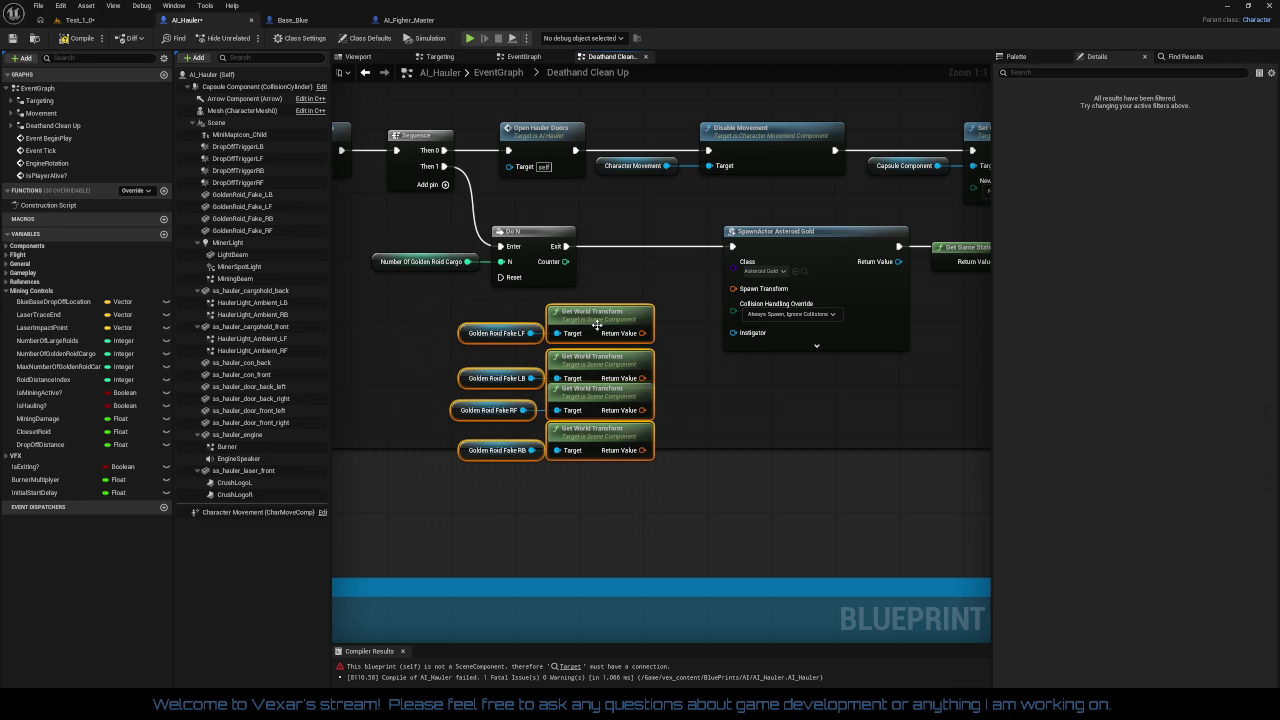
{"action": "left_click_drag", "start_coordinate": [599, 334], "coordinate": [493, 315]}
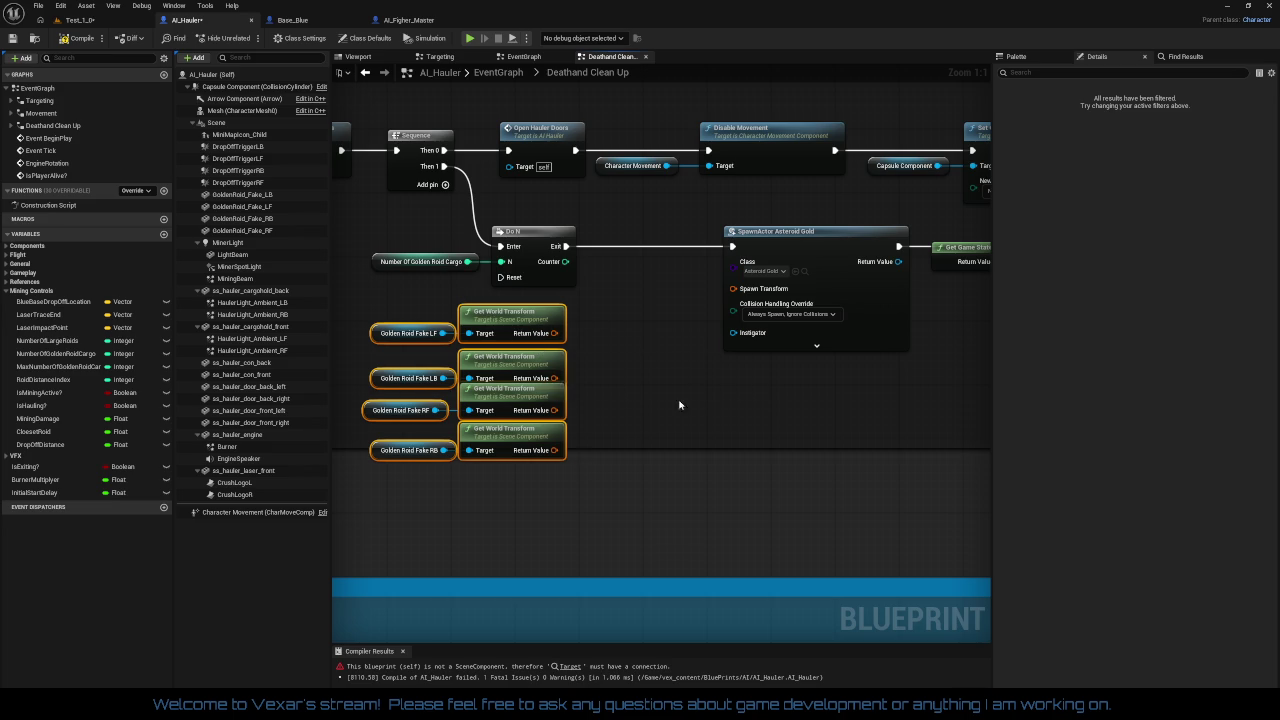
{"action": "left_click", "coordinate": [449, 467]}
{"action": "left_click_drag", "start_coordinate": [376, 414], "coordinate": [384, 414]}
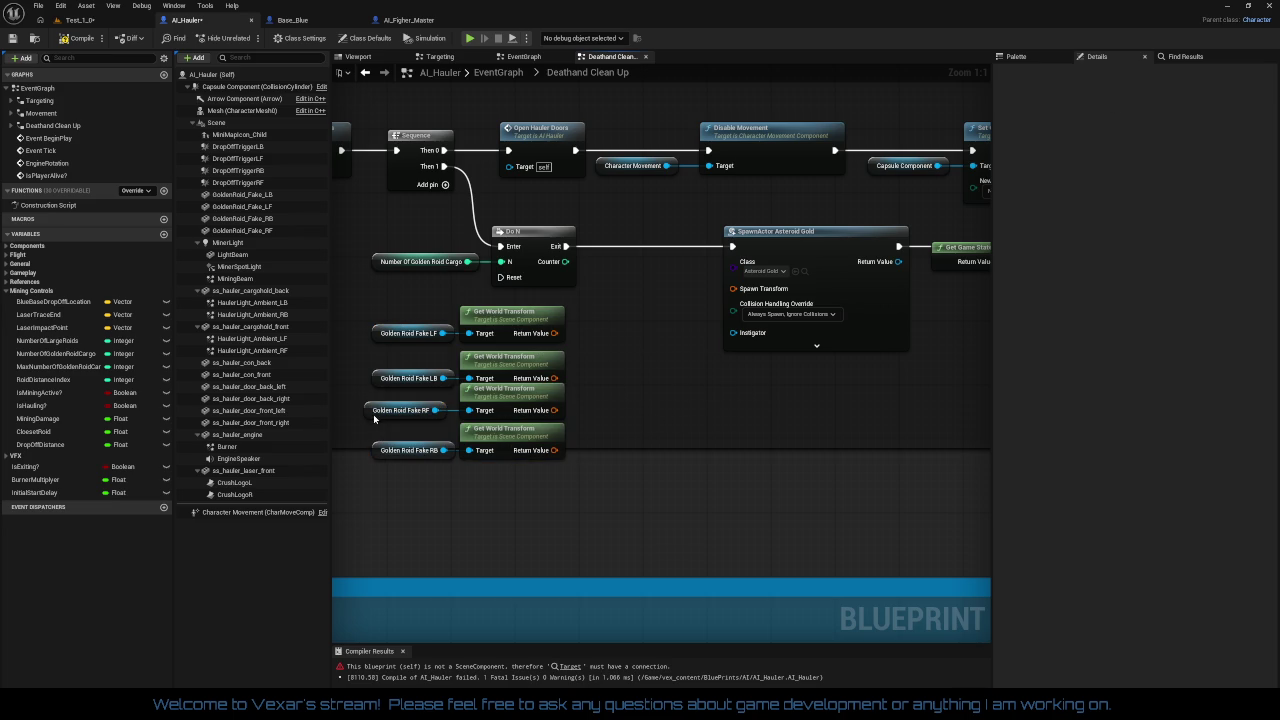
{"action": "mouse_move", "coordinate": [419, 335]}
{"action": "left_mouse_down"}
{"action": "mouse_move", "coordinate": [470, 395]}
{"action": "mouse_move", "coordinate": [518, 501]}
{"action": "left_mouse_up"}
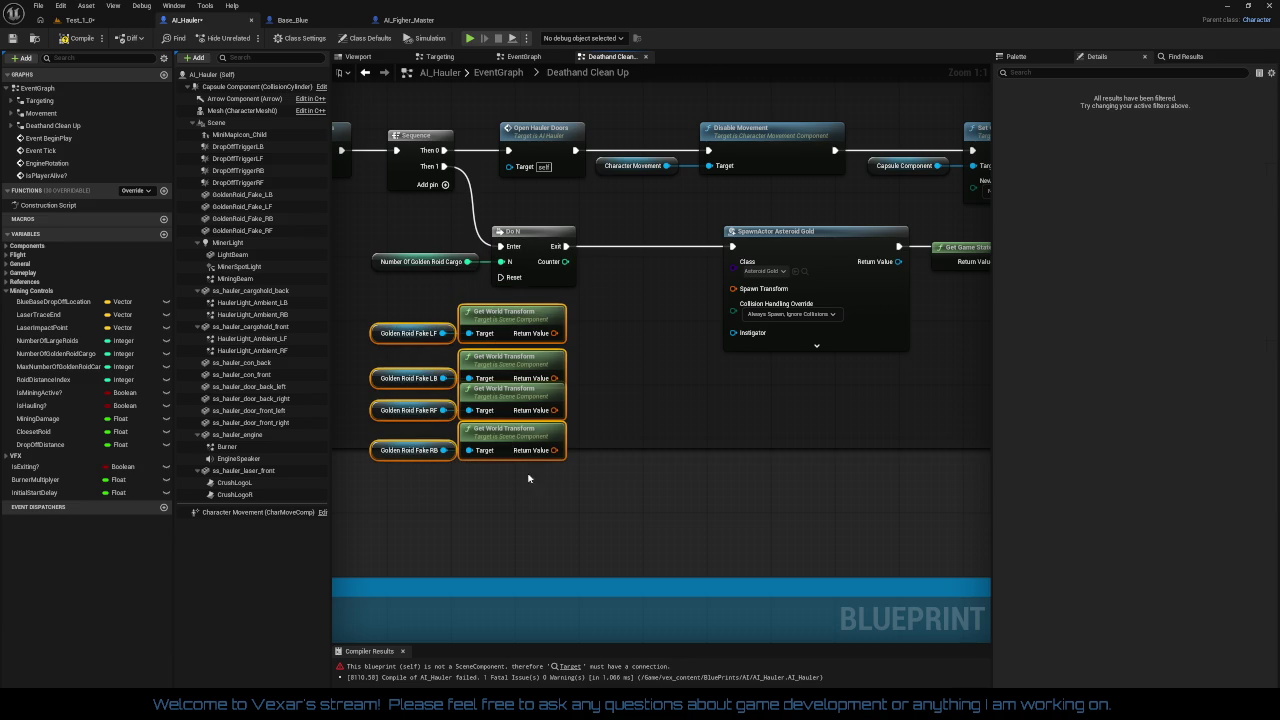
{"action": "left_click", "coordinate": [600, 433]}
Step: Add a Select node fed by the first world transform, discarding a mistaken Make Select
{"action": "left_click_drag", "start_coordinate": [555, 333], "coordinate": [660, 411]}
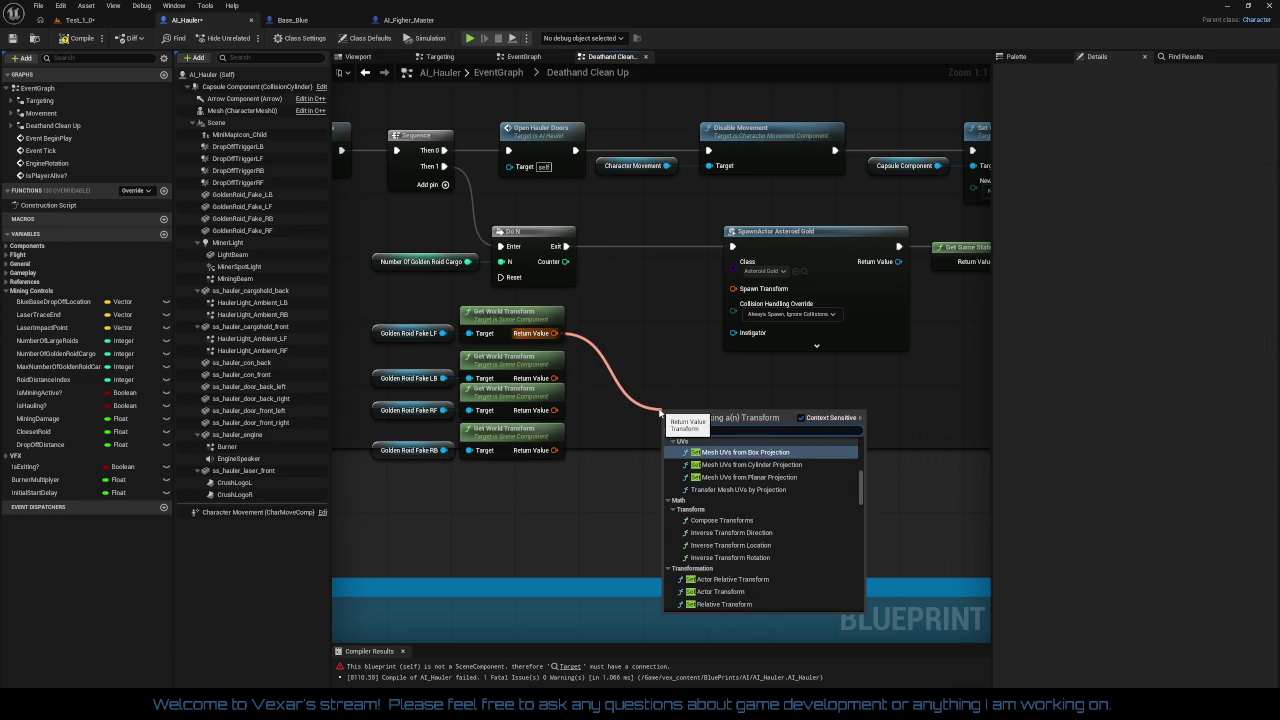
{"action": "type", "text": "set"}
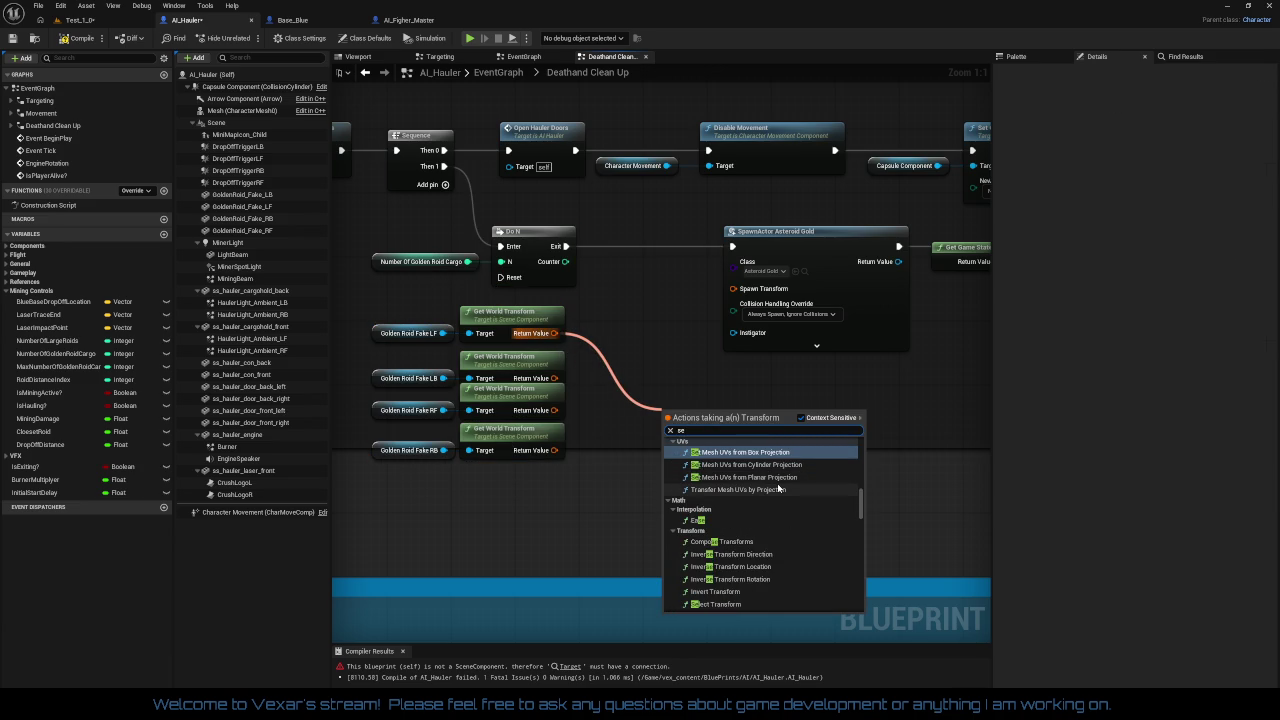
{"action": "key", "text": "BackSpace"}
{"action": "type", "text": "le"}
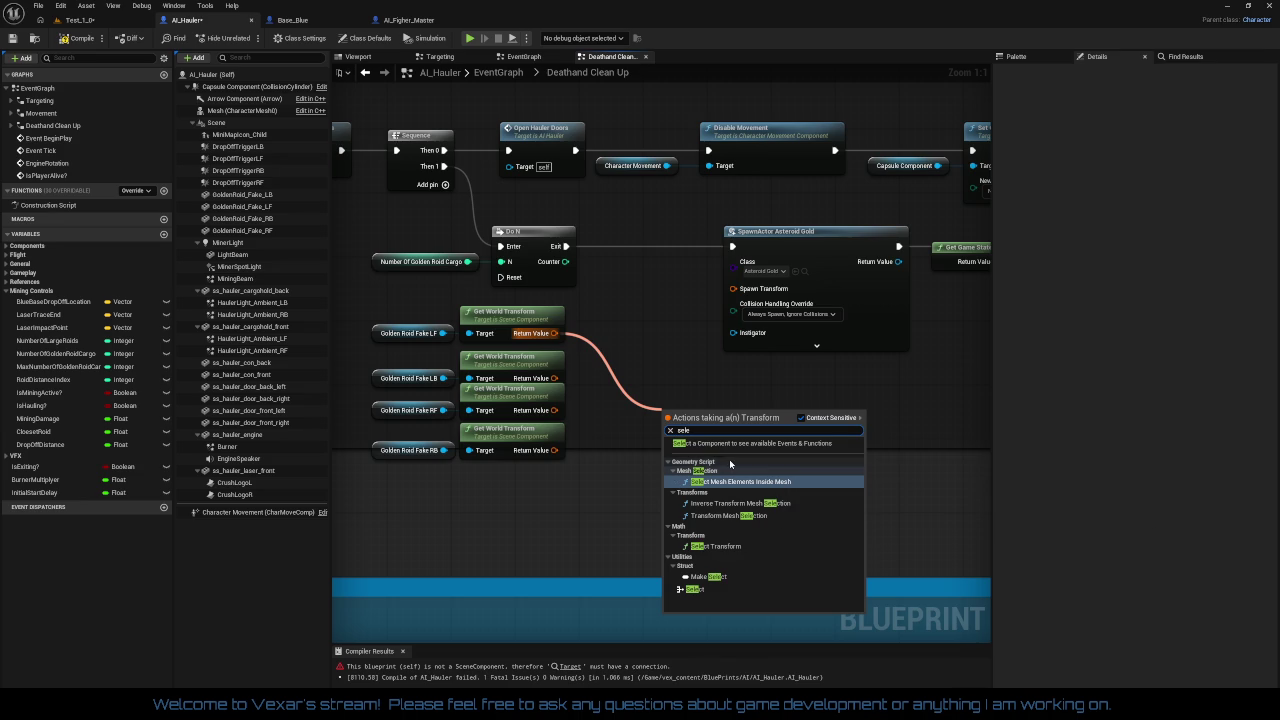
{"action": "left_click", "coordinate": [706, 579]}
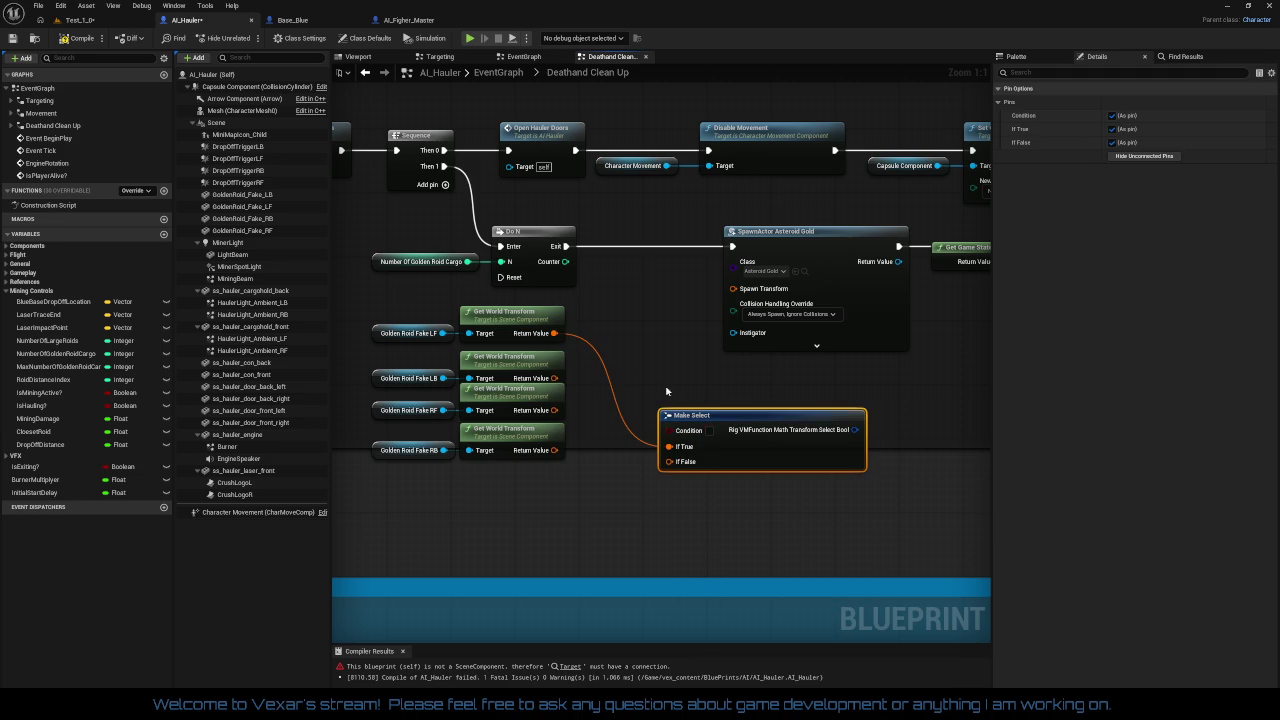
{"action": "key", "text": "Delete"}
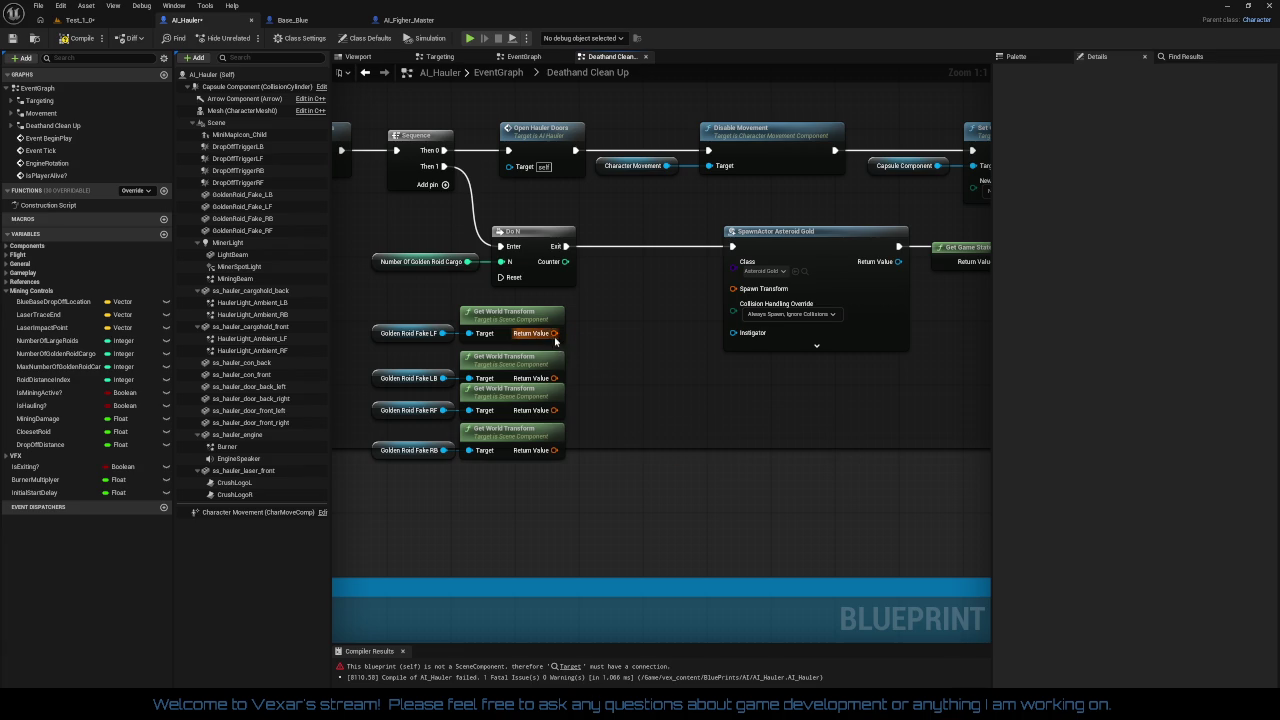
{"action": "mouse_move", "coordinate": [555, 333]}
{"action": "left_mouse_down"}
{"action": "mouse_move", "coordinate": [686, 400]}
{"action": "mouse_move", "coordinate": [662, 392]}
{"action": "left_mouse_up"}
{"action": "type", "text": "t"}
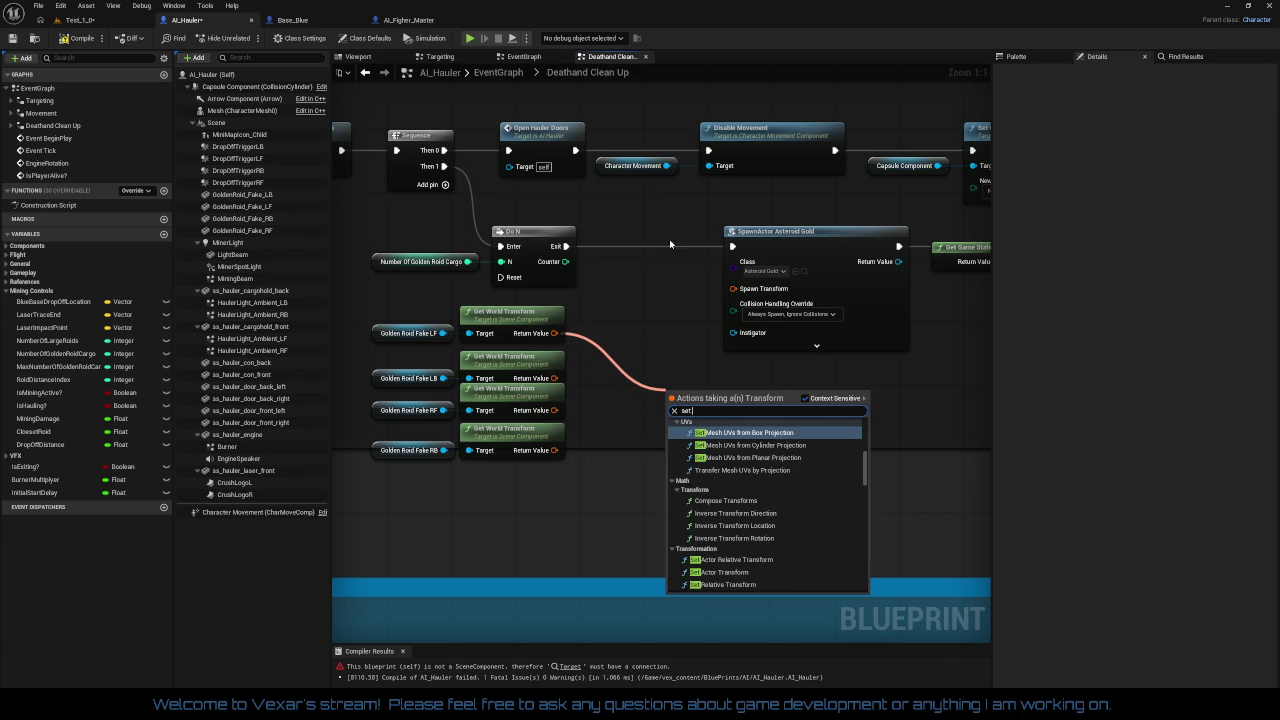
{"action": "type", "text": "ransformlec"}
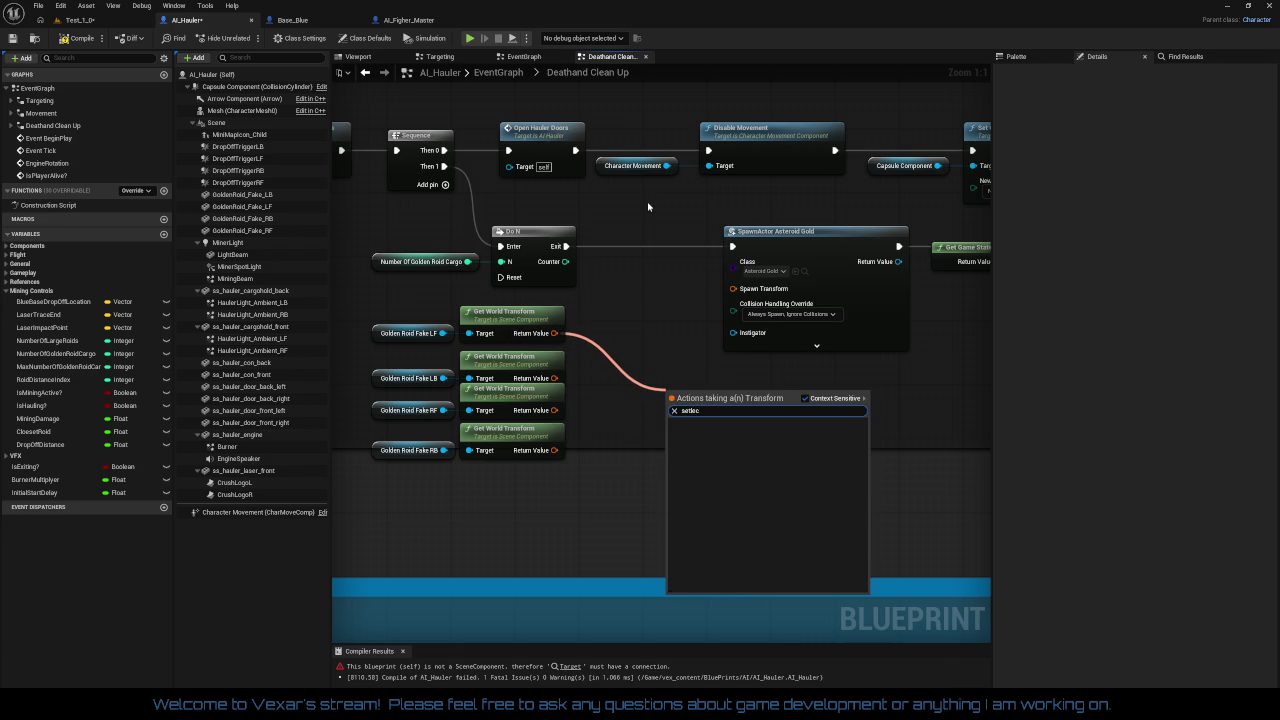
{"action": "key", "text": "BackSpace"}
{"action": "key", "text": "BackSpace"}
{"action": "key", "text": "BackSpace"}
{"action": "type", "text": "lect"}
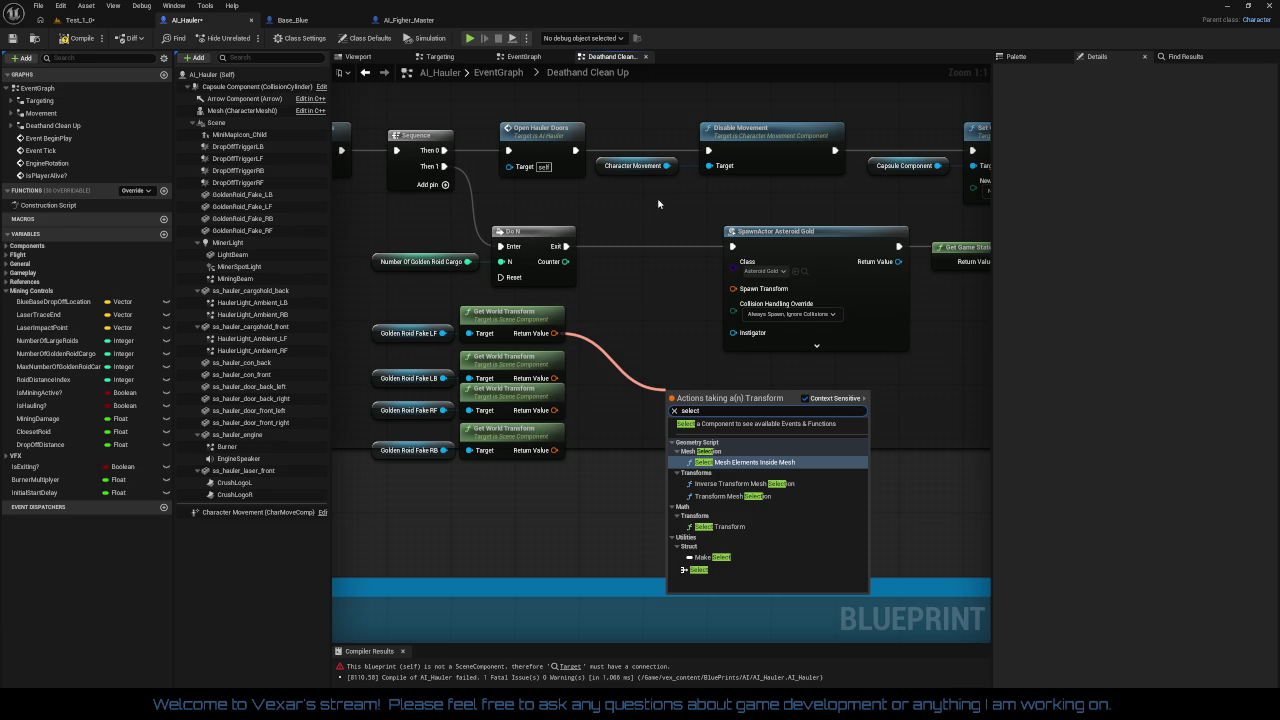
{"action": "left_click", "coordinate": [699, 570]}
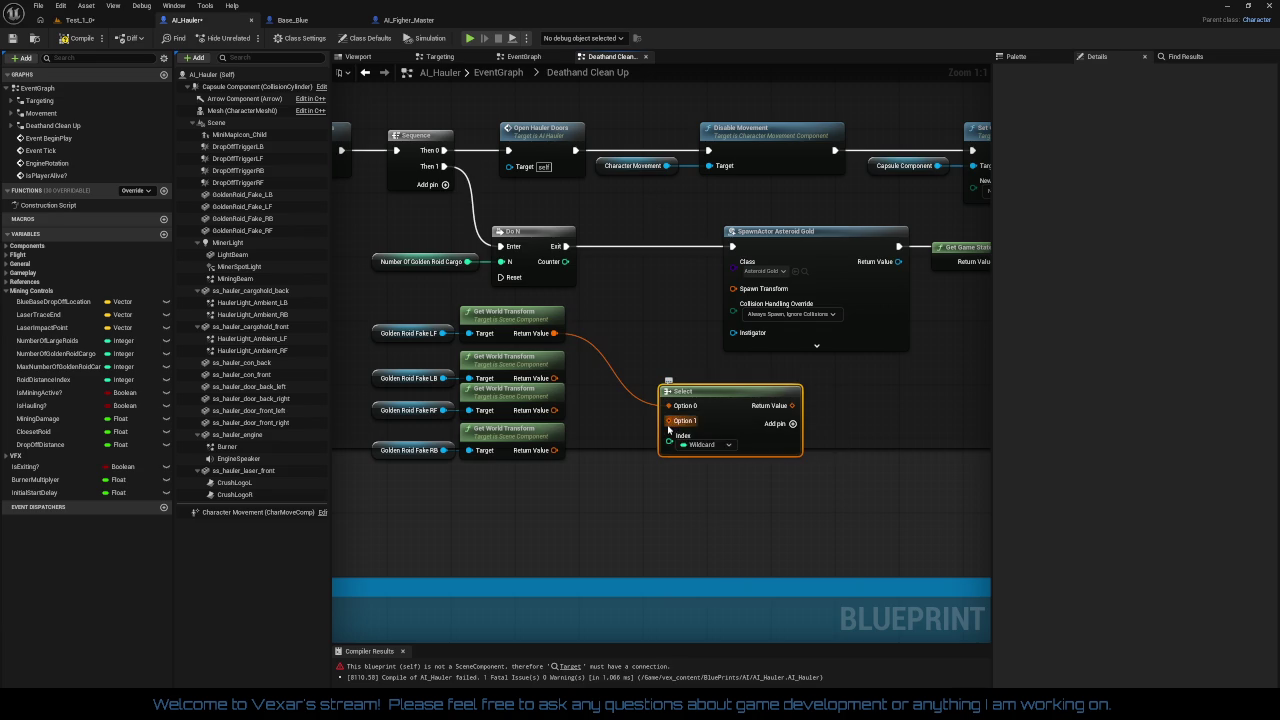
Step: Wire all four transforms into Select options, Do N Counter to Index, result to Spawn Transform
{"action": "left_click_drag", "start_coordinate": [668, 421], "coordinate": [554, 378]}
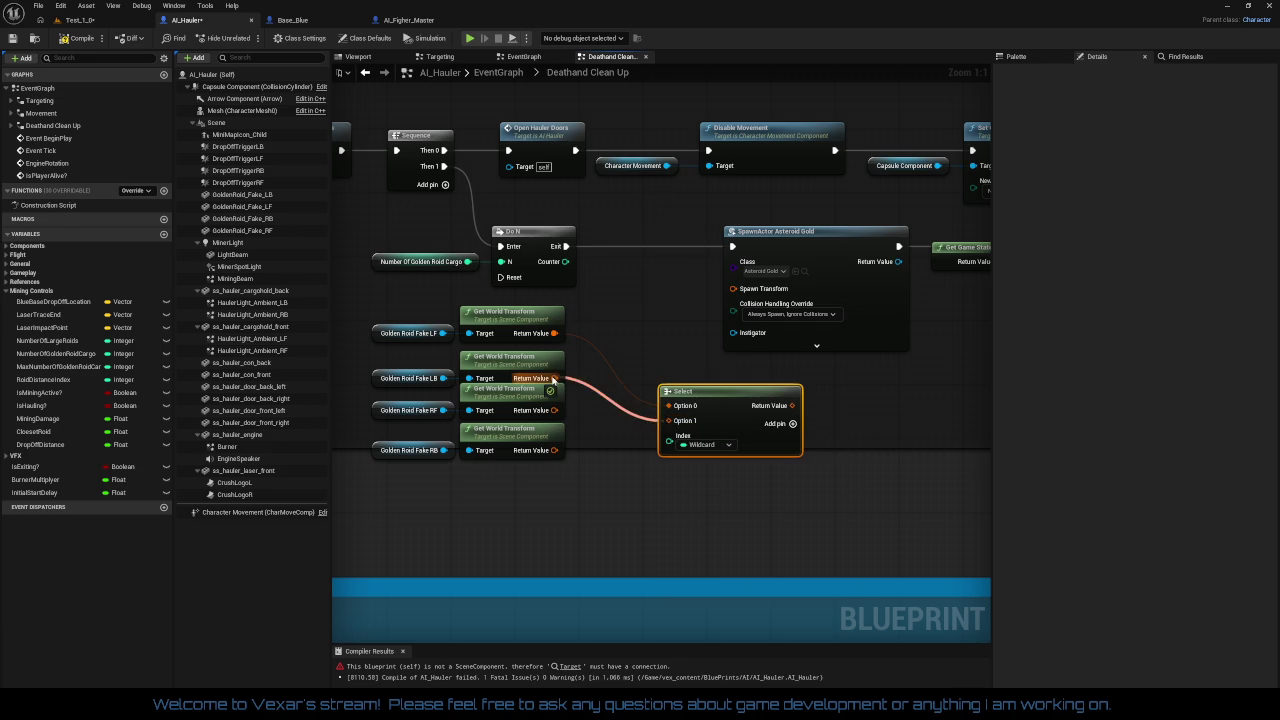
{"action": "left_click", "coordinate": [792, 423]}
{"action": "left_click", "coordinate": [792, 423]}
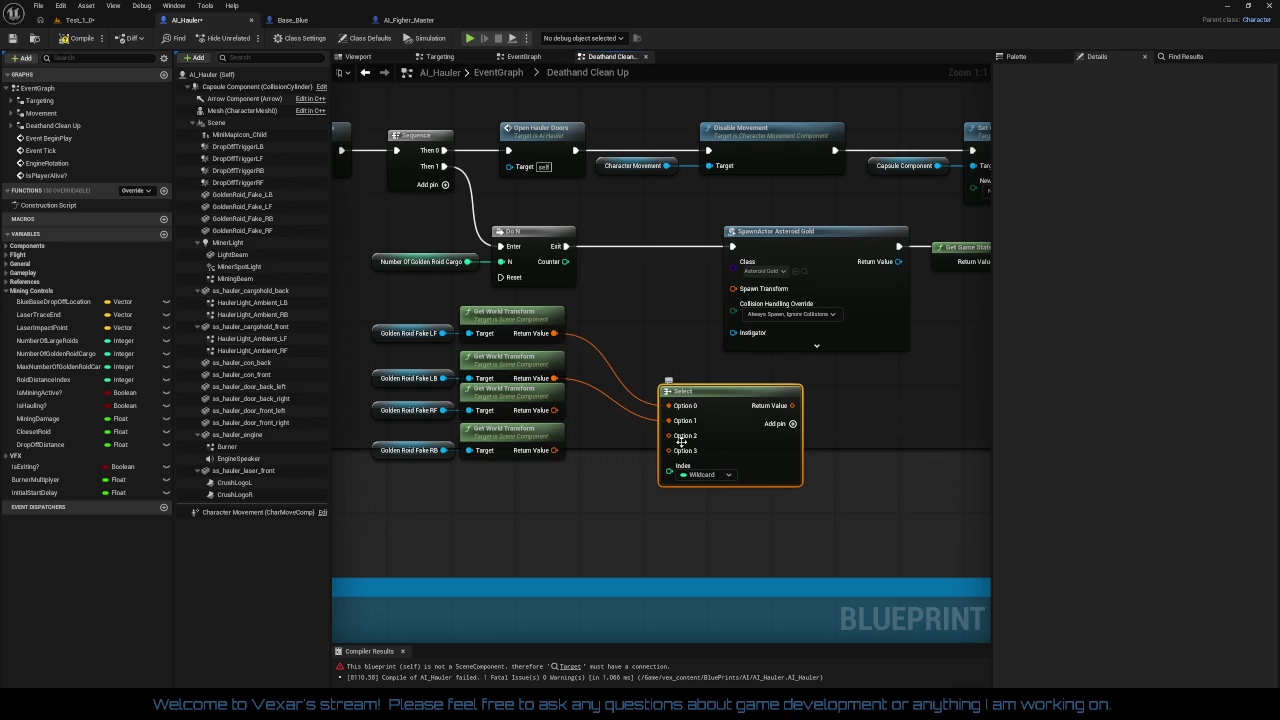
{"action": "left_click_drag", "start_coordinate": [668, 435], "coordinate": [554, 410]}
{"action": "left_click_drag", "start_coordinate": [668, 450], "coordinate": [550, 451]}
{"action": "left_click_drag", "start_coordinate": [668, 473], "coordinate": [565, 261]}
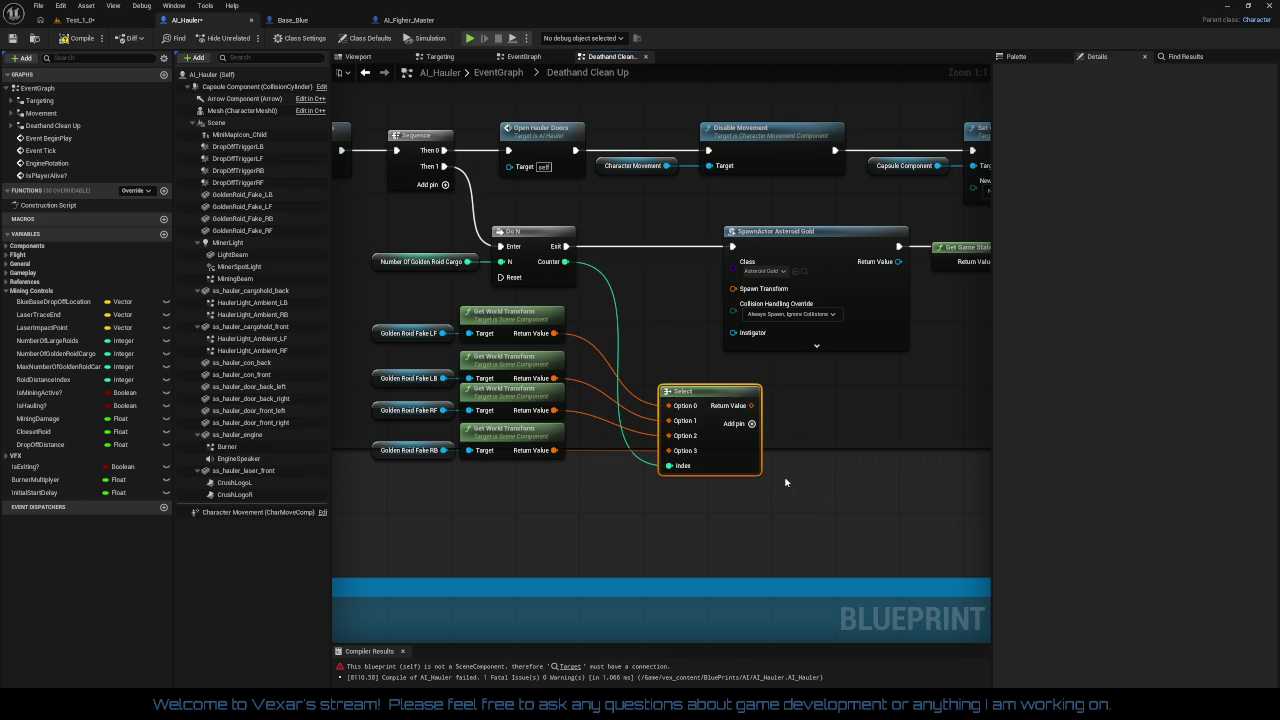
{"action": "left_click_drag", "start_coordinate": [752, 405], "coordinate": [734, 289]}
Step: Move the Select node beside the transforms and compile the AI_Hauler blueprint
{"action": "mouse_move", "coordinate": [718, 392]}
{"action": "left_mouse_down"}
{"action": "mouse_move", "coordinate": [662, 344]}
{"action": "mouse_move", "coordinate": [663, 305]}
{"action": "mouse_move", "coordinate": [663, 320]}
{"action": "left_mouse_up"}
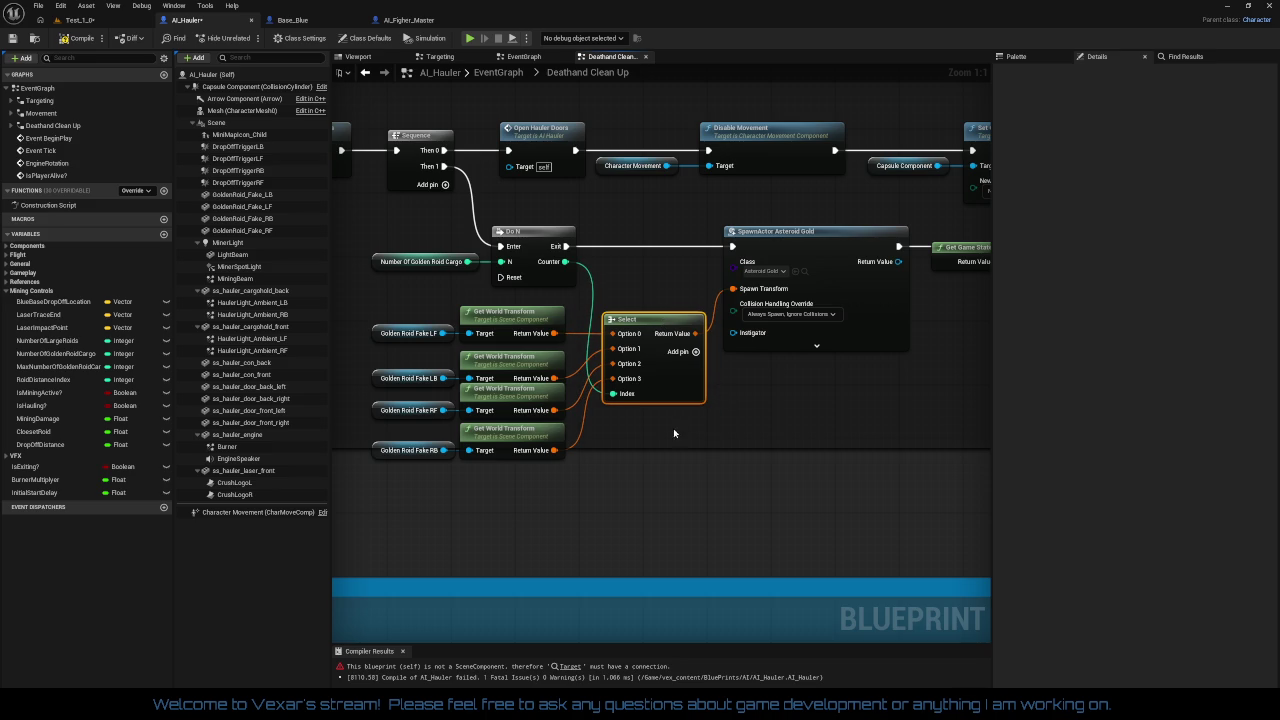
{"action": "mouse_move", "coordinate": [668, 447]}
{"action": "left_mouse_down"}
{"action": "mouse_move", "coordinate": [681, 515]}
{"action": "mouse_move", "coordinate": [752, 471]}
{"action": "left_mouse_up"}
{"action": "left_click", "coordinate": [679, 496]}
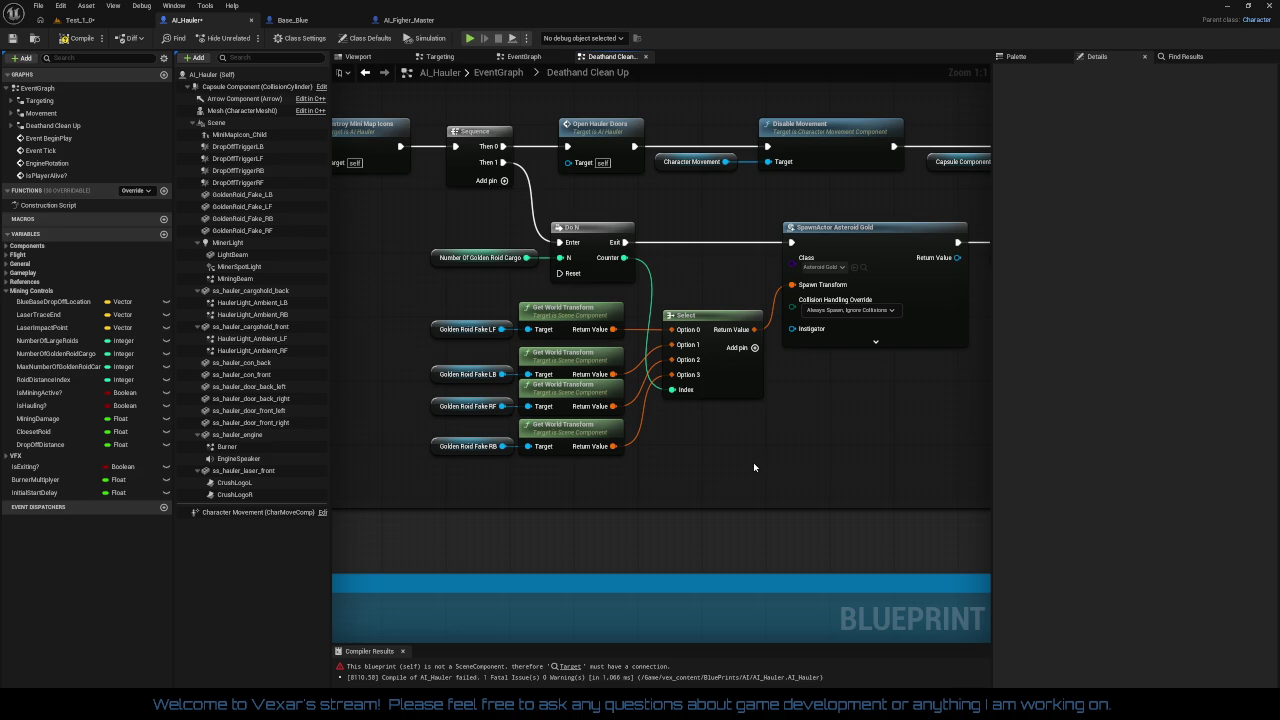
{"action": "mouse_move", "coordinate": [754, 467]}
{"action": "left_mouse_down"}
{"action": "mouse_move", "coordinate": [360, 470]}
{"action": "mouse_move", "coordinate": [700, 448]}
{"action": "mouse_move", "coordinate": [1196, 453]}
{"action": "left_mouse_up"}
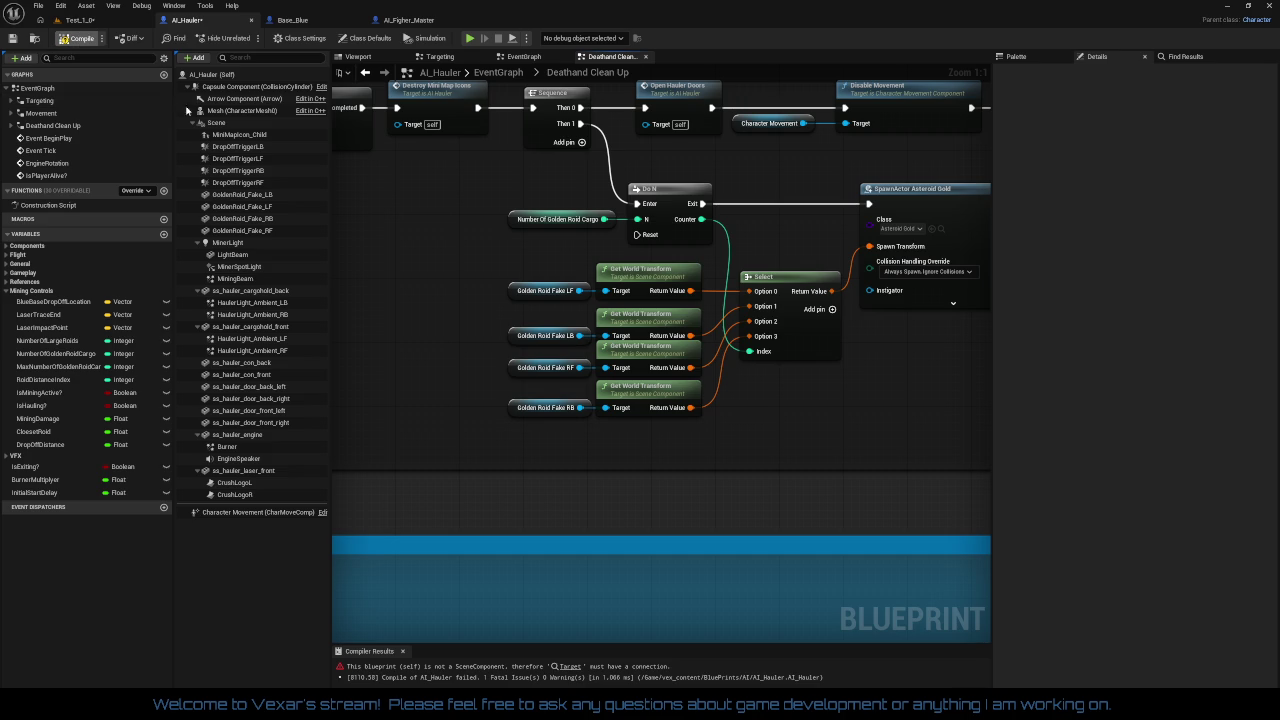
{"action": "left_click", "coordinate": [80, 38]}
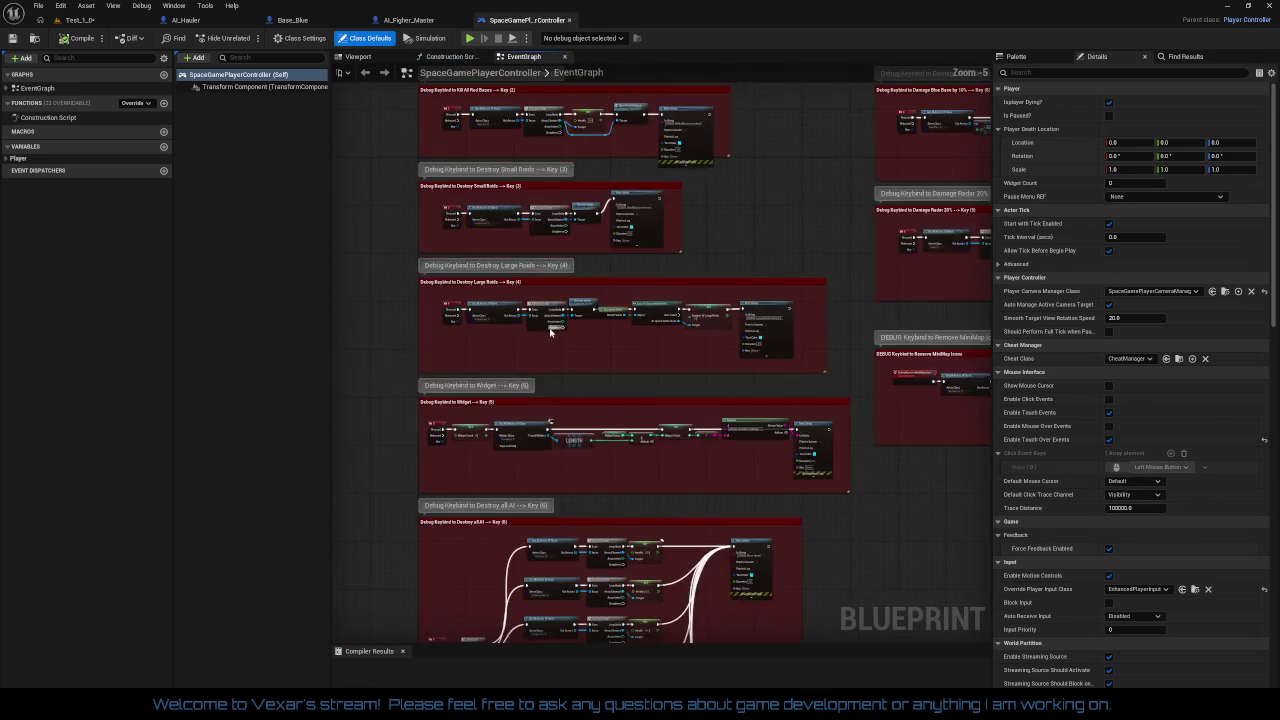
{"action": "scroll", "coordinate": [550, 332], "scroll_direction": "up", "scroll_amount": 4}
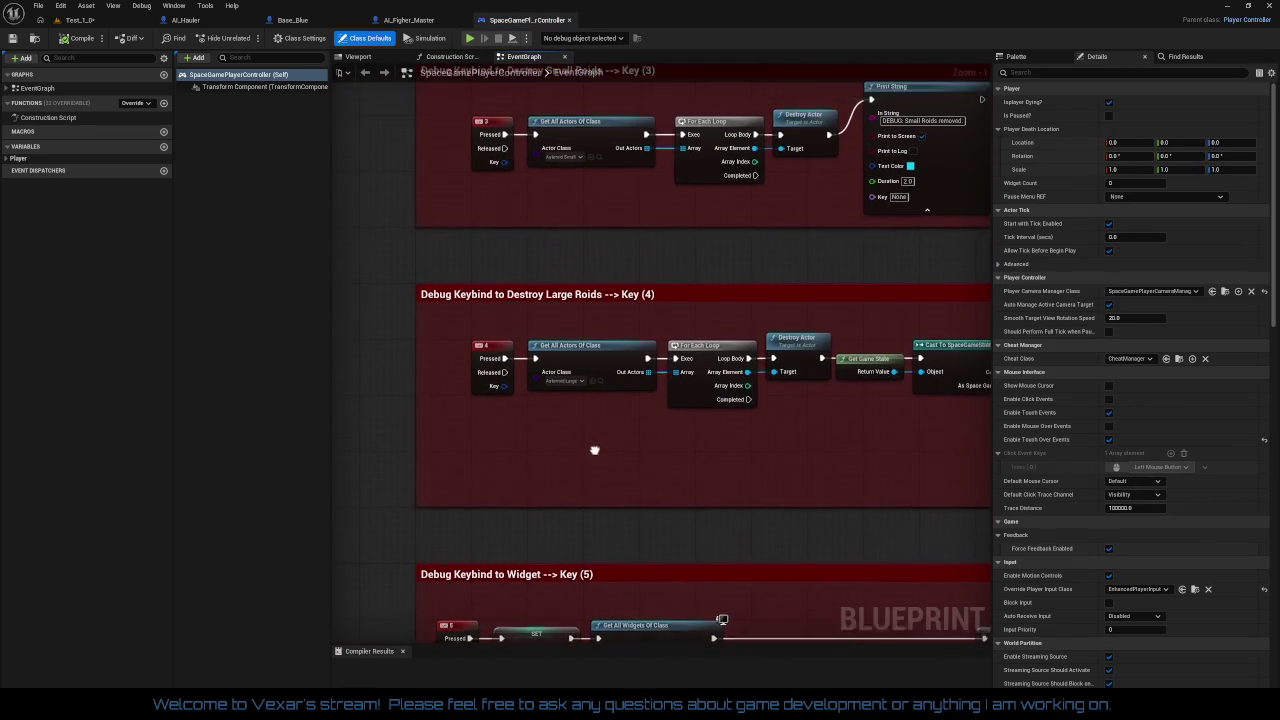
{"action": "left_click_drag", "start_coordinate": [594, 450], "coordinate": [594, 600]}
{"action": "left_click_drag", "start_coordinate": [584, 400], "coordinate": [584, 600]}
{"action": "mouse_move", "coordinate": [584, 400]}
{"action": "left_mouse_down"}
{"action": "mouse_move", "coordinate": [584, 548]}
{"action": "mouse_move", "coordinate": [608, 98]}
{"action": "left_mouse_up"}
{"action": "left_click_drag", "start_coordinate": [589, 357], "coordinate": [595, 215]}
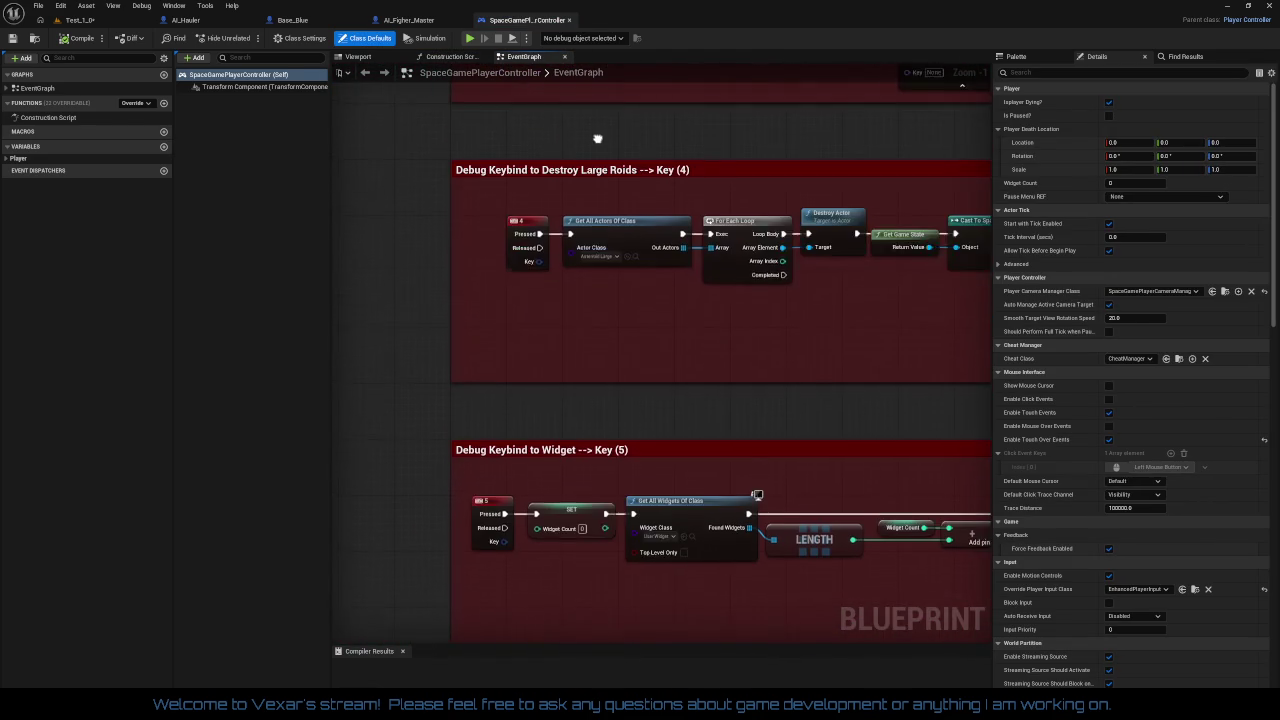
{"action": "mouse_move", "coordinate": [595, 450]}
{"action": "left_mouse_down"}
{"action": "mouse_move", "coordinate": [595, 290]}
{"action": "mouse_move", "coordinate": [598, 320]}
{"action": "left_mouse_up"}
{"action": "mouse_move", "coordinate": [640, 450]}
{"action": "left_mouse_down"}
{"action": "mouse_move", "coordinate": [400, 400]}
{"action": "mouse_move", "coordinate": [436, 307]}
{"action": "left_mouse_up"}
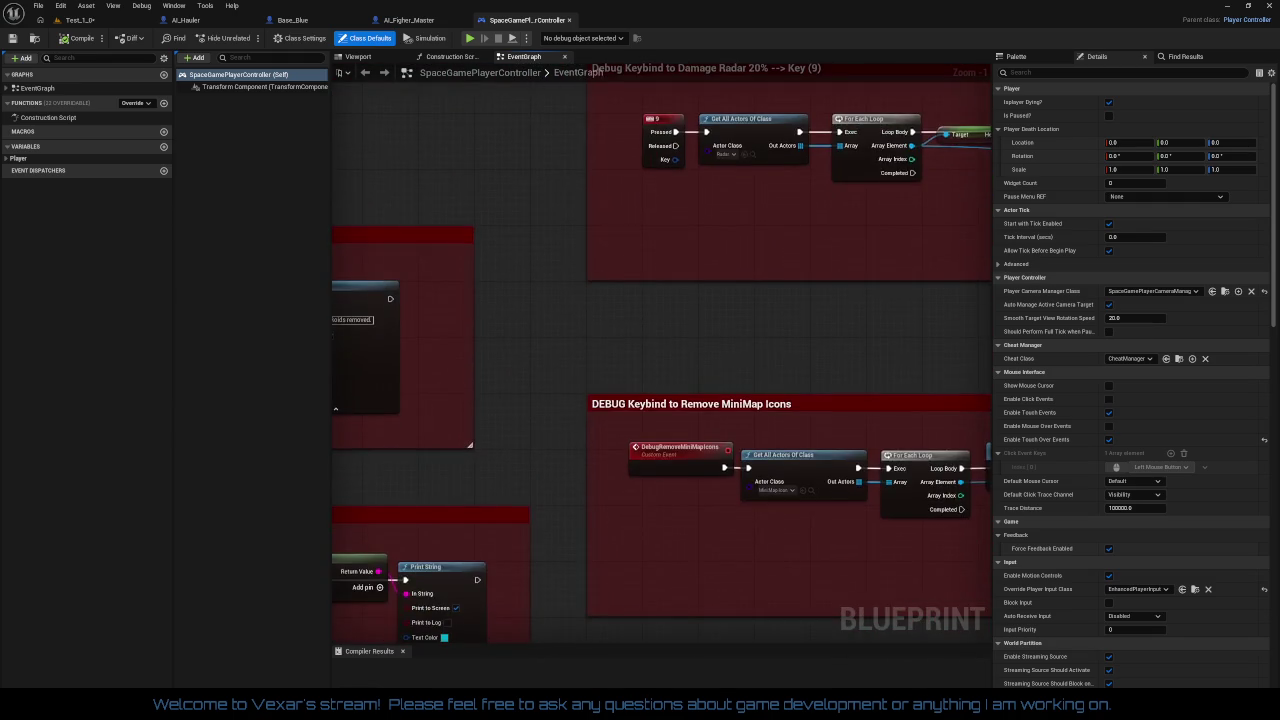
{"action": "left_click_drag", "start_coordinate": [501, 93], "coordinate": [506, 690]}
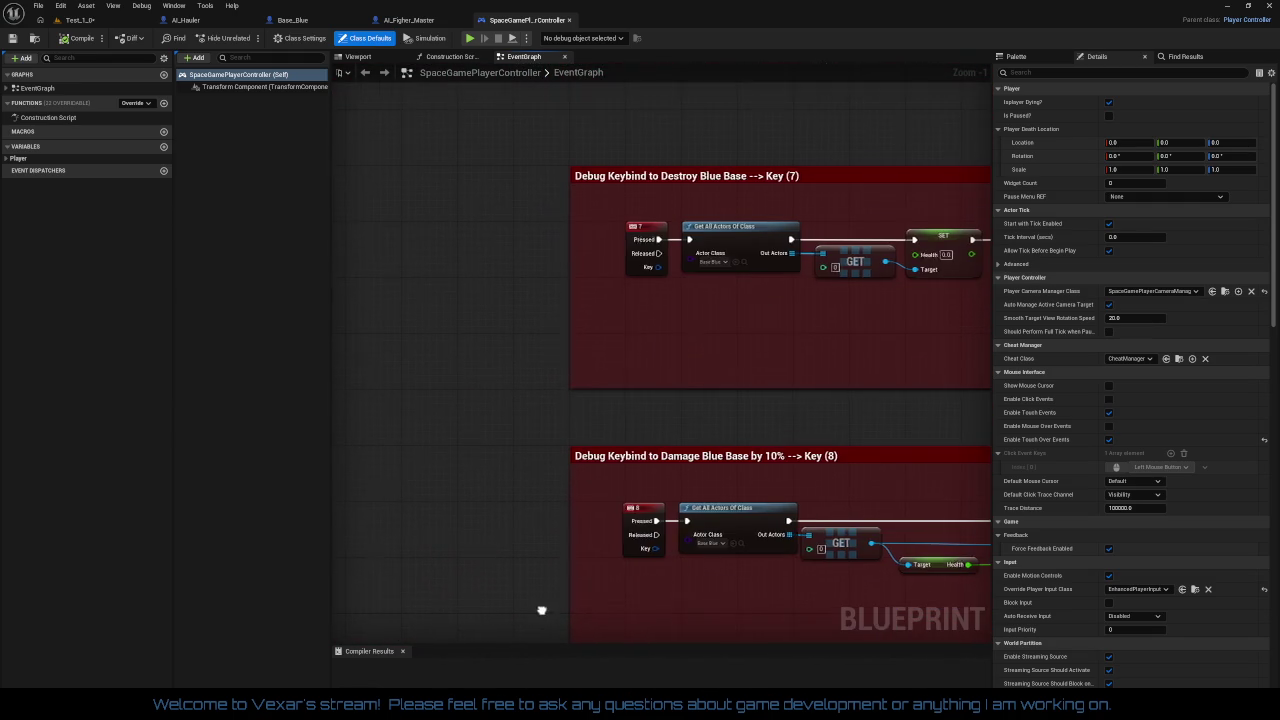
{"action": "left_click_drag", "start_coordinate": [545, 507], "coordinate": [509, 257]}
{"action": "left_click_drag", "start_coordinate": [551, 317], "coordinate": [551, 90]}
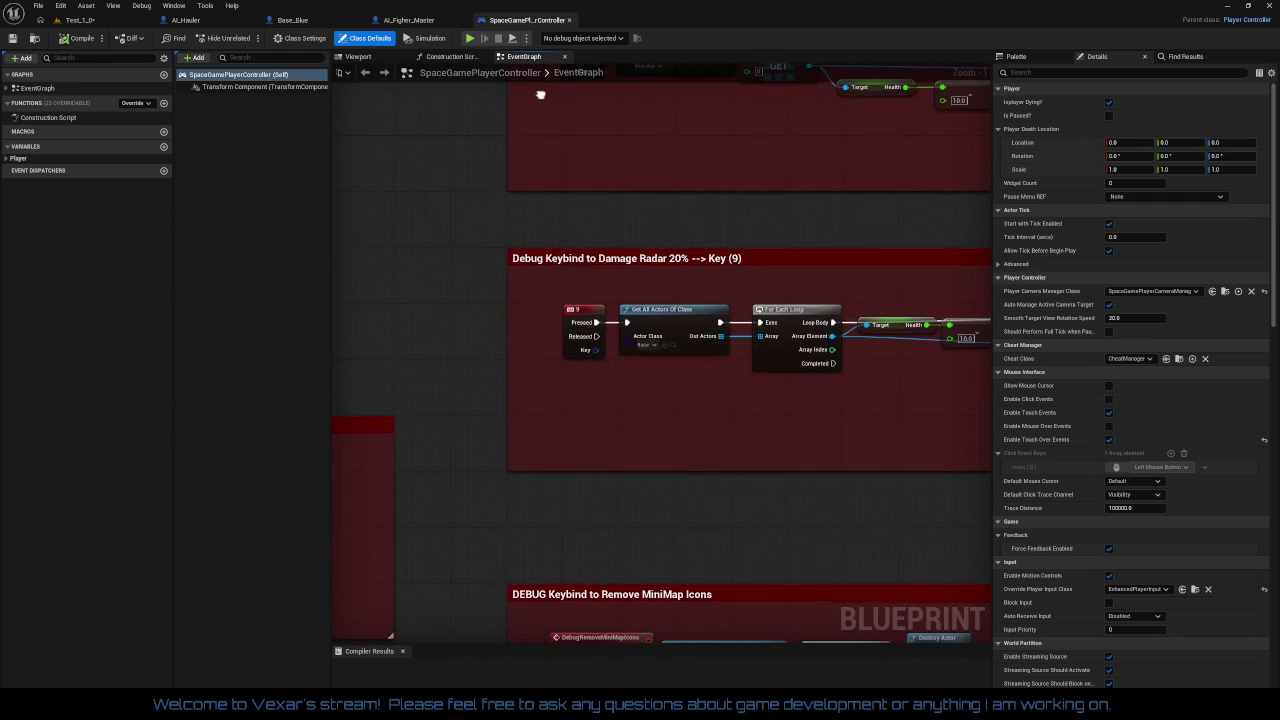
{"action": "scroll", "coordinate": [573, 256], "scroll_direction": "down", "scroll_amount": 3}
{"action": "left_click_drag", "start_coordinate": [573, 321], "coordinate": [572, 207]}
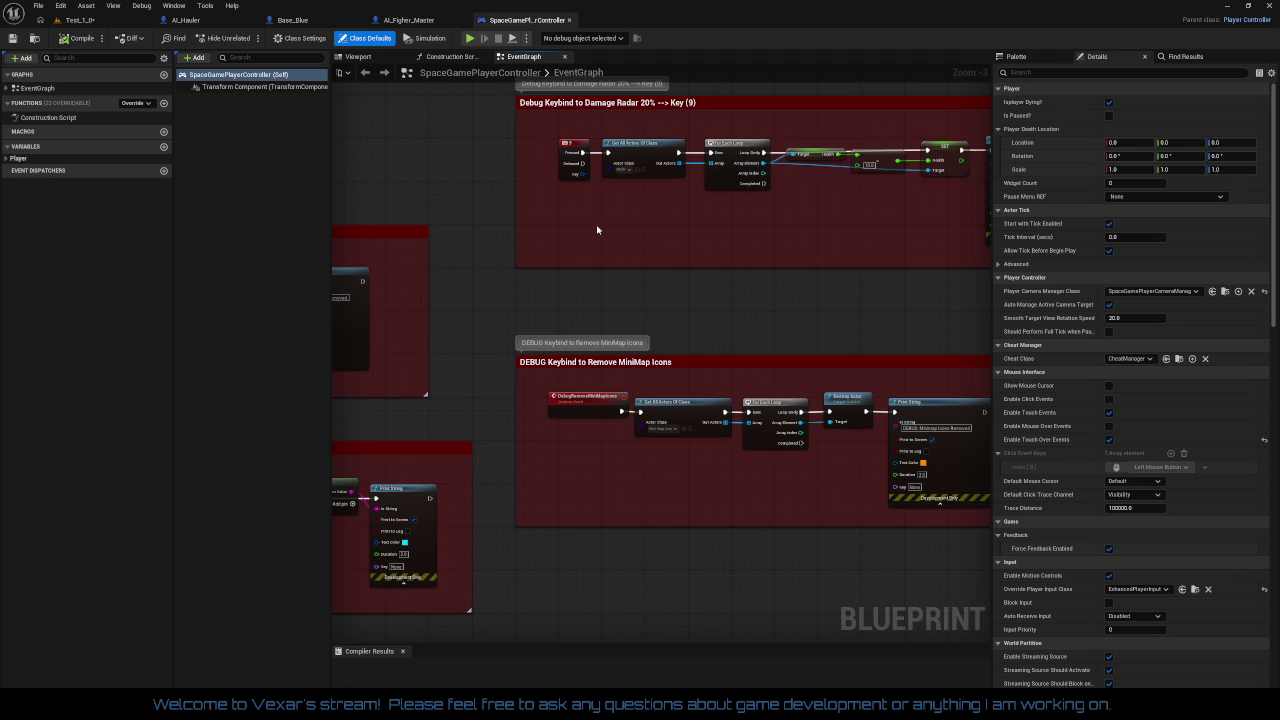
{"action": "scroll", "coordinate": [626, 229], "scroll_direction": "up", "scroll_amount": 2}
{"action": "mouse_move", "coordinate": [626, 229]}
{"action": "left_mouse_down"}
{"action": "mouse_move", "coordinate": [634, 366]}
{"action": "mouse_move", "coordinate": [660, 383]}
{"action": "left_mouse_up"}
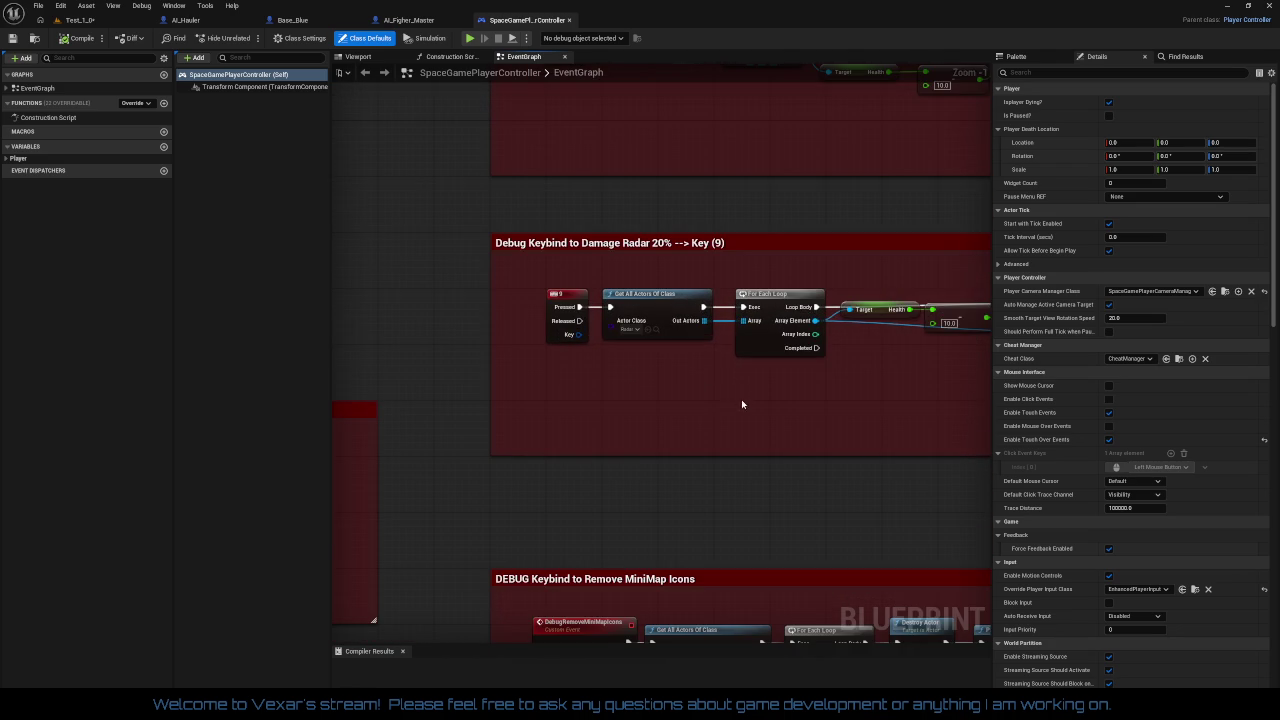
{"action": "left_click_drag", "start_coordinate": [741, 399], "coordinate": [543, 373]}
{"action": "mouse_move", "coordinate": [748, 398]}
{"action": "left_mouse_down"}
{"action": "mouse_move", "coordinate": [594, 357]}
{"action": "mouse_move", "coordinate": [674, 294]}
{"action": "mouse_move", "coordinate": [950, 142]}
{"action": "left_mouse_up"}
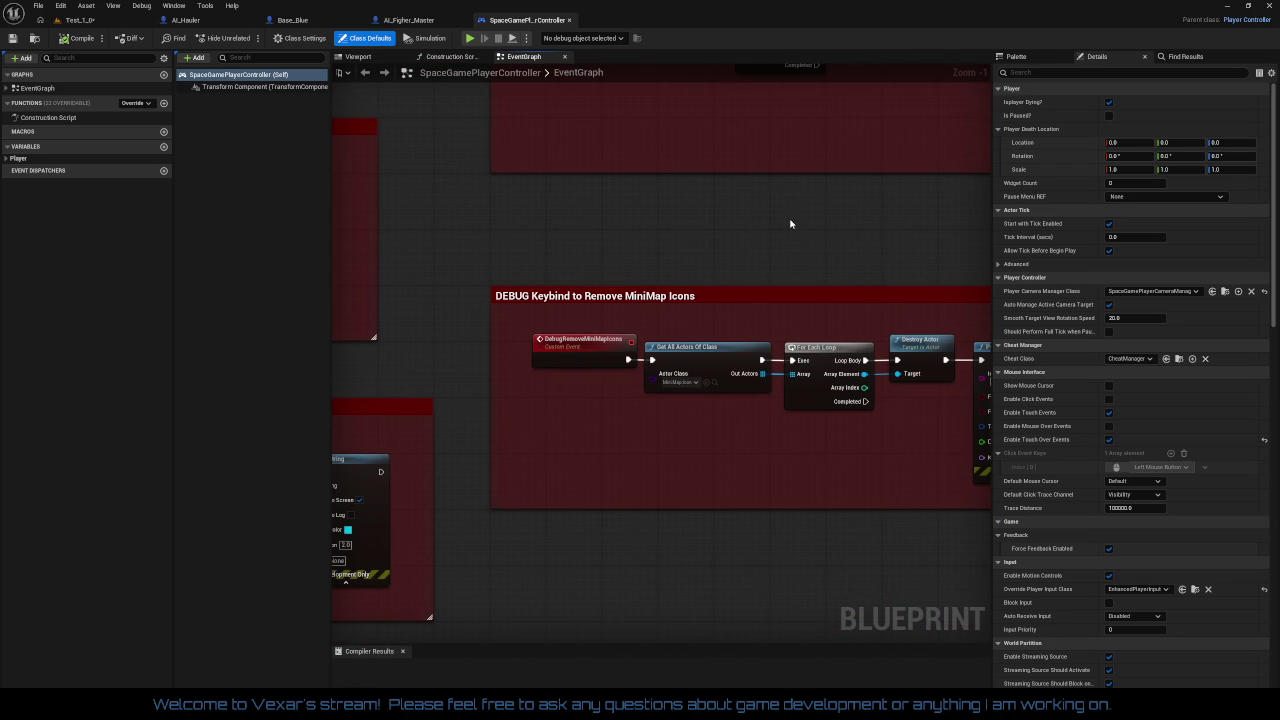
{"action": "mouse_move", "coordinate": [784, 225]}
{"action": "left_mouse_down"}
{"action": "mouse_move", "coordinate": [836, 194]}
{"action": "mouse_move", "coordinate": [386, 197]}
{"action": "mouse_move", "coordinate": [771, 206]}
{"action": "mouse_move", "coordinate": [400, 216]}
{"action": "left_mouse_up"}
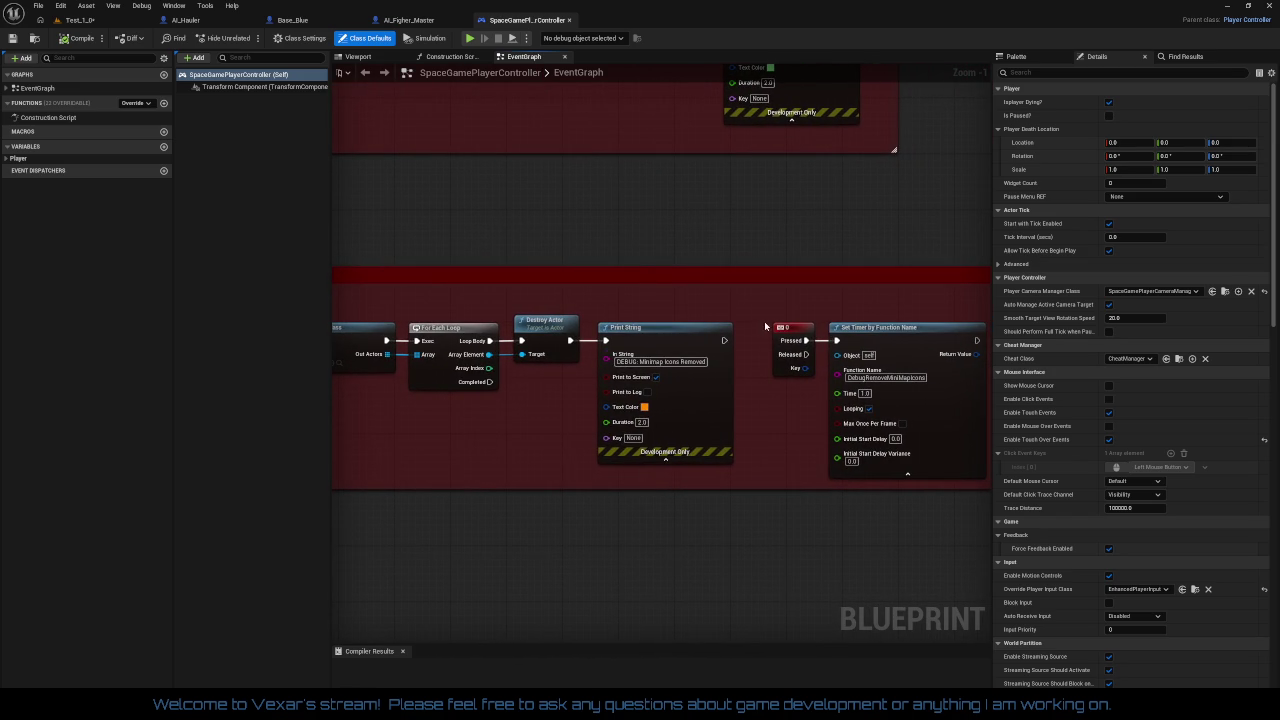
Step: Arrange the key 0 Set Timer nodes and DebugRemoveMiniMapIcons chain in one row inside the comment
{"action": "double_click", "coordinate": [858, 327]}
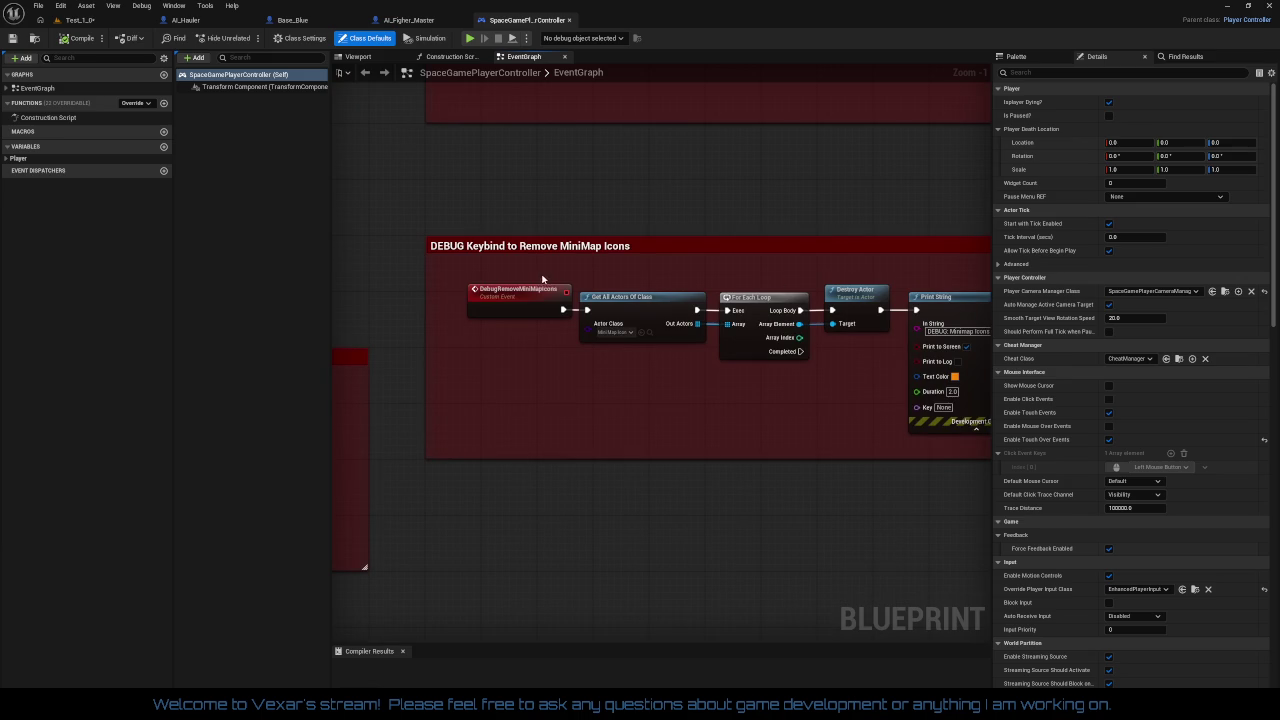
{"action": "mouse_move", "coordinate": [790, 408]}
{"action": "left_mouse_down"}
{"action": "mouse_move", "coordinate": [814, 494]}
{"action": "mouse_move", "coordinate": [734, 486]}
{"action": "left_mouse_up"}
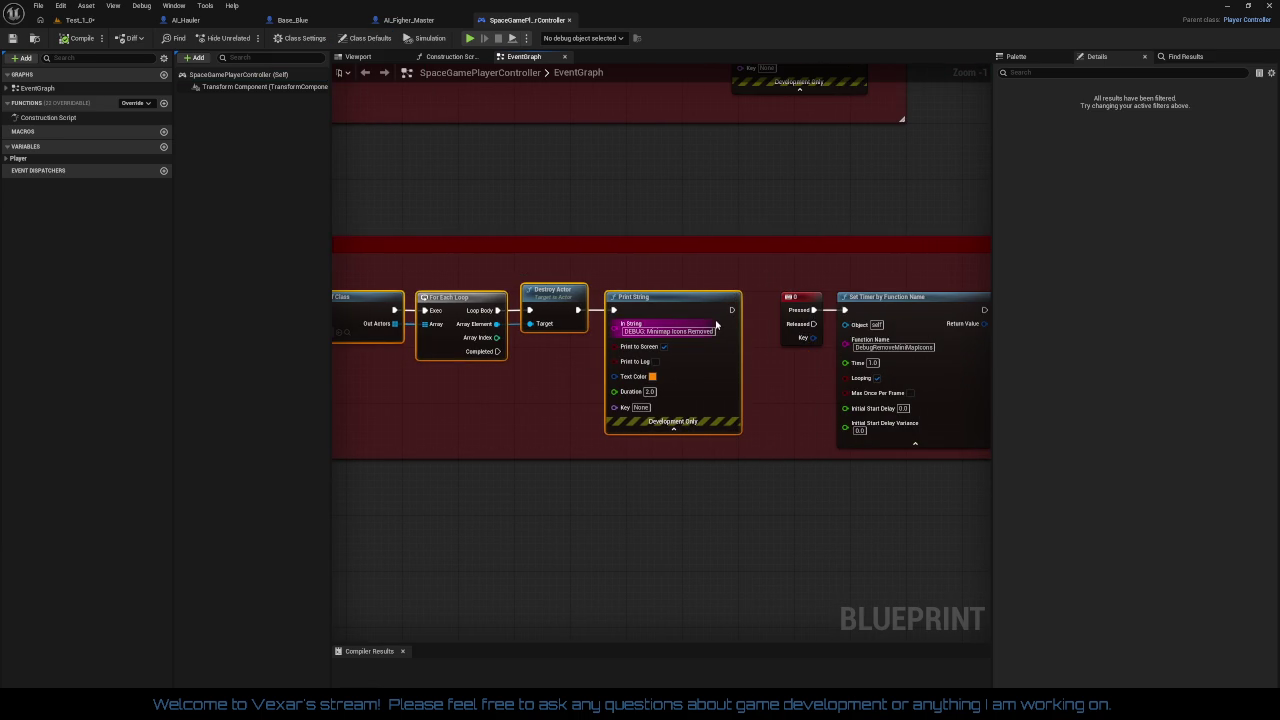
{"action": "left_click_drag", "start_coordinate": [711, 308], "coordinate": [797, 525]}
{"action": "left_click_drag", "start_coordinate": [708, 280], "coordinate": [985, 445]}
{"action": "left_click_drag", "start_coordinate": [920, 312], "coordinate": [534, 299]}
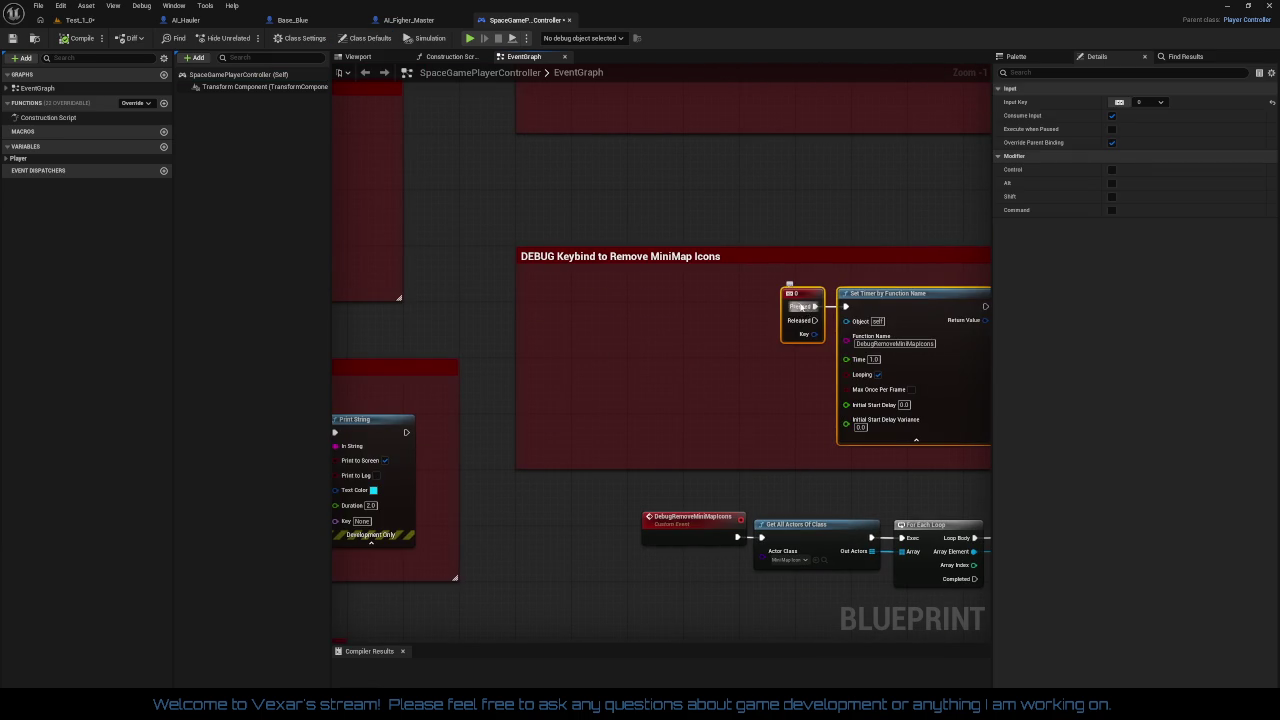
{"action": "mouse_move", "coordinate": [798, 301]}
{"action": "left_mouse_down"}
{"action": "mouse_move", "coordinate": [568, 294]}
{"action": "mouse_move", "coordinate": [551, 329]}
{"action": "mouse_move", "coordinate": [857, 500]}
{"action": "mouse_move", "coordinate": [819, 497]}
{"action": "left_mouse_up"}
{"action": "left_click_drag", "start_coordinate": [684, 484], "coordinate": [557, 443]}
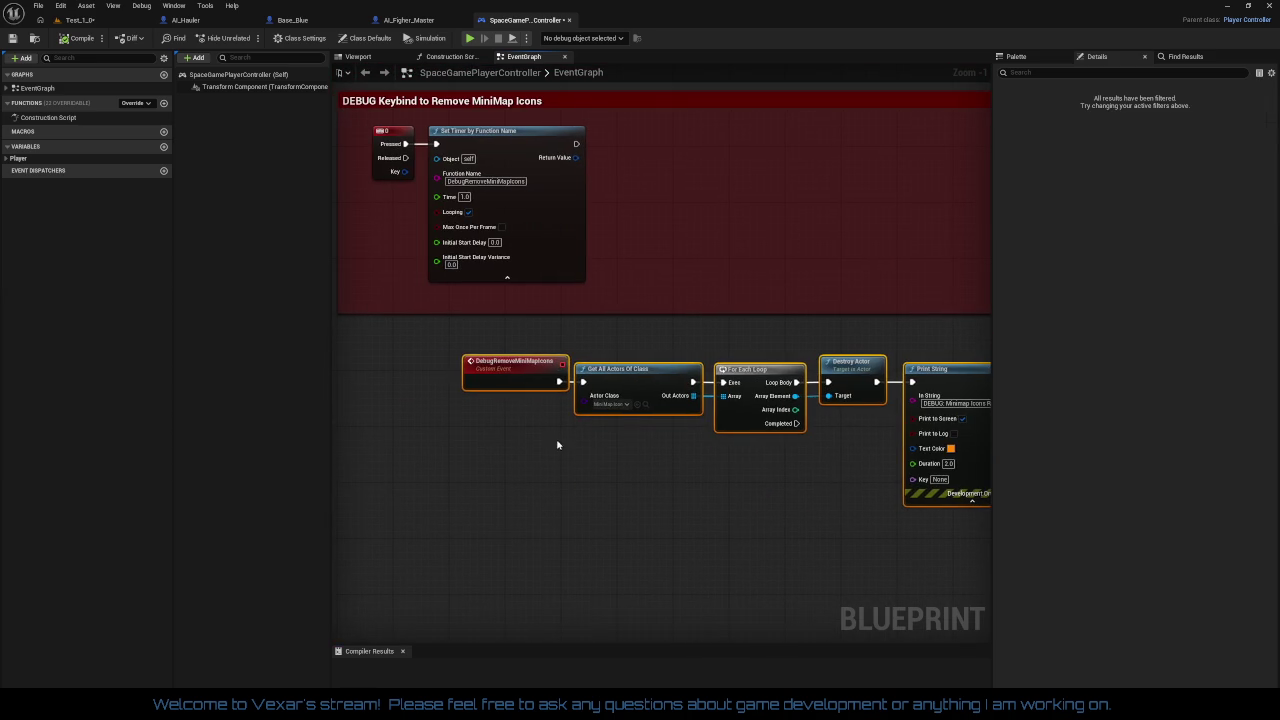
{"action": "mouse_move", "coordinate": [508, 370]}
{"action": "left_mouse_down"}
{"action": "mouse_move", "coordinate": [649, 141]}
{"action": "mouse_move", "coordinate": [443, 254]}
{"action": "mouse_move", "coordinate": [808, 337]}
{"action": "left_mouse_up"}
{"action": "mouse_move", "coordinate": [597, 253]}
{"action": "left_mouse_down"}
{"action": "mouse_move", "coordinate": [622, 256]}
{"action": "mouse_move", "coordinate": [610, 255]}
{"action": "left_mouse_up"}
{"action": "left_click", "coordinate": [606, 304]}
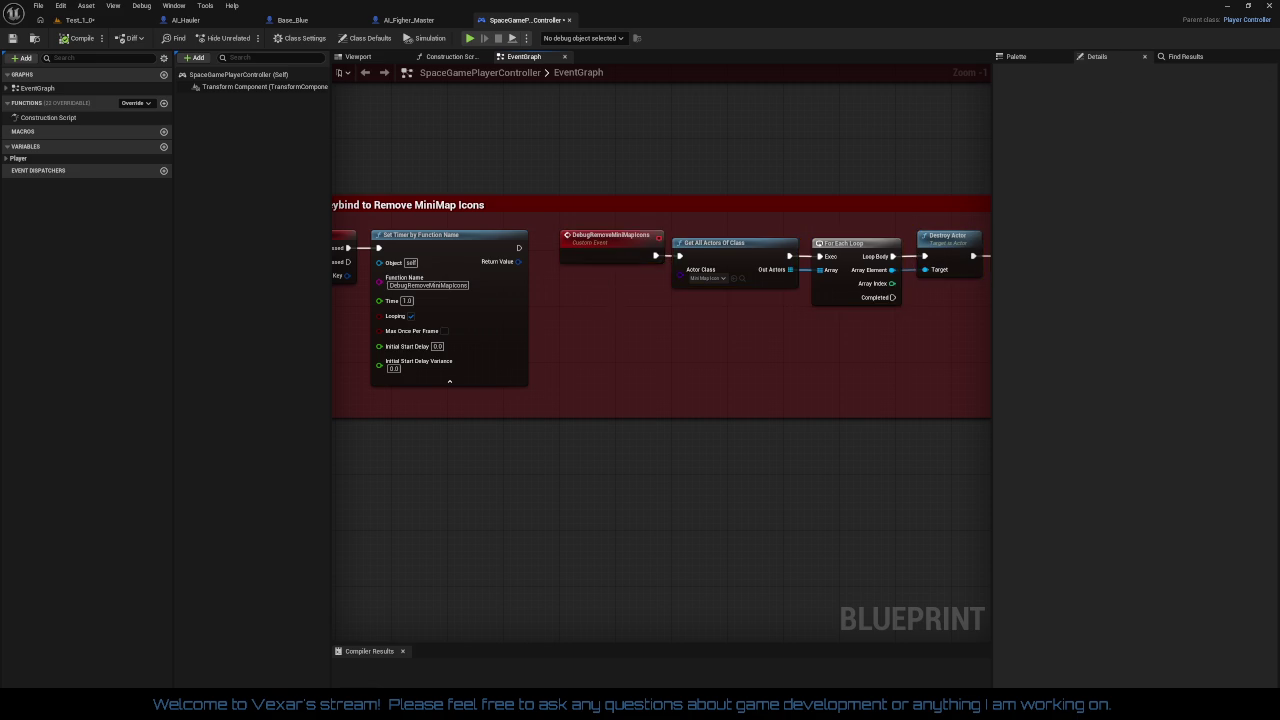
Step: Review the Damage Blue Base and Key (1) through Key (5) debug sections
{"action": "scroll", "coordinate": [660, 310], "scroll_direction": "down", "scroll_amount": 2}
{"action": "scroll", "coordinate": [816, 367], "scroll_direction": "up", "scroll_amount": 2}
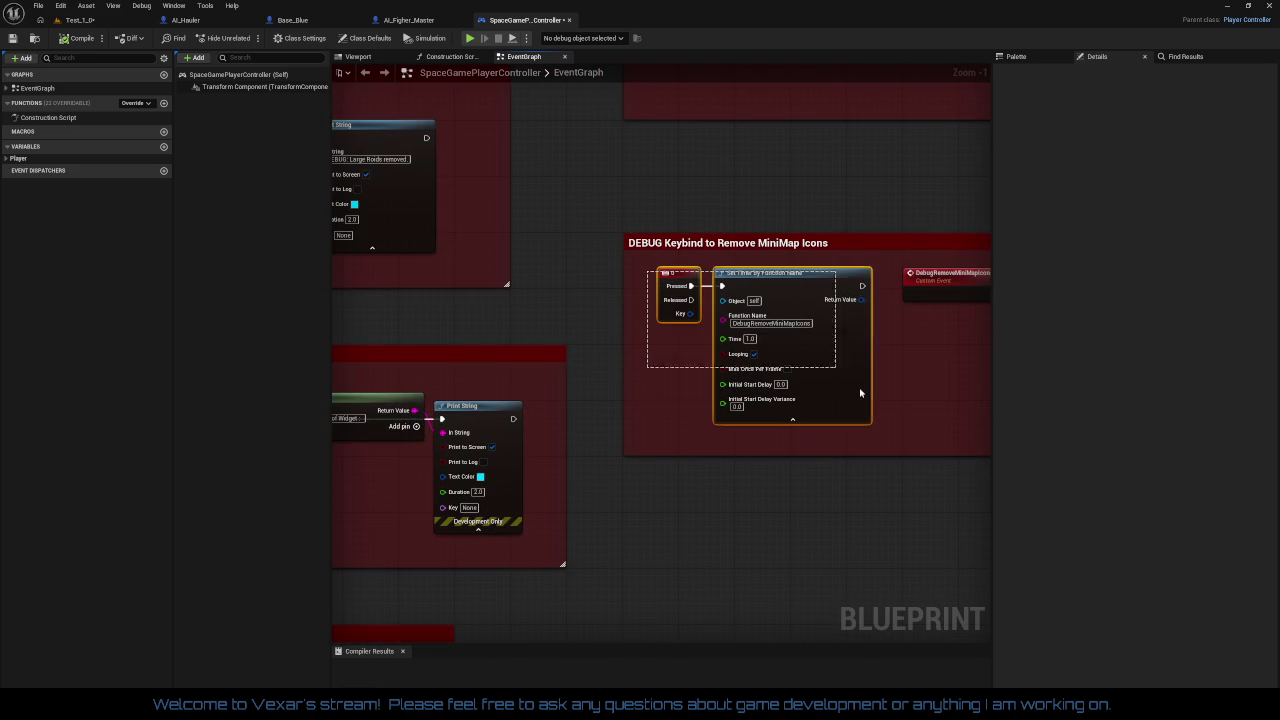
{"action": "left_click_drag", "start_coordinate": [860, 393], "coordinate": [841, 323]}
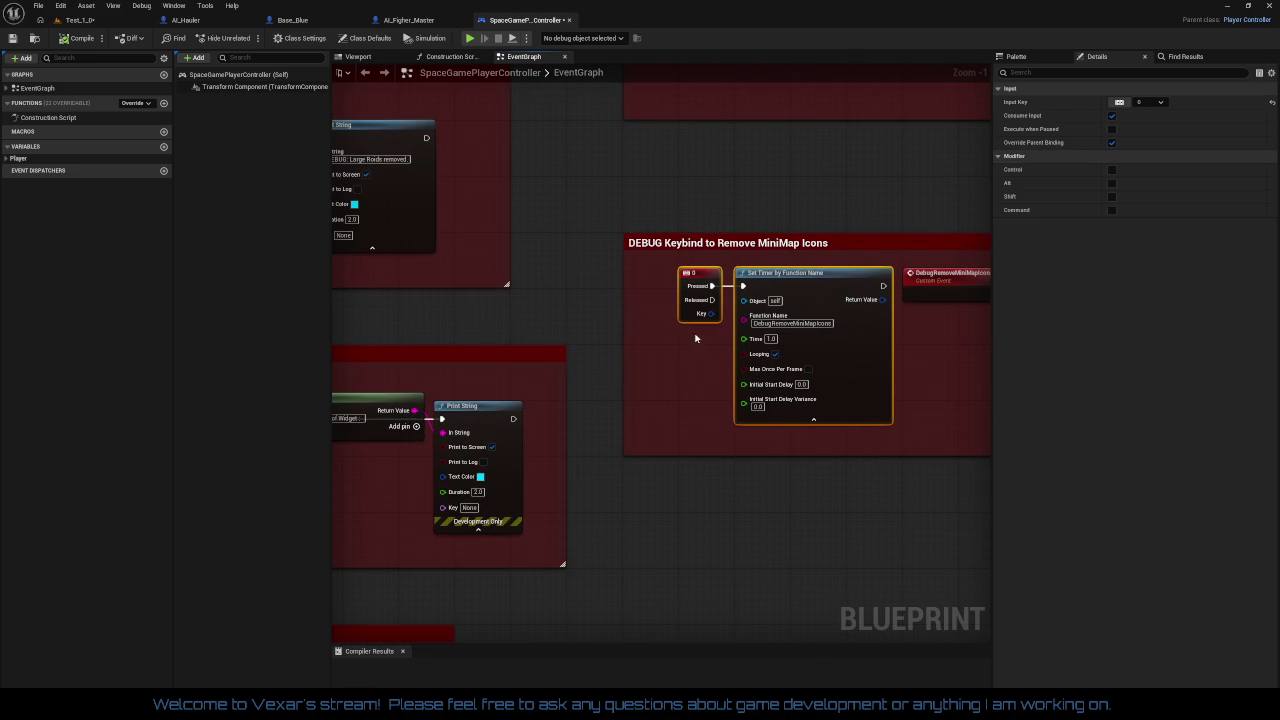
{"action": "left_click_drag", "start_coordinate": [696, 338], "coordinate": [615, 511]}
{"action": "mouse_move", "coordinate": [672, 327]}
{"action": "left_mouse_down"}
{"action": "mouse_move", "coordinate": [666, 286]}
{"action": "mouse_move", "coordinate": [694, 314]}
{"action": "mouse_move", "coordinate": [710, 715]}
{"action": "mouse_move", "coordinate": [706, 371]}
{"action": "mouse_move", "coordinate": [640, 400]}
{"action": "mouse_move", "coordinate": [649, 520]}
{"action": "mouse_move", "coordinate": [955, 72]}
{"action": "mouse_move", "coordinate": [700, 300]}
{"action": "mouse_move", "coordinate": [800, 200]}
{"action": "mouse_move", "coordinate": [937, 271]}
{"action": "mouse_move", "coordinate": [820, 440]}
{"action": "mouse_move", "coordinate": [809, 326]}
{"action": "mouse_move", "coordinate": [734, 254]}
{"action": "mouse_move", "coordinate": [518, 538]}
{"action": "mouse_move", "coordinate": [577, 251]}
{"action": "mouse_move", "coordinate": [789, 469]}
{"action": "mouse_move", "coordinate": [771, 534]}
{"action": "mouse_move", "coordinate": [624, 580]}
{"action": "mouse_move", "coordinate": [420, 606]}
{"action": "mouse_move", "coordinate": [637, 609]}
{"action": "mouse_move", "coordinate": [694, 400]}
{"action": "mouse_move", "coordinate": [700, 640]}
{"action": "left_mouse_up"}
{"action": "mouse_move", "coordinate": [700, 300]}
{"action": "left_mouse_down"}
{"action": "mouse_move", "coordinate": [700, 660]}
{"action": "mouse_move", "coordinate": [767, 377]}
{"action": "mouse_move", "coordinate": [700, 60]}
{"action": "mouse_move", "coordinate": [672, 575]}
{"action": "left_mouse_up"}
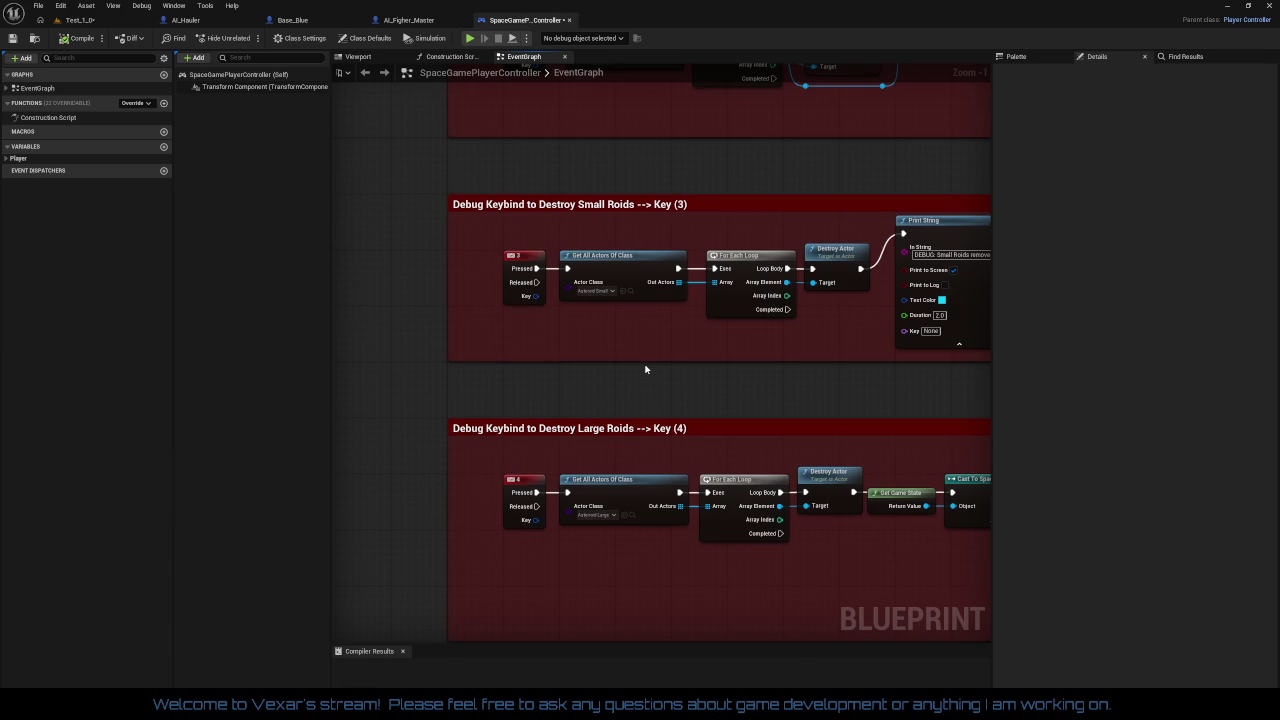
Step: Select the entire Widget Key (5) Print String chain and nudge it right inside its comment
{"action": "left_click_drag", "start_coordinate": [645, 369], "coordinate": [640, 643]}
{"action": "mouse_move", "coordinate": [647, 389]}
{"action": "left_mouse_down"}
{"action": "mouse_move", "coordinate": [636, 556]}
{"action": "mouse_move", "coordinate": [648, 517]}
{"action": "mouse_move", "coordinate": [640, 165]}
{"action": "mouse_move", "coordinate": [583, 217]}
{"action": "mouse_move", "coordinate": [596, 100]}
{"action": "mouse_move", "coordinate": [530, 370]}
{"action": "mouse_move", "coordinate": [546, 240]}
{"action": "mouse_move", "coordinate": [634, 242]}
{"action": "mouse_move", "coordinate": [598, 647]}
{"action": "left_mouse_up"}
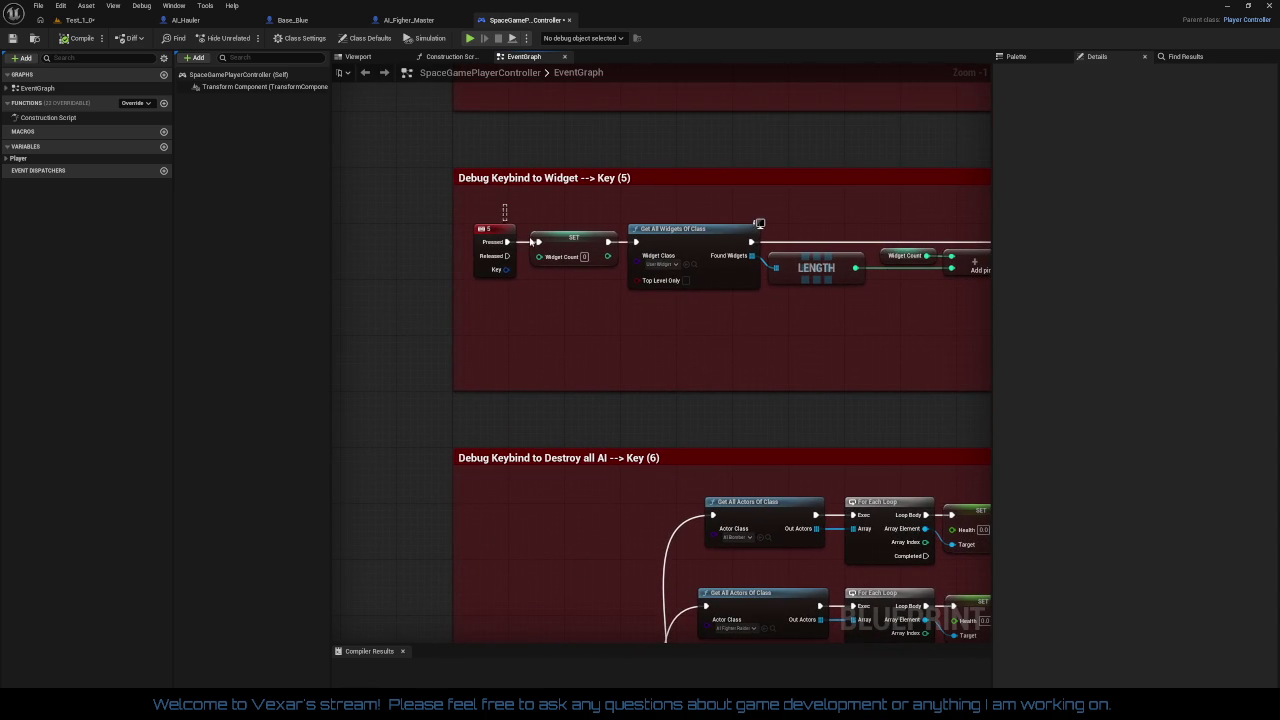
{"action": "left_click_drag", "start_coordinate": [780, 344], "coordinate": [728, 366]}
{"action": "mouse_move", "coordinate": [935, 376]}
{"action": "left_mouse_down"}
{"action": "mouse_move", "coordinate": [985, 380]}
{"action": "mouse_move", "coordinate": [340, 355]}
{"action": "mouse_move", "coordinate": [522, 348]}
{"action": "left_mouse_up"}
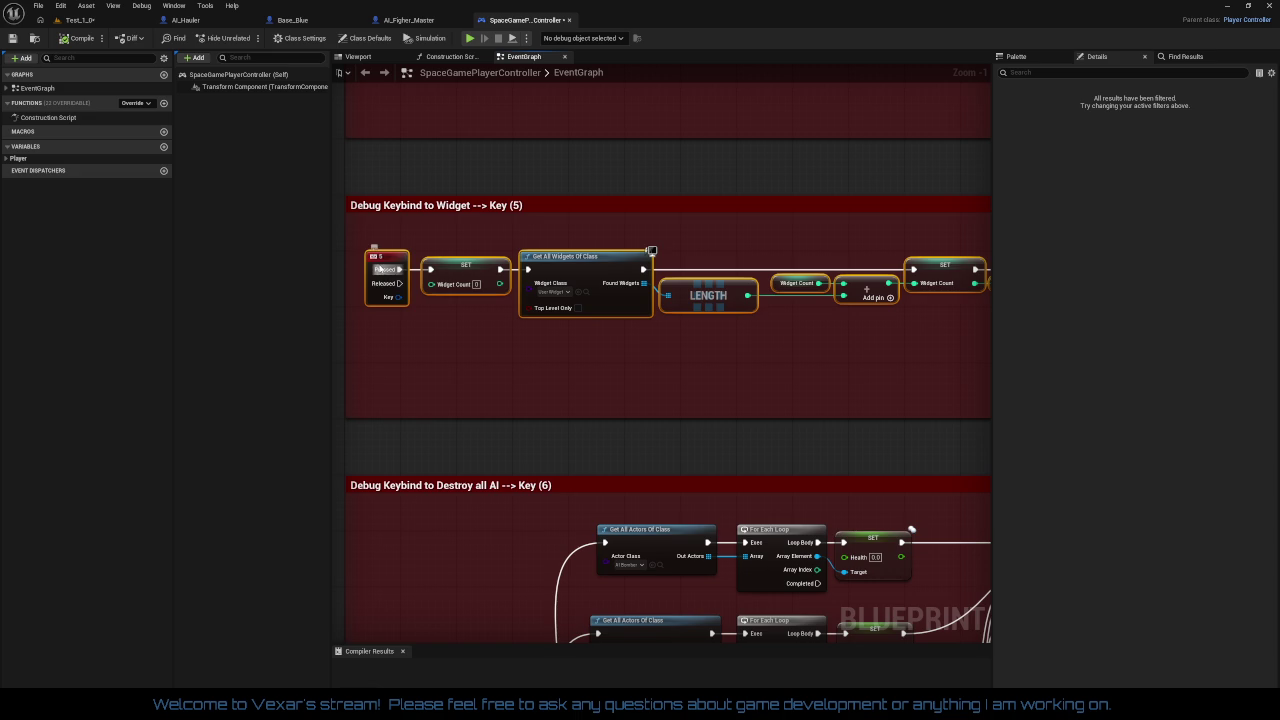
{"action": "left_click_drag", "start_coordinate": [376, 255], "coordinate": [405, 263]}
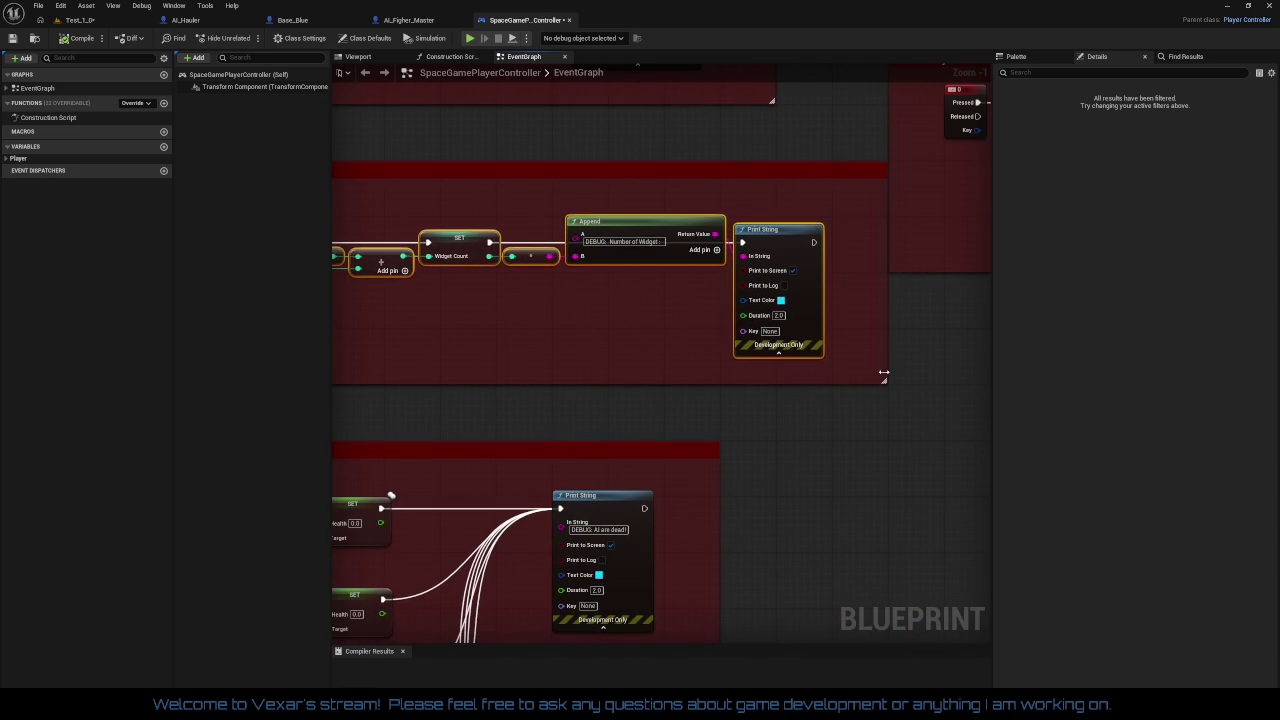
{"action": "scroll", "coordinate": [829, 380], "scroll_direction": "down", "scroll_amount": 4}
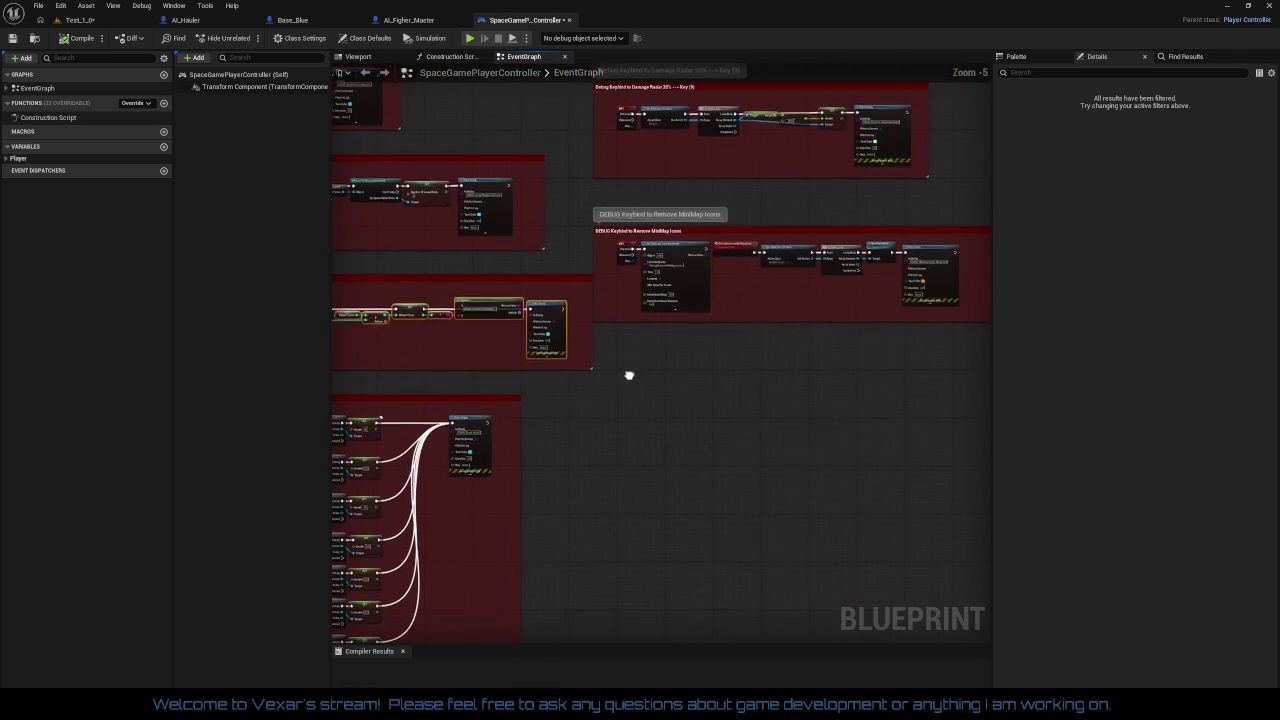
{"action": "scroll", "coordinate": [652, 367], "scroll_direction": "up", "scroll_amount": 2}
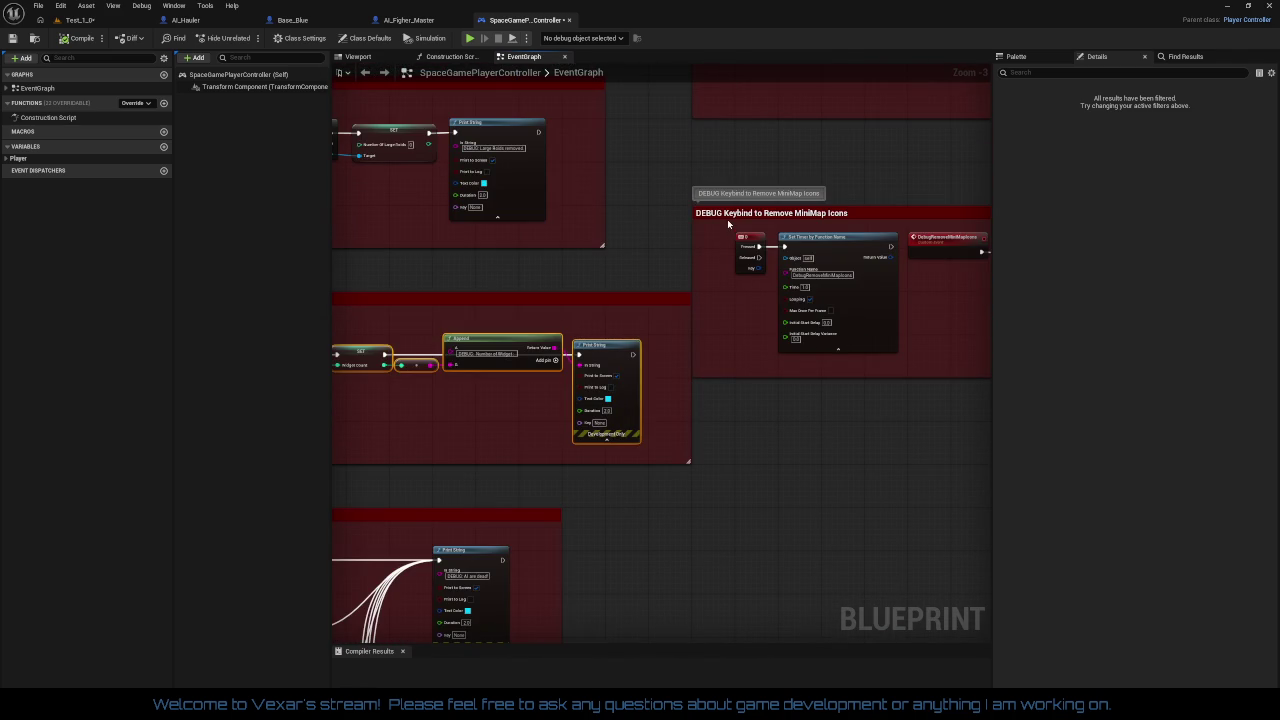
Step: Drag the Remove MiniMap Icons comment box and its nodes down and to the right
{"action": "mouse_move", "coordinate": [727, 219]}
{"action": "left_mouse_down"}
{"action": "mouse_move", "coordinate": [797, 301]}
{"action": "mouse_move", "coordinate": [775, 304]}
{"action": "left_mouse_up"}
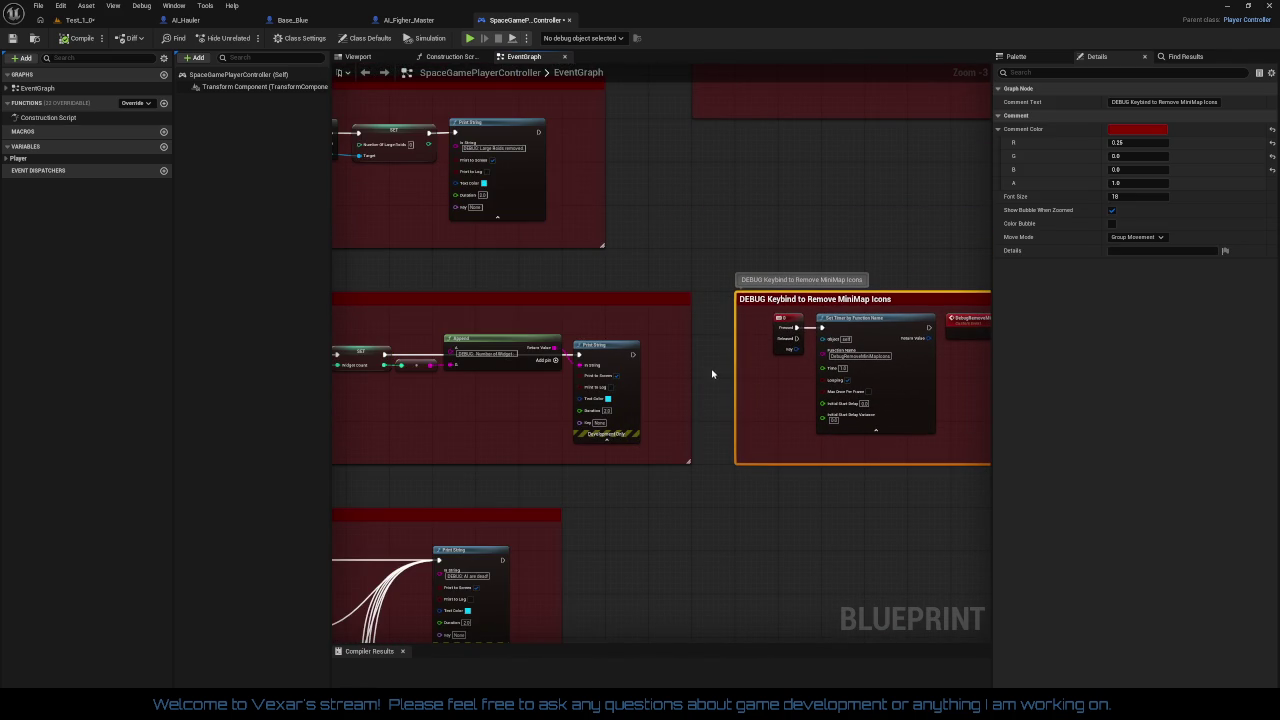
{"action": "mouse_move", "coordinate": [712, 374]}
{"action": "left_mouse_down"}
{"action": "mouse_move", "coordinate": [772, 467]}
{"action": "mouse_move", "coordinate": [972, 482]}
{"action": "mouse_move", "coordinate": [981, 462]}
{"action": "left_mouse_up"}
{"action": "scroll", "coordinate": [616, 463], "scroll_direction": "down", "scroll_amount": 1}
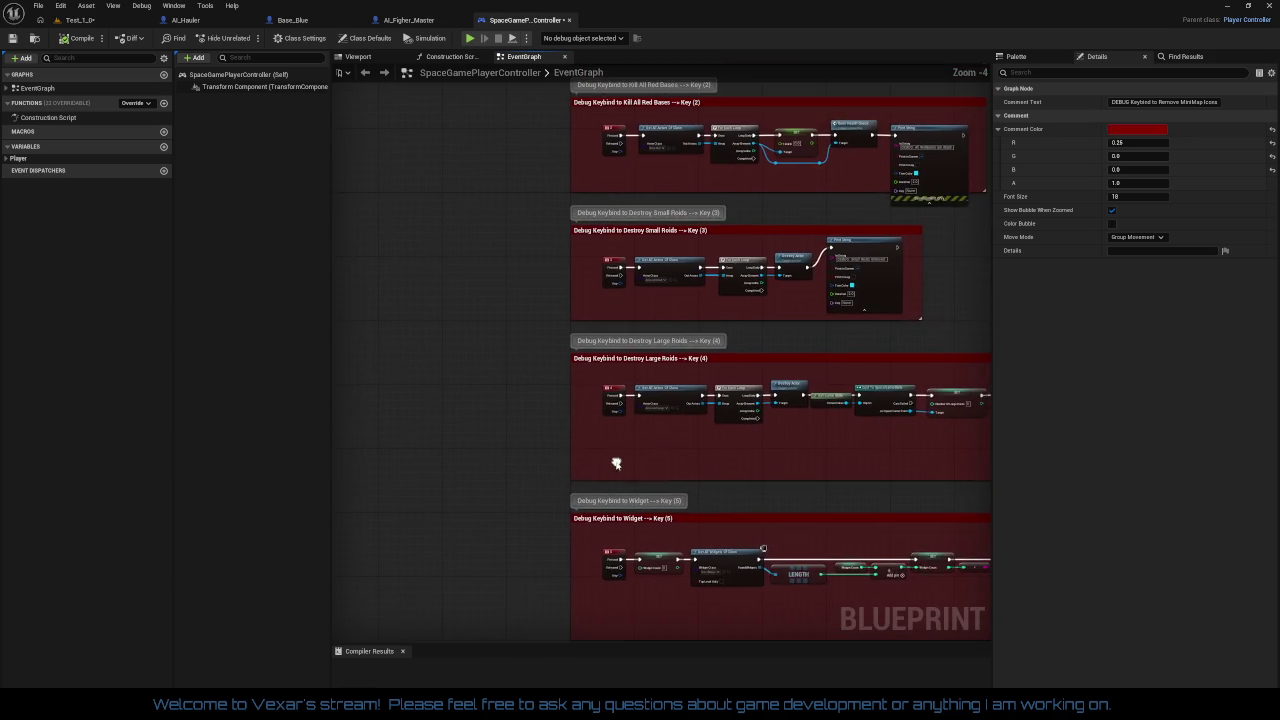
{"action": "scroll", "coordinate": [588, 317], "scroll_direction": "up", "scroll_amount": 2}
Step: Pan down the keybind comments to review the Widget Key (5) and Destroy all AI Key (6) sections
{"action": "mouse_move", "coordinate": [600, 314]}
{"action": "left_mouse_down"}
{"action": "mouse_move", "coordinate": [574, 360]}
{"action": "mouse_move", "coordinate": [586, 477]}
{"action": "mouse_move", "coordinate": [600, 114]}
{"action": "left_mouse_up"}
{"action": "left_click_drag", "start_coordinate": [506, 414], "coordinate": [506, 194]}
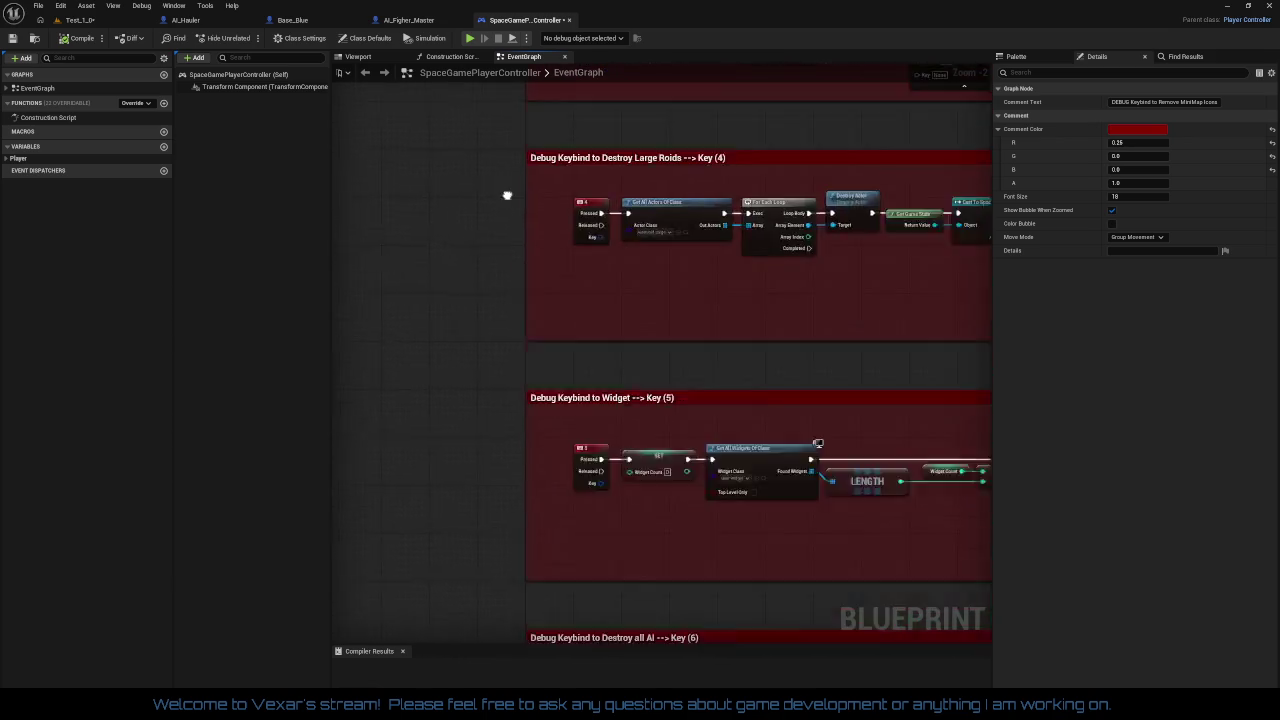
{"action": "mouse_move", "coordinate": [443, 581]}
{"action": "left_mouse_down"}
{"action": "mouse_move", "coordinate": [443, 389]}
{"action": "mouse_move", "coordinate": [554, 314]}
{"action": "mouse_move", "coordinate": [523, 266]}
{"action": "mouse_move", "coordinate": [517, 603]}
{"action": "mouse_move", "coordinate": [519, 329]}
{"action": "mouse_move", "coordinate": [537, 337]}
{"action": "left_mouse_up"}
{"action": "scroll", "coordinate": [537, 337], "scroll_direction": "down", "scroll_amount": 2}
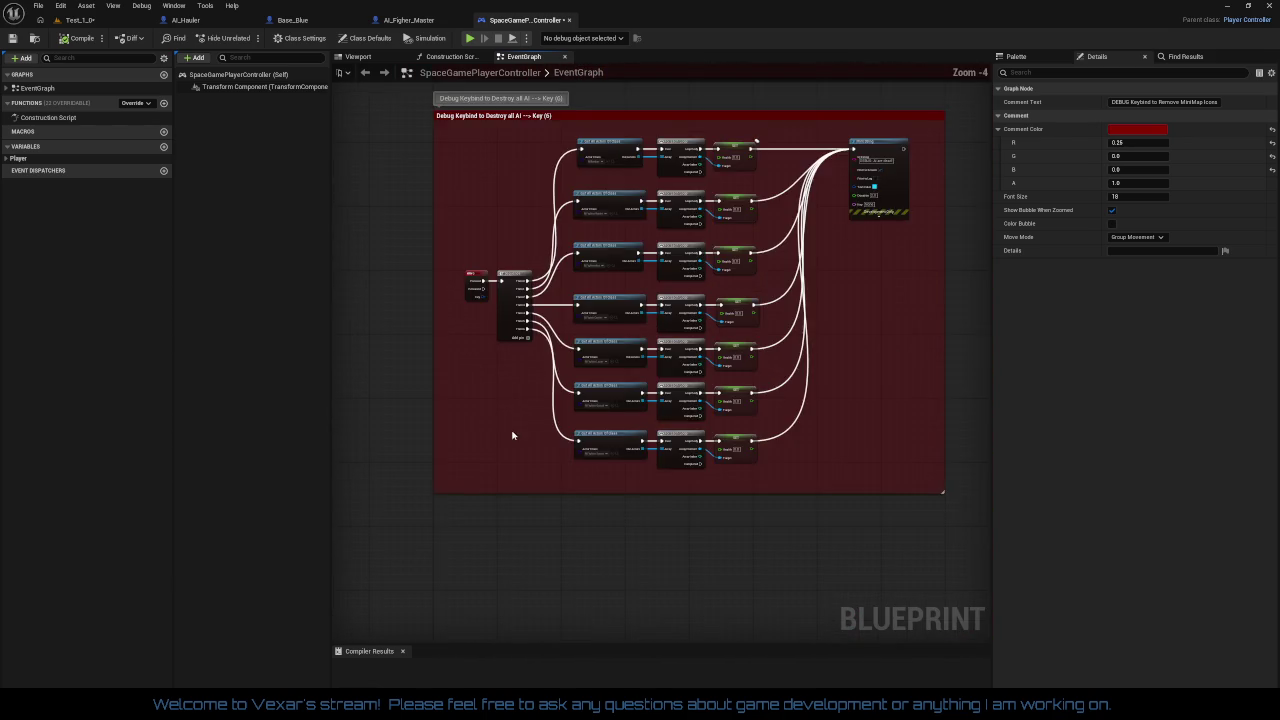
{"action": "mouse_move", "coordinate": [514, 434]}
{"action": "left_mouse_down"}
{"action": "mouse_move", "coordinate": [431, 618]}
{"action": "mouse_move", "coordinate": [670, 635]}
{"action": "mouse_move", "coordinate": [723, 477]}
{"action": "mouse_move", "coordinate": [614, 471]}
{"action": "mouse_move", "coordinate": [619, 392]}
{"action": "mouse_move", "coordinate": [543, 397]}
{"action": "left_mouse_up"}
{"action": "scroll", "coordinate": [619, 392], "scroll_direction": "up", "scroll_amount": 2}
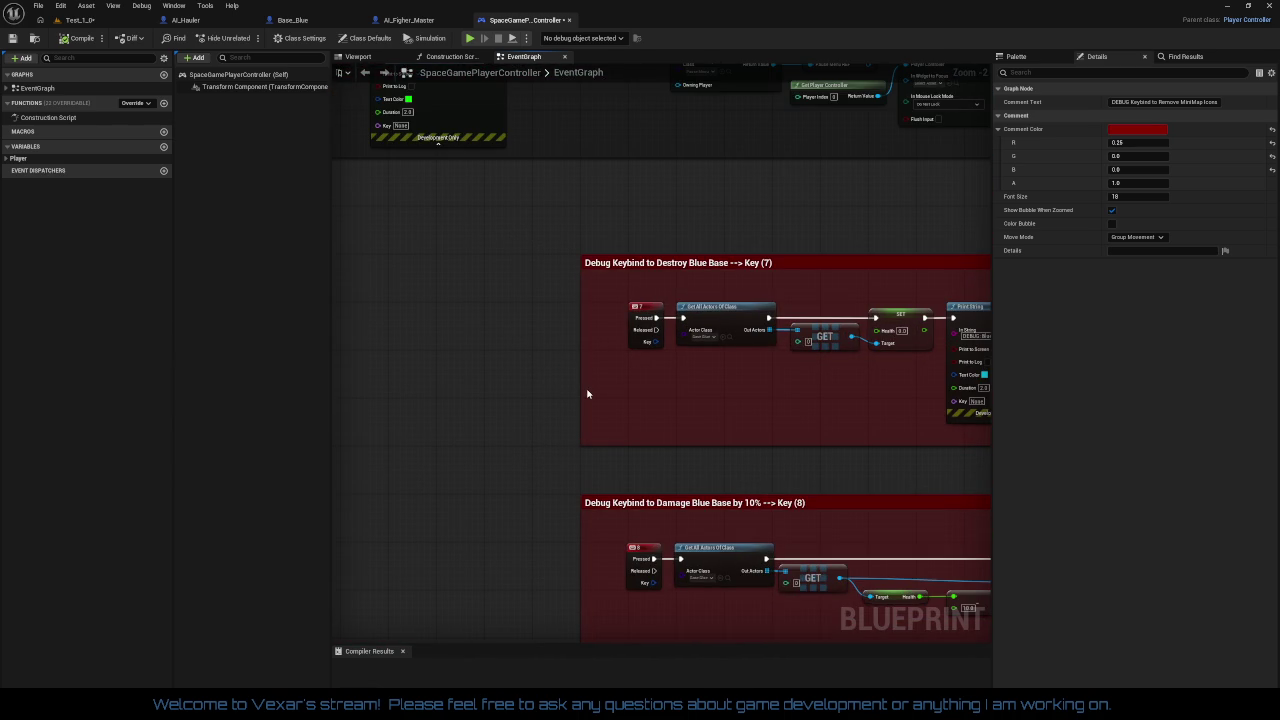